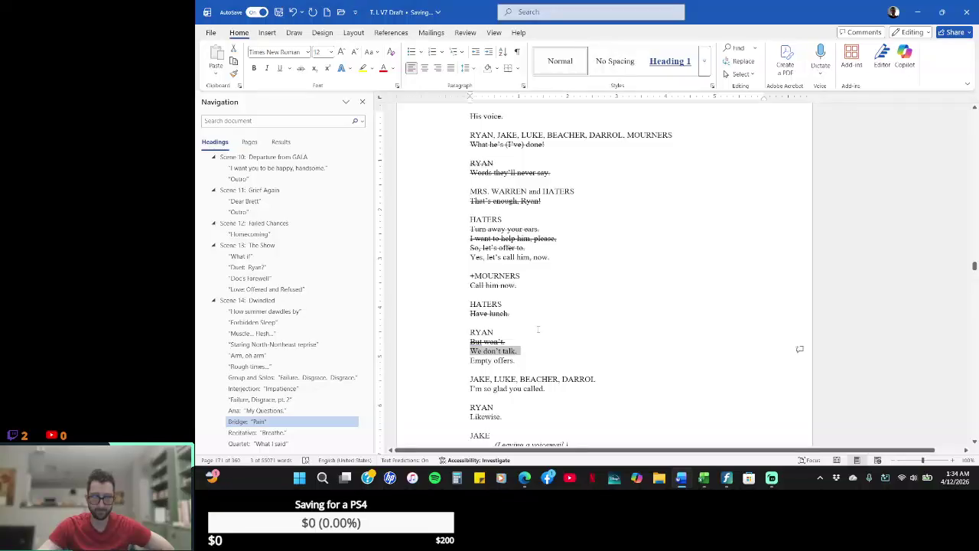
- Add a new line reading "Could I trust them?" beneath Ryan's struck-out "But won't."
left_click(469, 350)
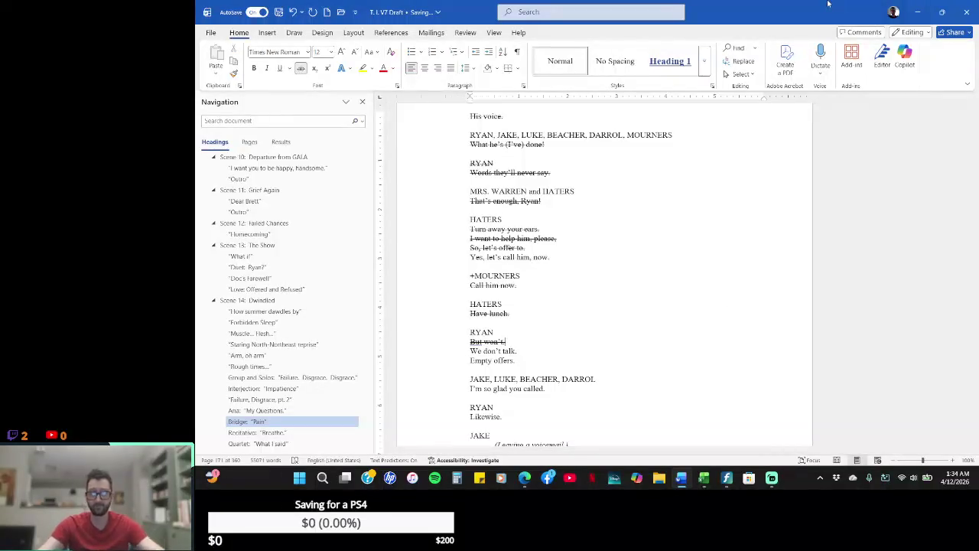
key("Return")
type("Can")
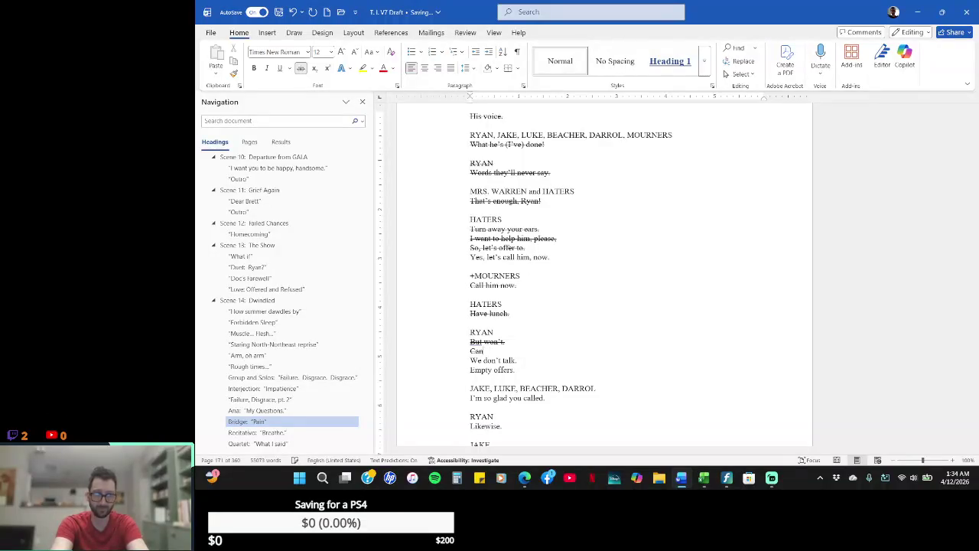
type(" Iou")
type(" tru")
type("em?")
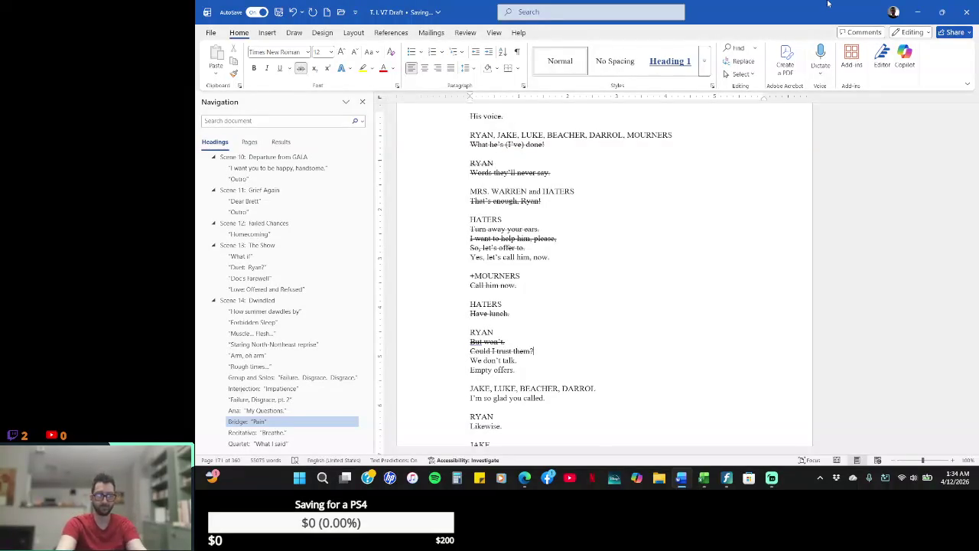
key("shift+Home")
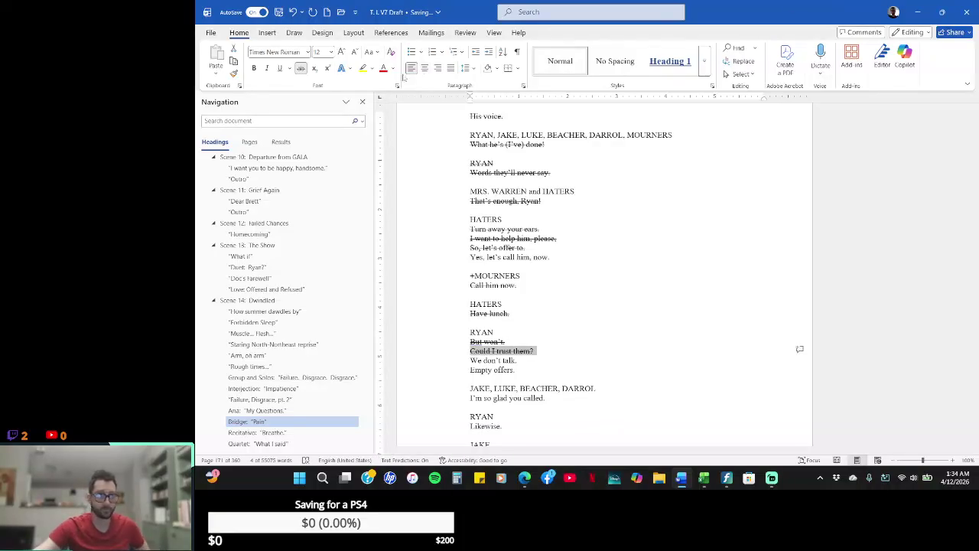
left_click(577, 346)
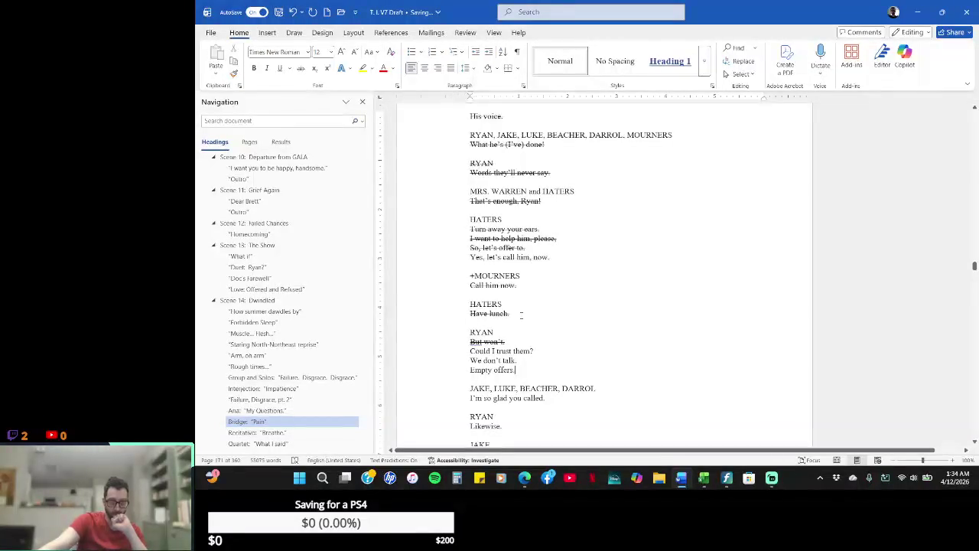
- Reword the new line to "Can I trust their friends?"
left_click(523, 313)
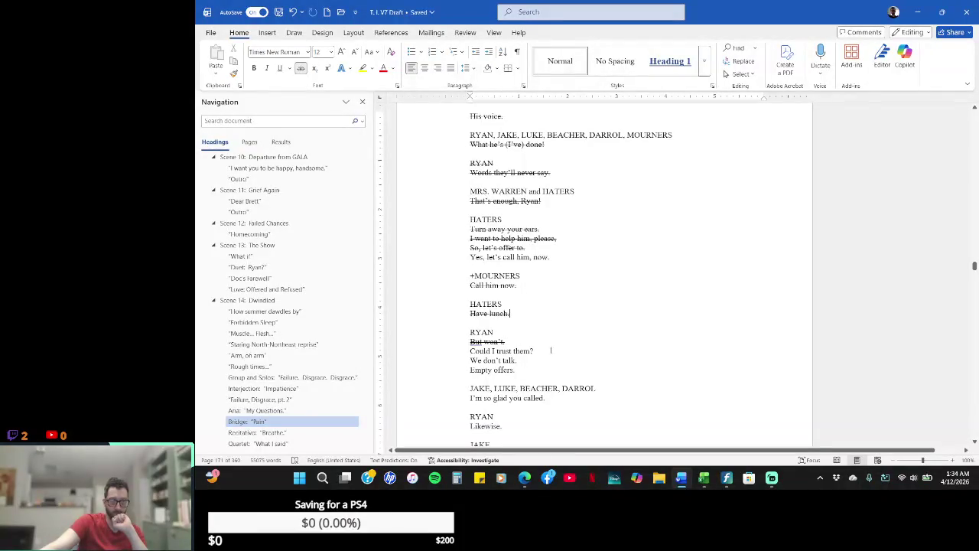
left_click(495, 350)
key("BackSpace")
key("BackSpace")
key("BackSpace")
key("BackSpace")
type("an")
key("Delete")
key("Delete")
type("'t")
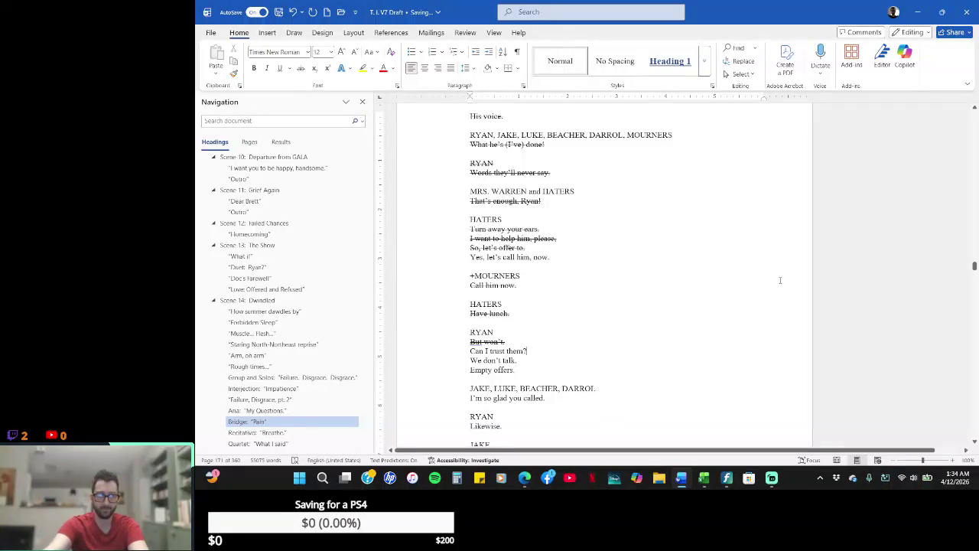
key("BackSpace")
key("BackSpace")
type("ir friends?")
- Open a blank line after Ryan's lines, before the JAKE, LUKE, BEACHER, DARROL cue
key("Down")
key("Down")
key("Home")
key("Left")
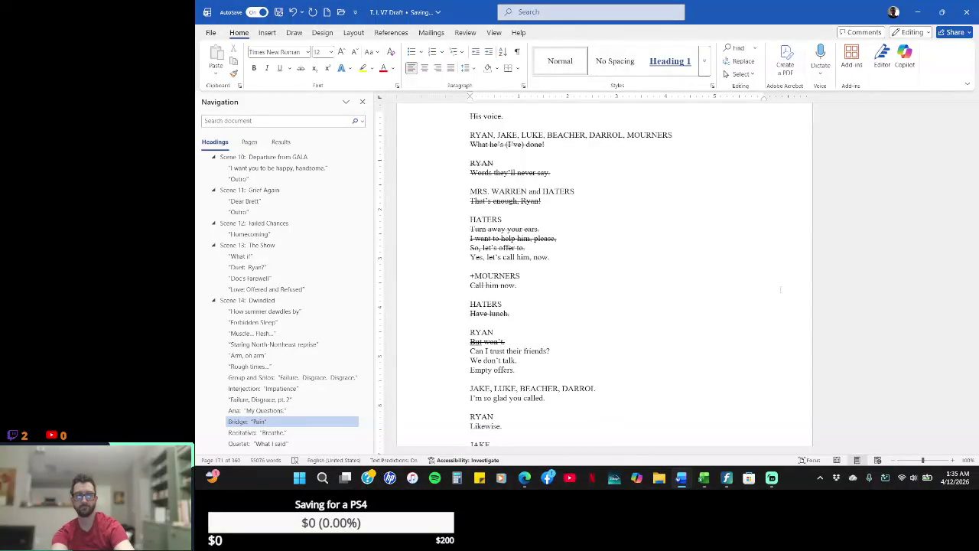
key("Return")
key("Return")
- Draft a new dialogue line ending "see our new place." after "Empty offers."
key("Up")
type("The door is")
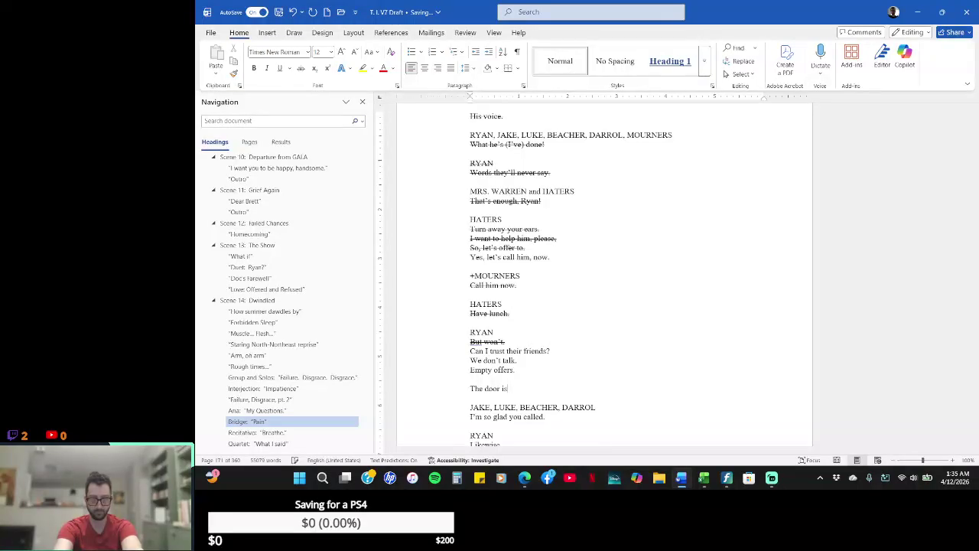
key("BackSpace")
key("BackSpace")
key("BackSpace")
key("BackSpace")
key("BackSpace")
key("BackSpace")
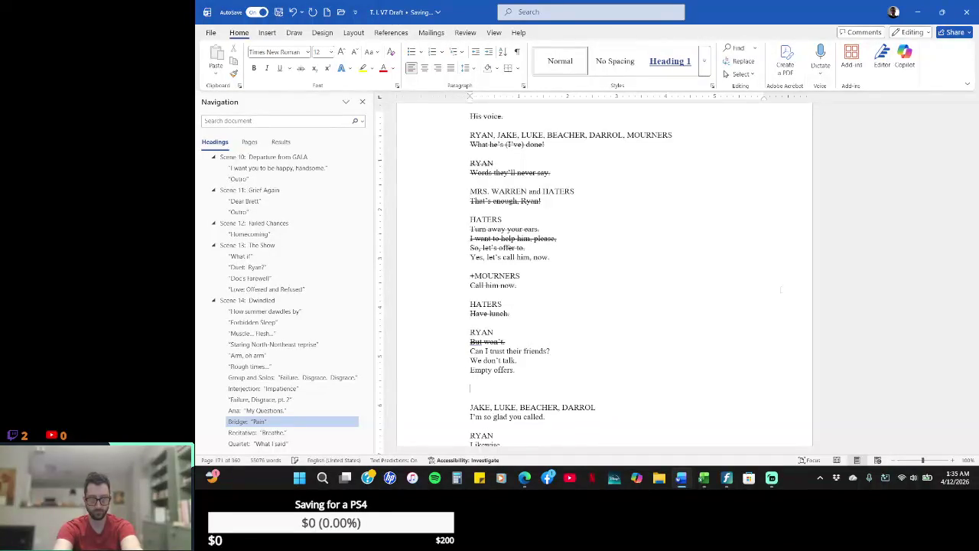
type("Wouldu li")
key("BackSpace")
key("BackSpace")
key("BackSpace")
key("BackSpace")
key("BackSpace")
key("BackSpace")
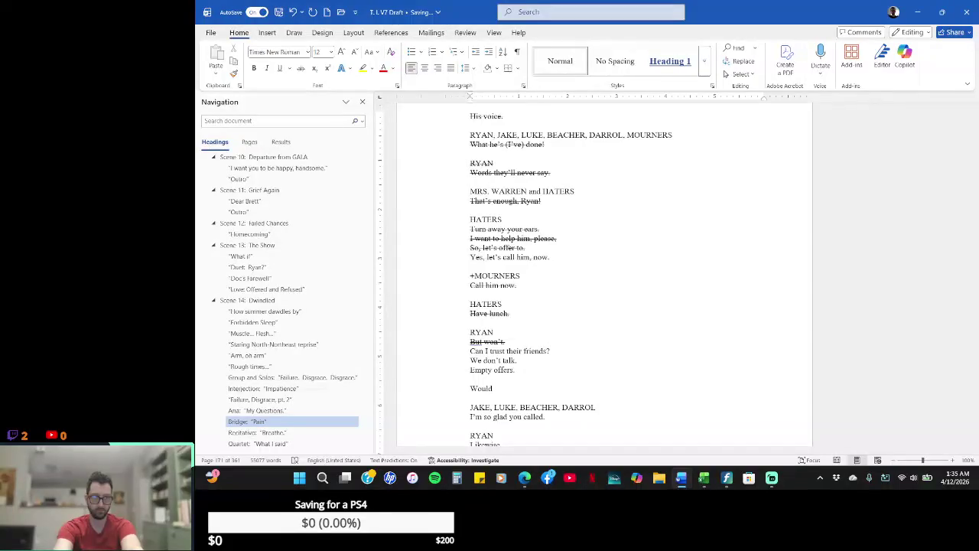
type("e'd l")
type("ike")
key("BackSpace")
key("BackSpace")
key("BackSpace")
type("e to see ")
type("you")
key("BackSpace")
key("BackSpace")
key("BackSpace")
type("it")
key("BackSpace")
key("BackSpace")
key("BackSpace")
key("BackSpace")
key("BackSpace")
type("e our new place.")
- Revise the line to read "We'd love you to see our new place."
key("Home")
key("Delete")
key("Delete")
type("you to")
key("Delete")
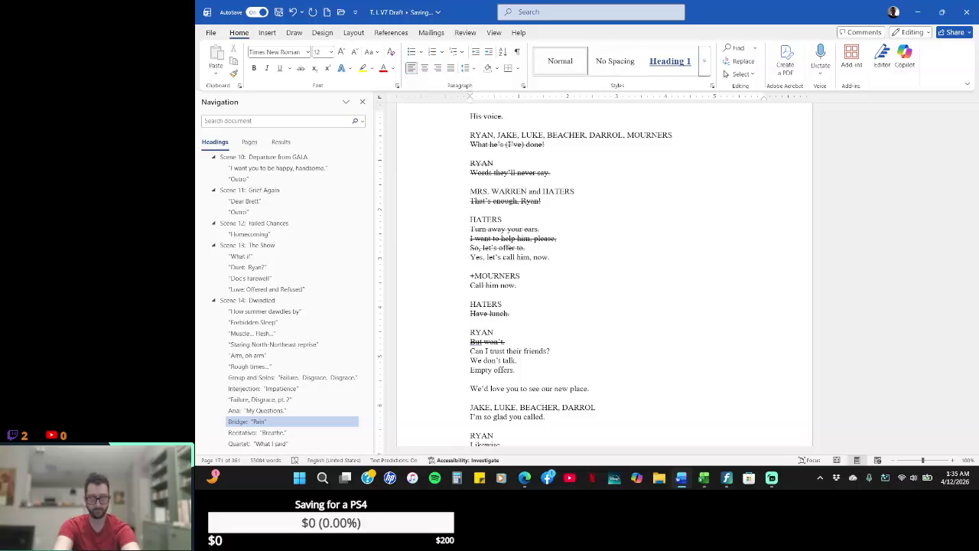
- Add the speaker name HATERS above the new invitation line
key("Return")
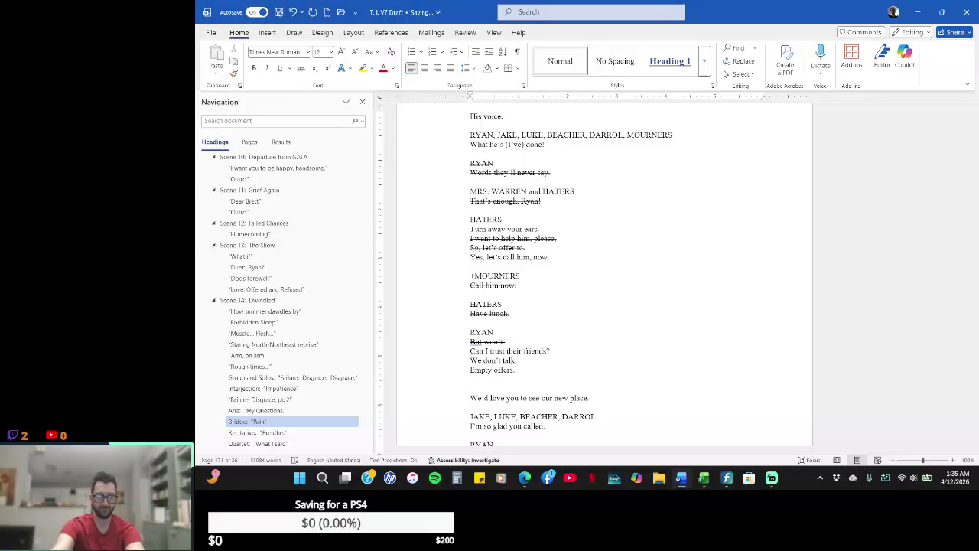
type("HATERS")
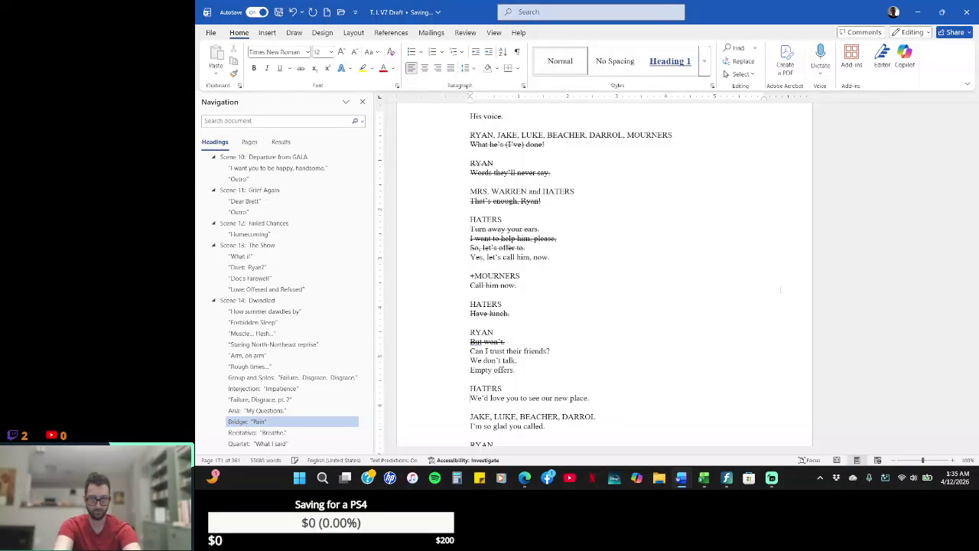
key("Down")
key("Down")
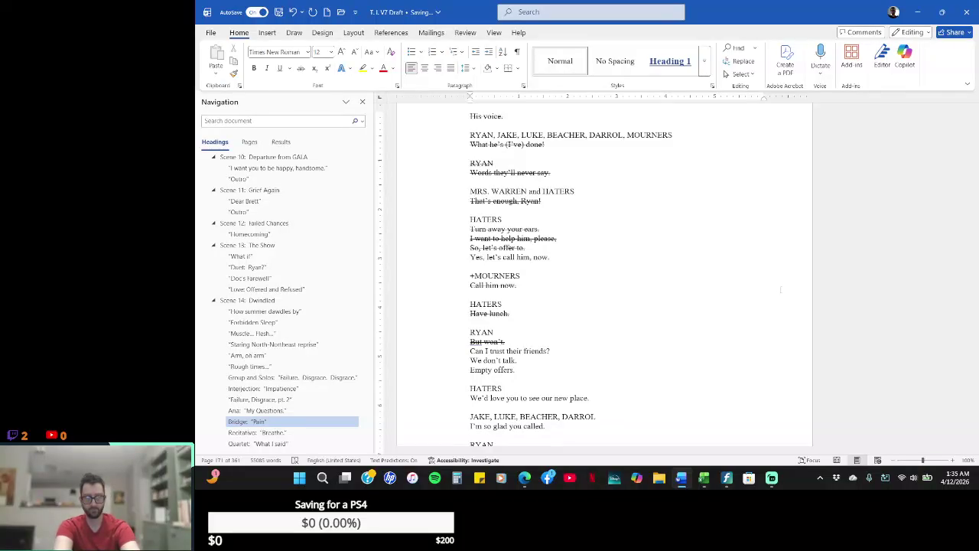
key("Down")
key("Down")
key("Down")
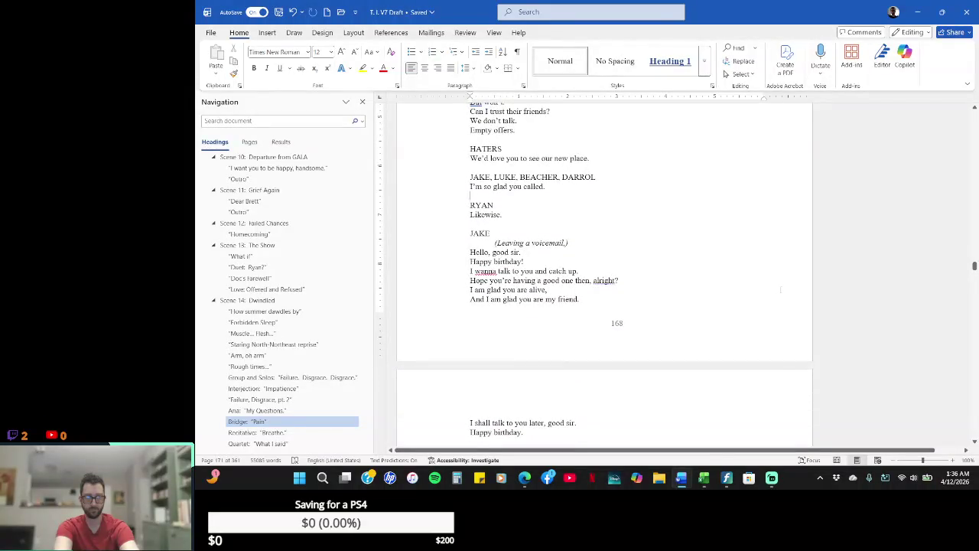
- Type the line "The joy is gone." below the HATERS invitation
key("Up")
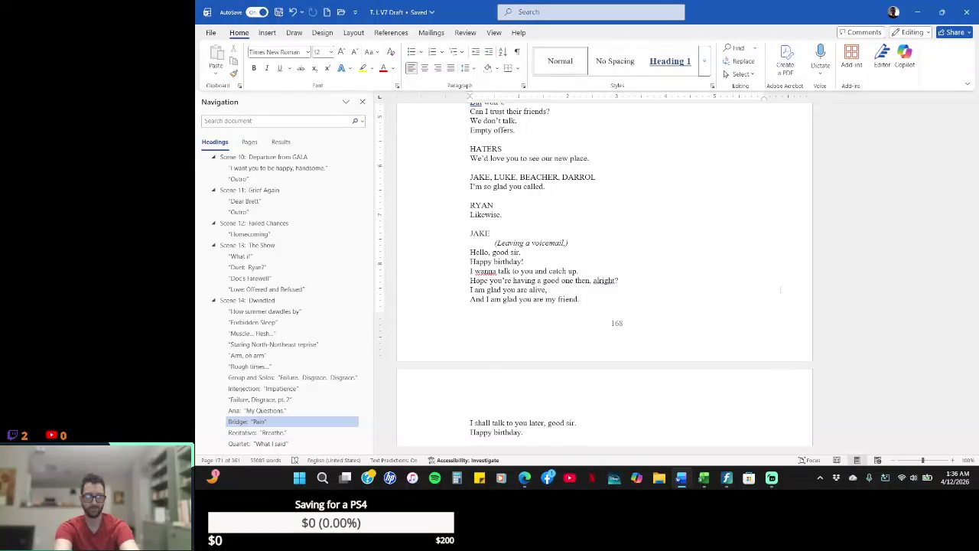
key("Return")
key("Return")
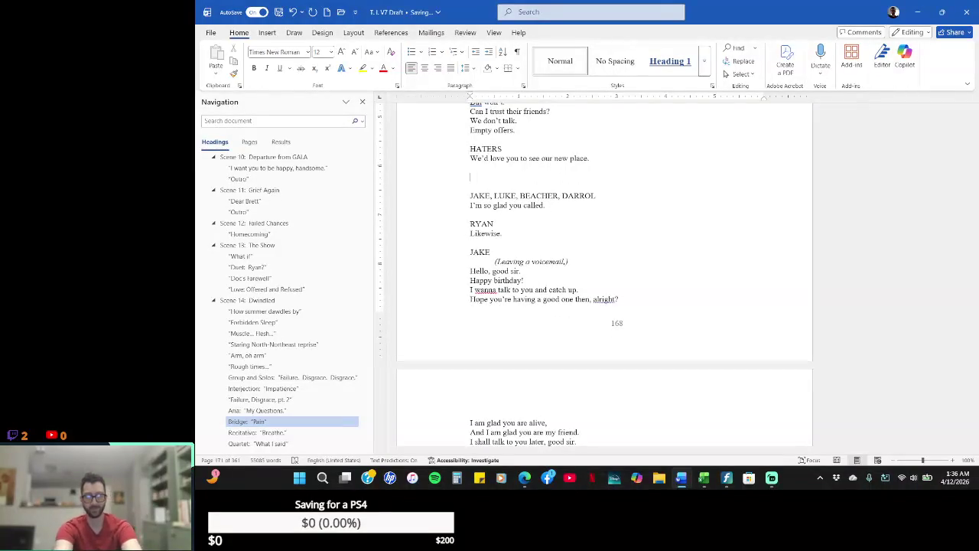
type("But I won't")
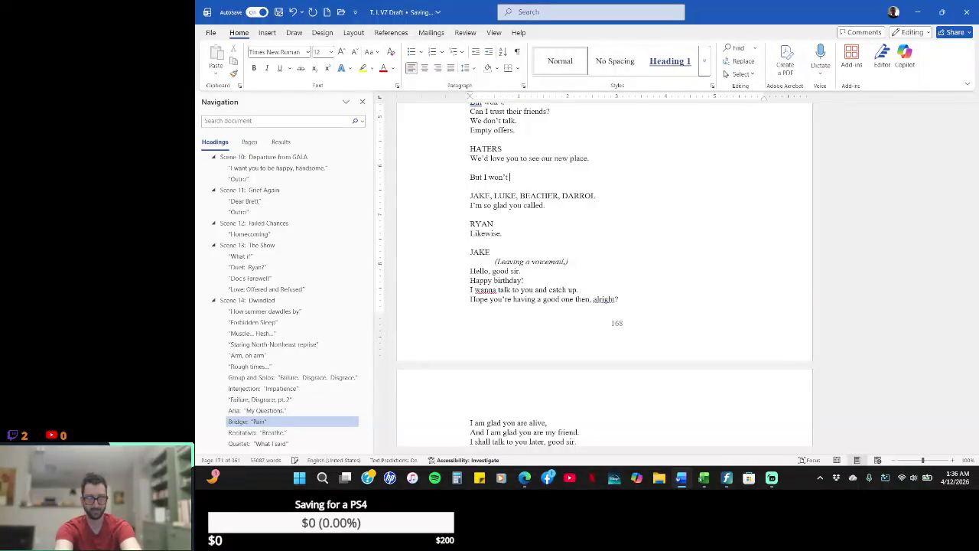
key("BackSpace")
key("BackSpace")
key("BackSpace")
key("BackSpace")
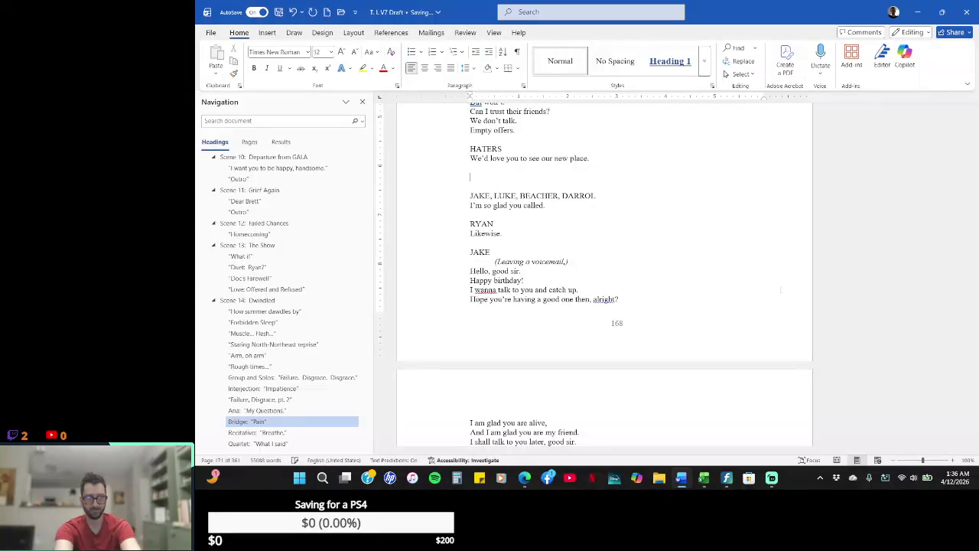
type("T")
type("he Jo")
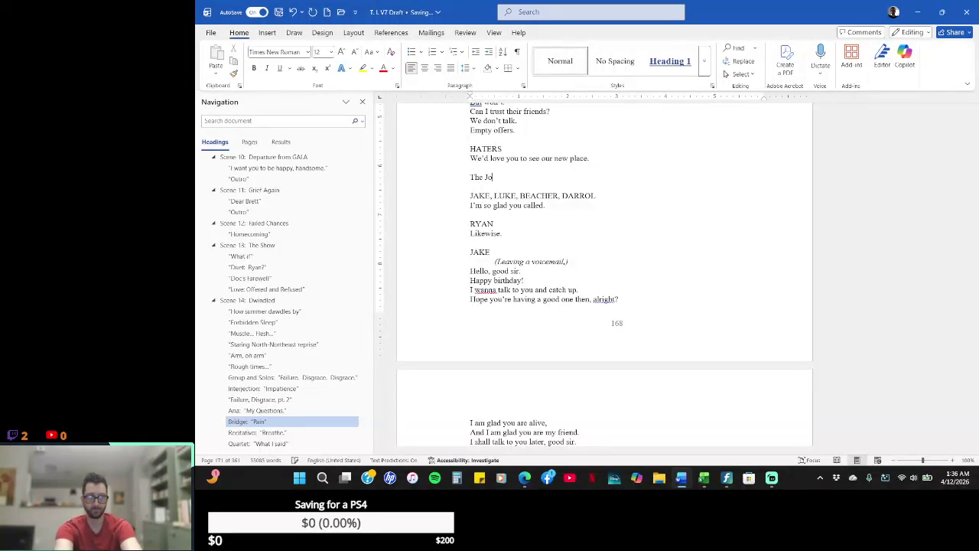
type("gone.")
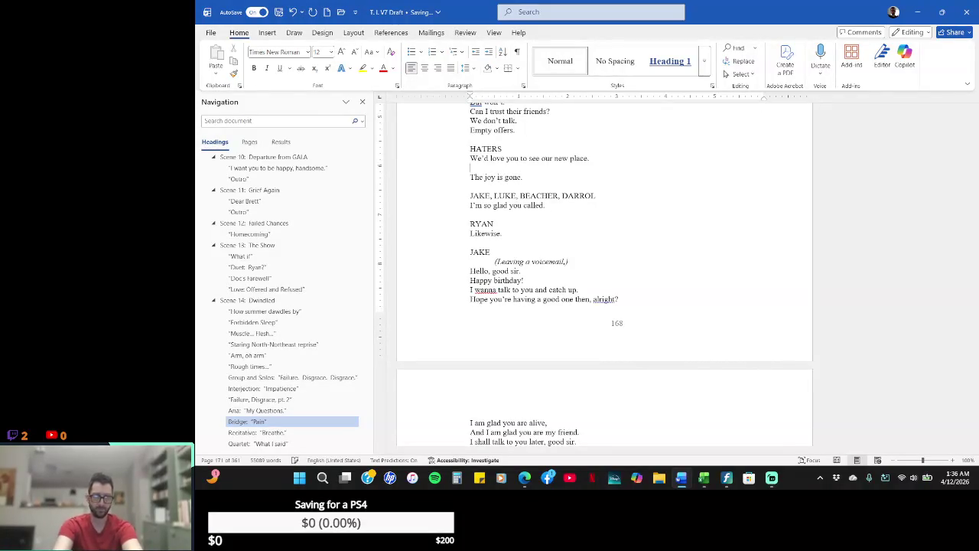
- Insert a RYAN speaker cue above "The joy is gone."
key("Home")
key("Return")
key("Up")
type("RYAN")
- Move down to Ryan's Likewise cue, then scroll back up the script
key("Right")
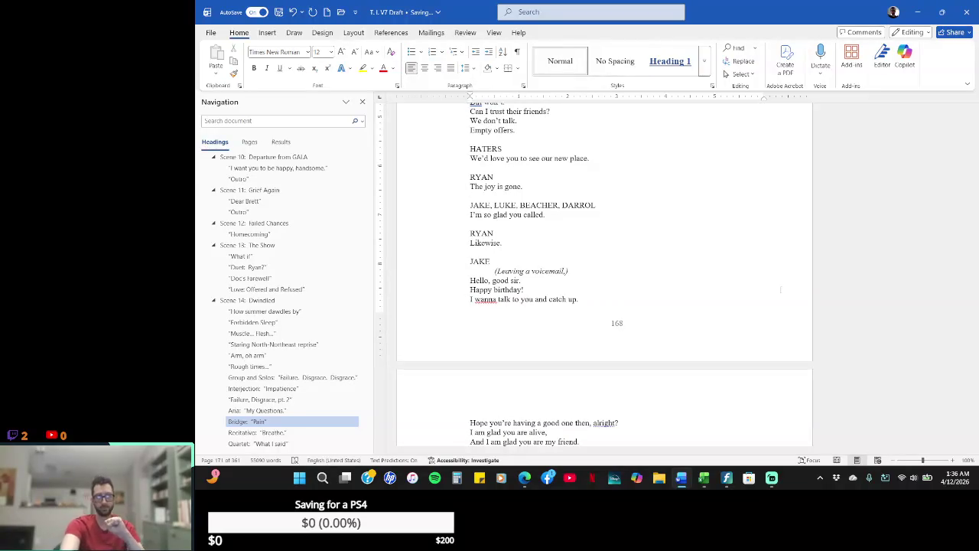
key("Down")
key("Down")
key("Down")
key("Down")
key("Down")
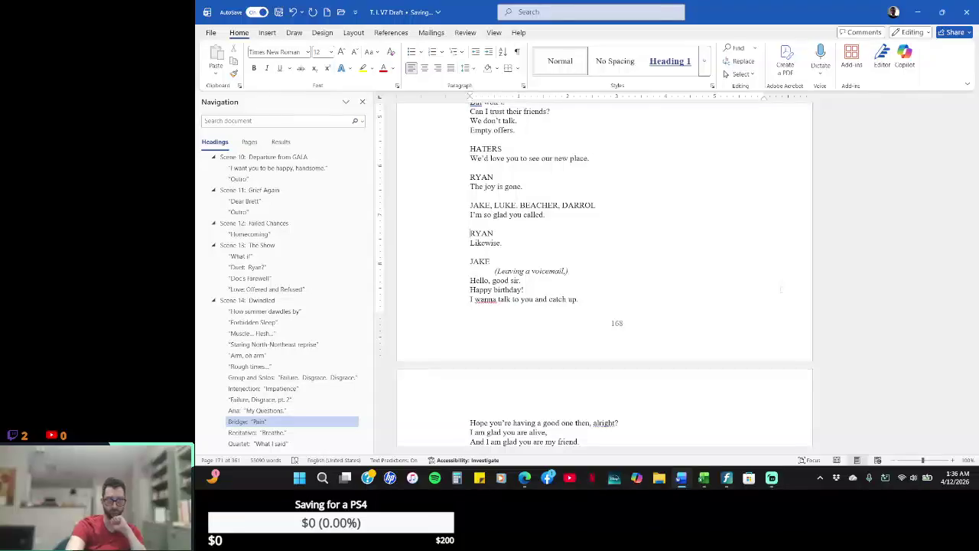
key("Down")
key("Down")
key("Down")
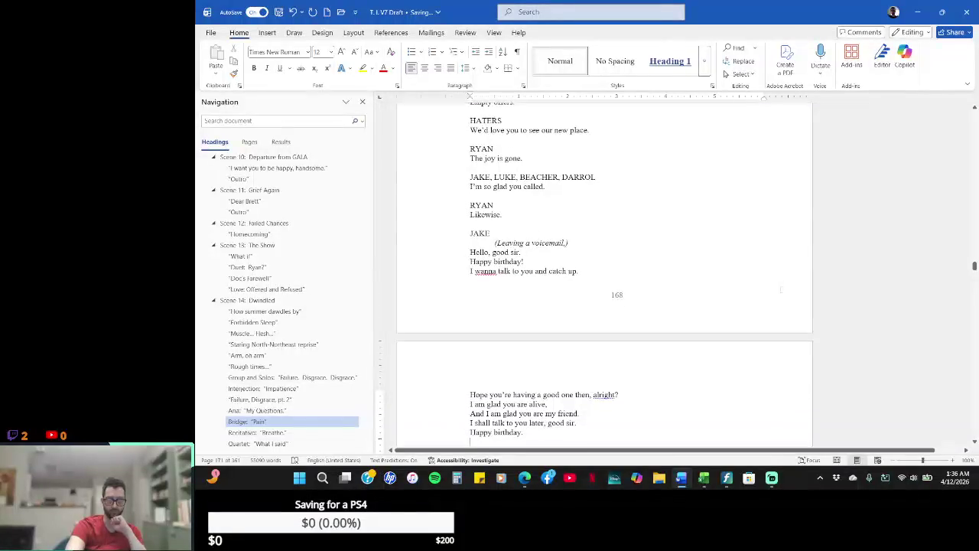
key("Up")
key("Up")
key("Up")
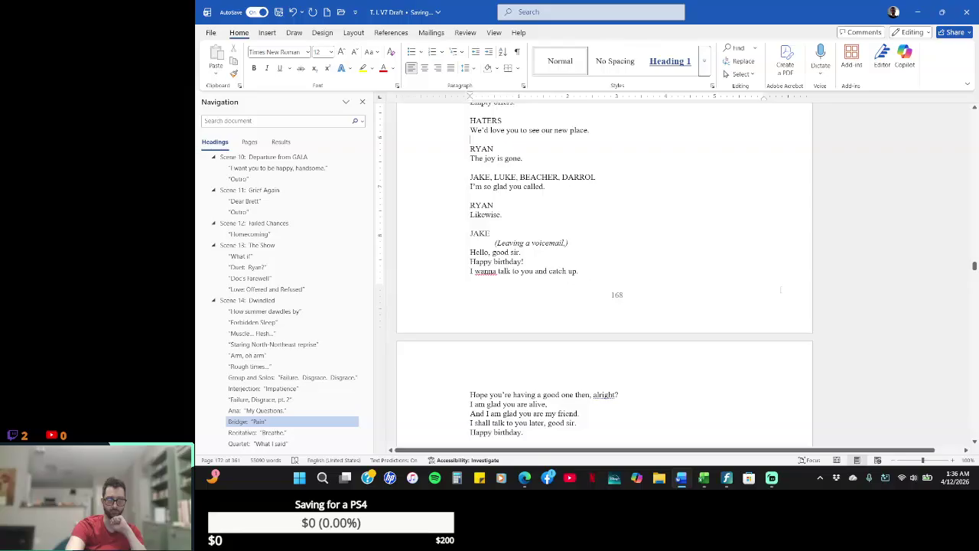
scroll(780, 289, "up", 2)
scroll(780, 289, "up", 4)
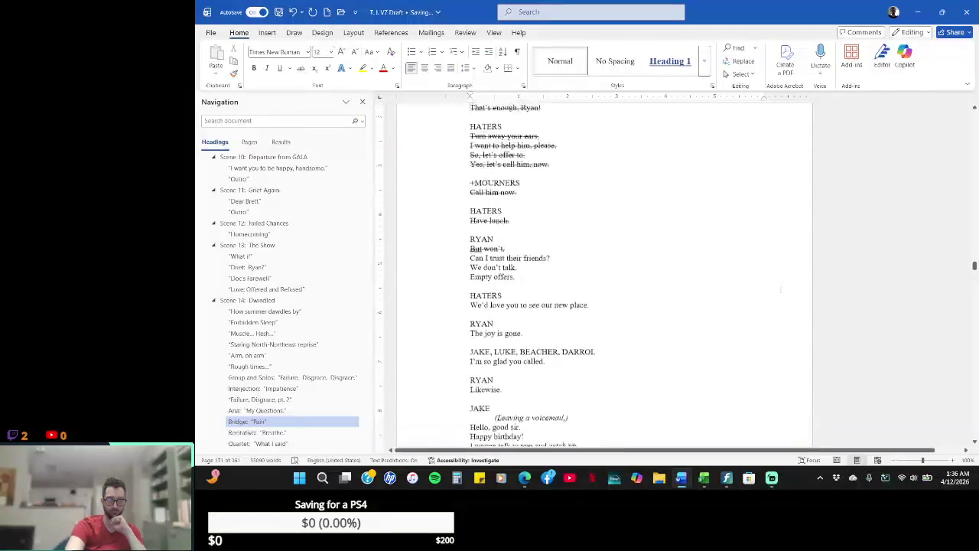
- Delete the (Offstage.) stage direction under THE WARRENS and HATERS heading
key("F4")
key("Down")
key("Down")
key("Down")
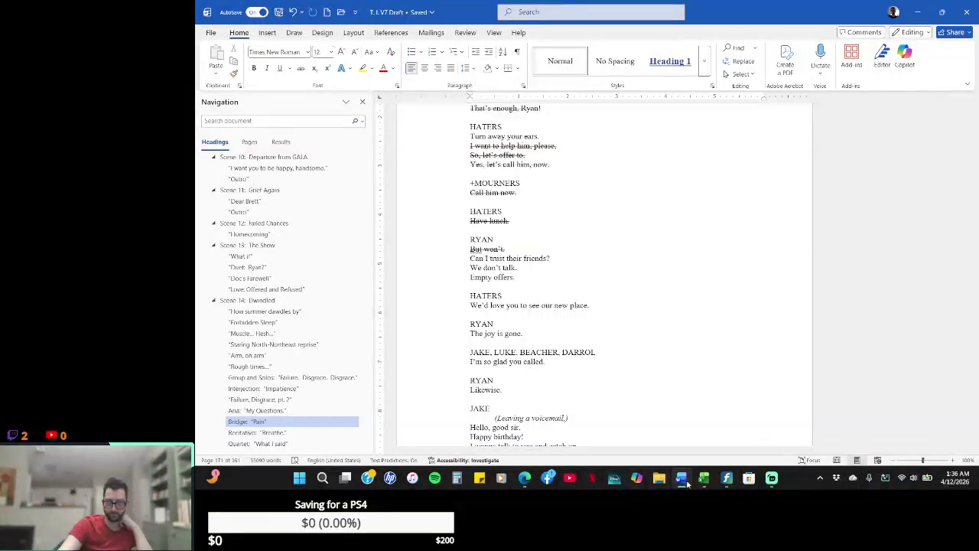
scroll(472, 269, "up", 10)
scroll(472, 269, "up", 1)
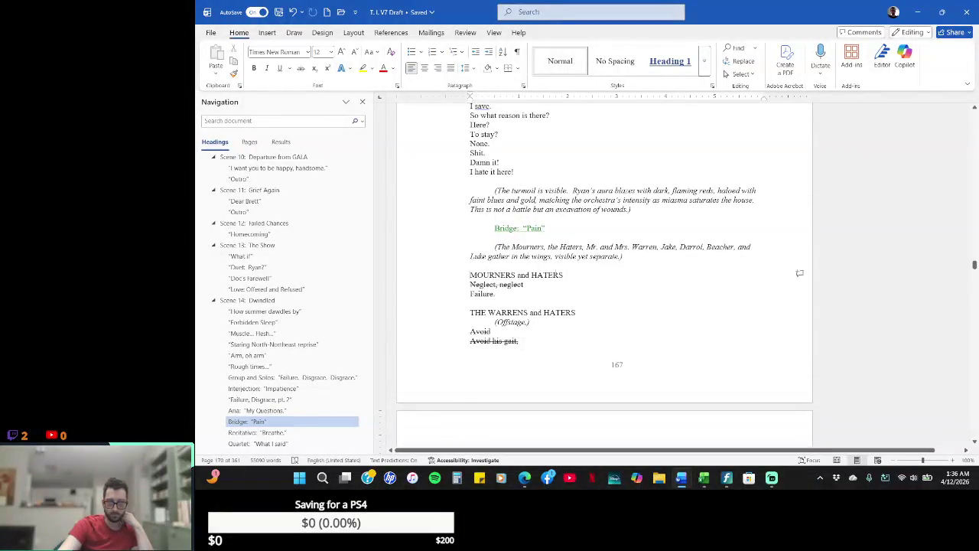
left_click_drag(469, 275, 623, 293)
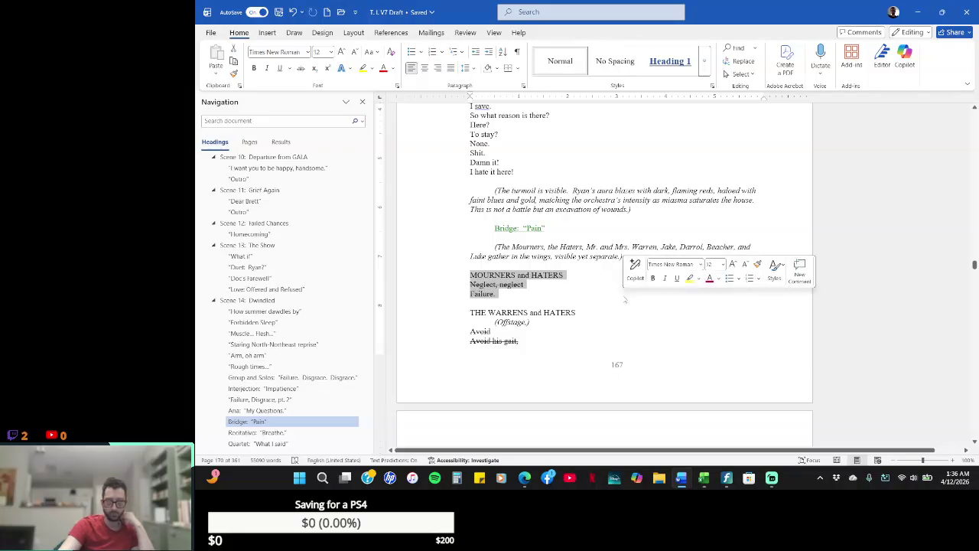
left_click(546, 322)
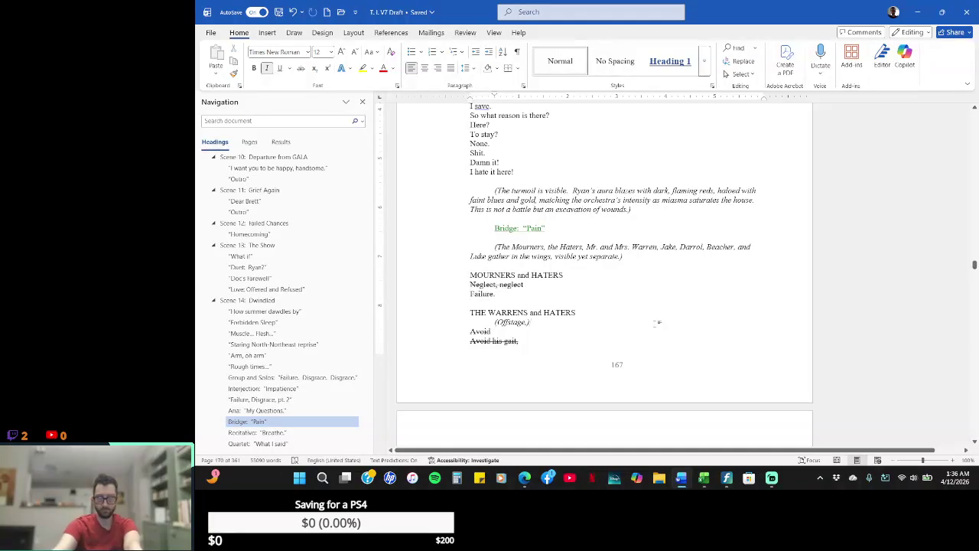
key("BackSpace")
key("BackSpace")
key("BackSpace")
key("BackSpace")
key("BackSpace")
key("BackSpace")
key("BackSpace")
key("BackSpace")
key("BackSpace")
key("BackSpace")
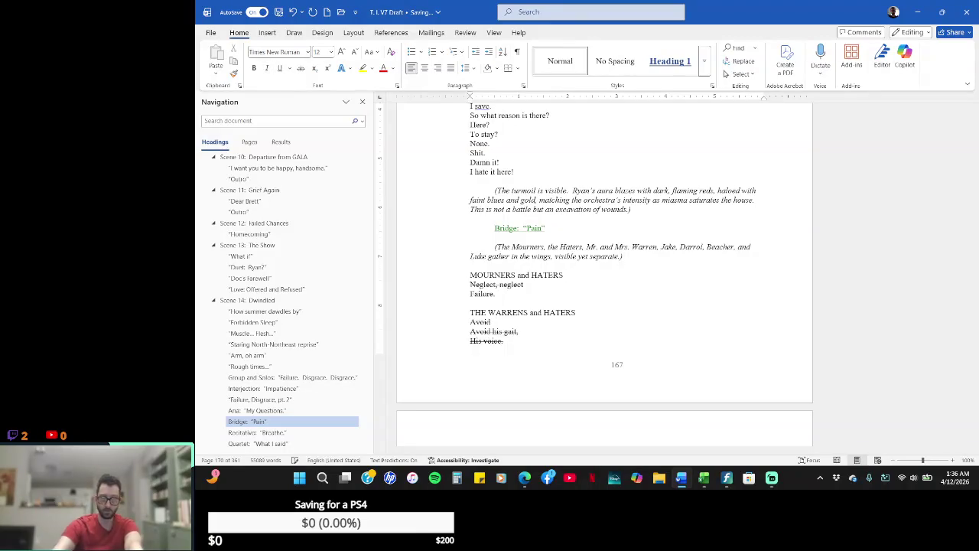
- Strike through the MOURNERS and HATERS and THE WARRENS and HATERS sung lines
left_click_drag(470, 284, 614, 296)
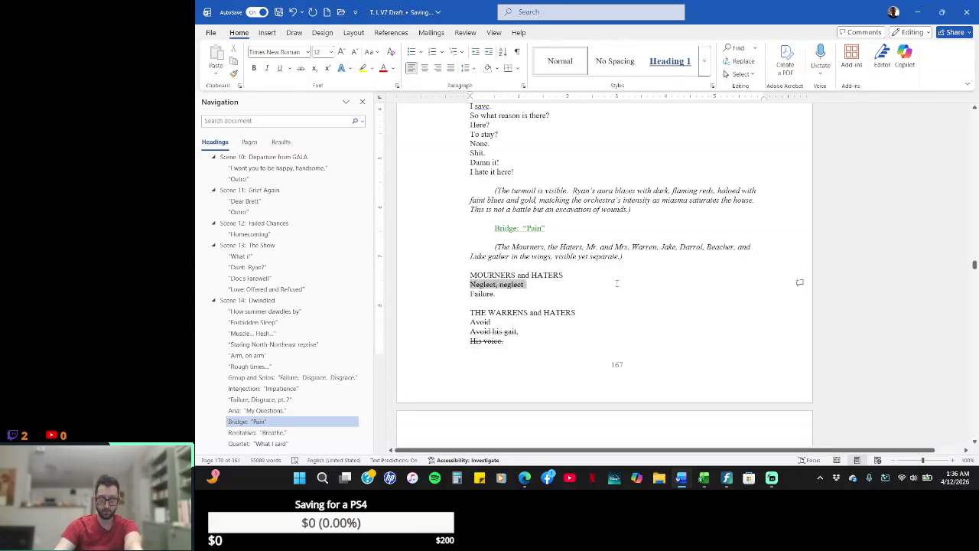
left_click(579, 294)
mouse_move(470, 273)
left_mouse_down()
mouse_move(497, 294)
mouse_move(505, 89)
mouse_move(470, 298)
left_mouse_up()
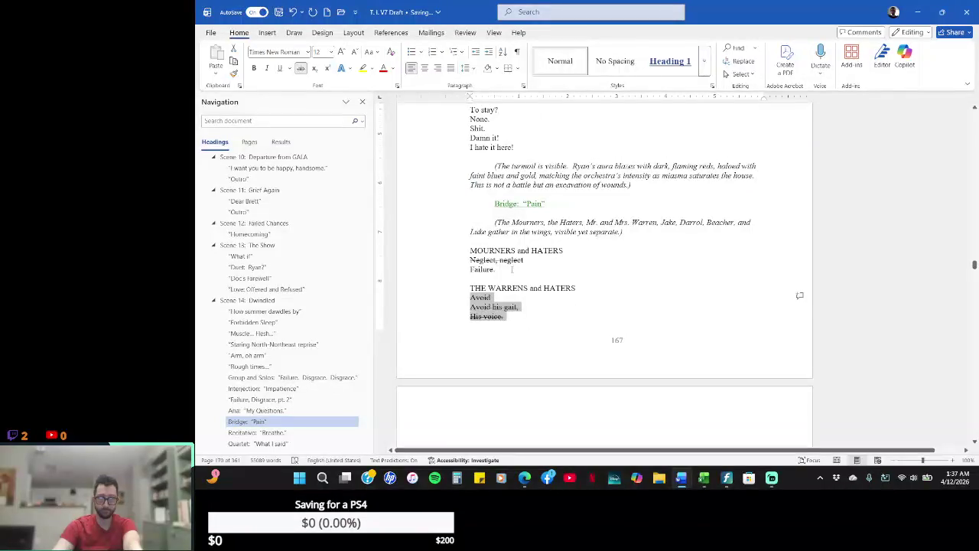
left_click_drag(511, 270, 442, 249)
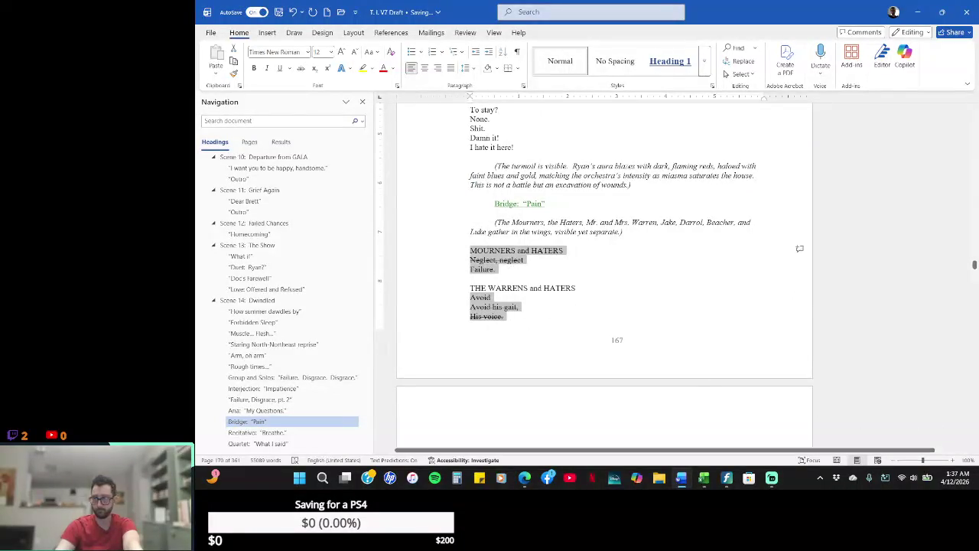
left_click(975, 442)
scroll(975, 442, "down", 1)
scroll(974, 442, "down", 1)
scroll(974, 442, "down", 2)
scroll(974, 442, "down", 2)
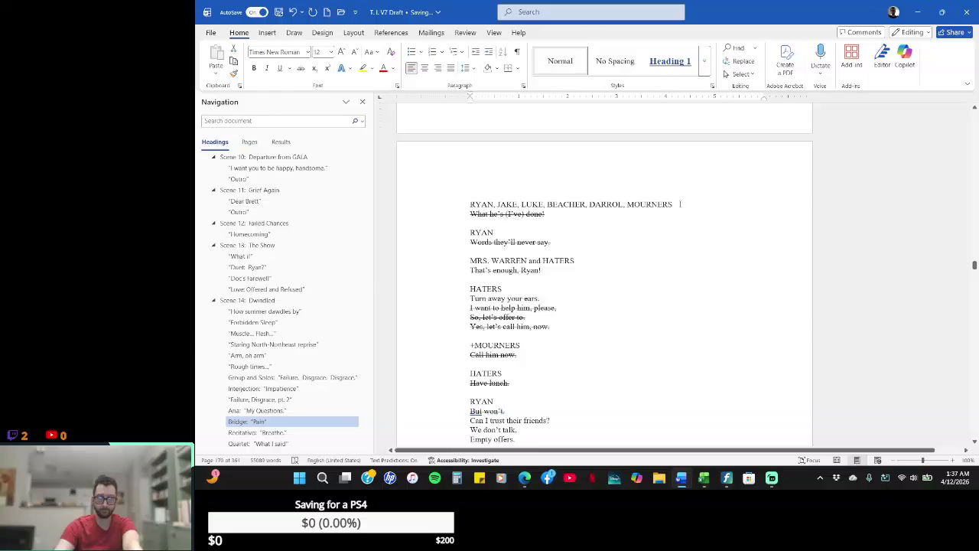
left_click_drag(679, 205, 678, 214)
left_click(577, 217)
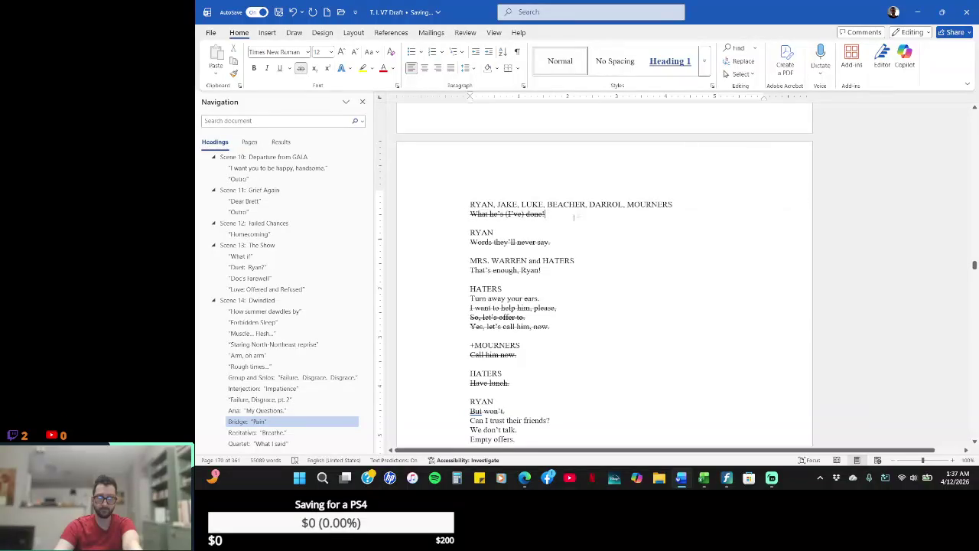
left_click_drag(563, 216, 468, 214)
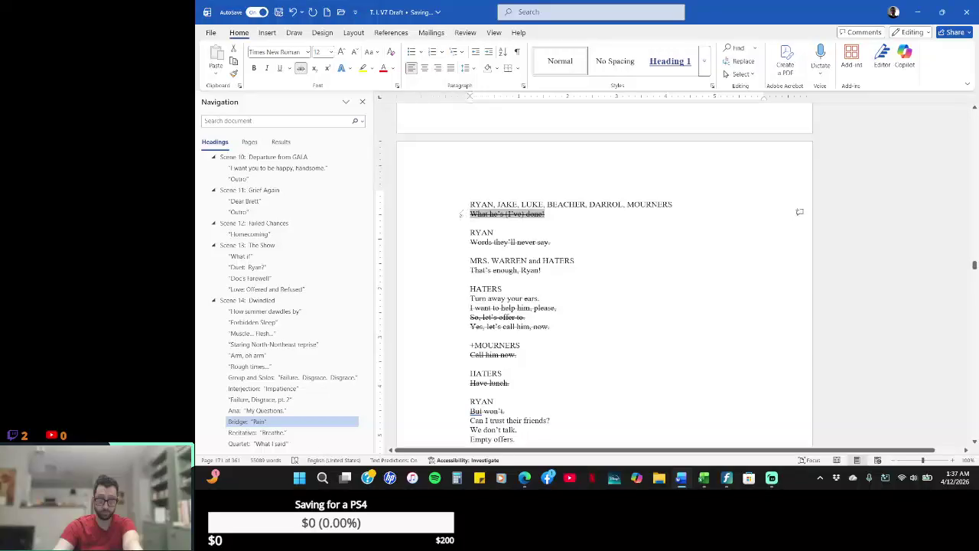
scroll(576, 294, "up", 1, "ctrl")
scroll(576, 294, "down", 5, "ctrl")
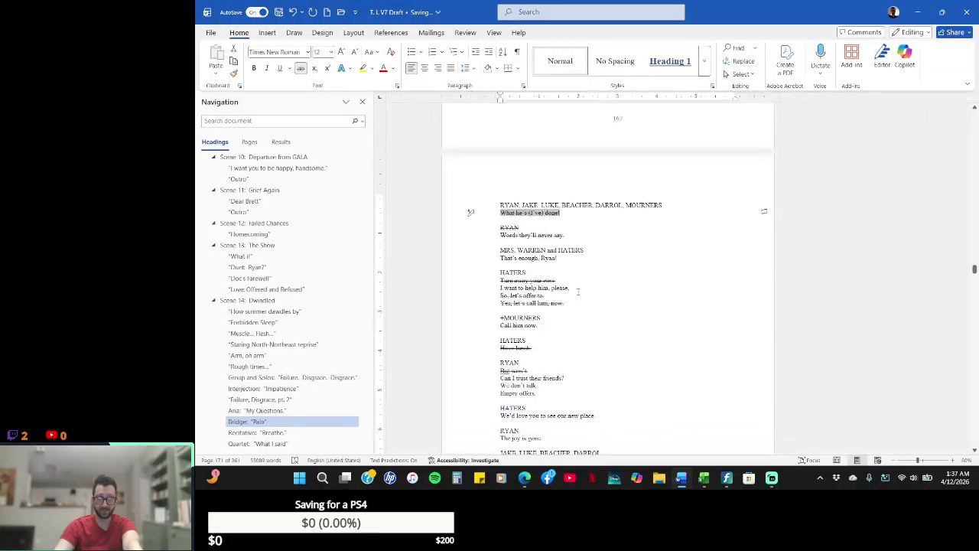
scroll(722, 224, "up", 2, "ctrl")
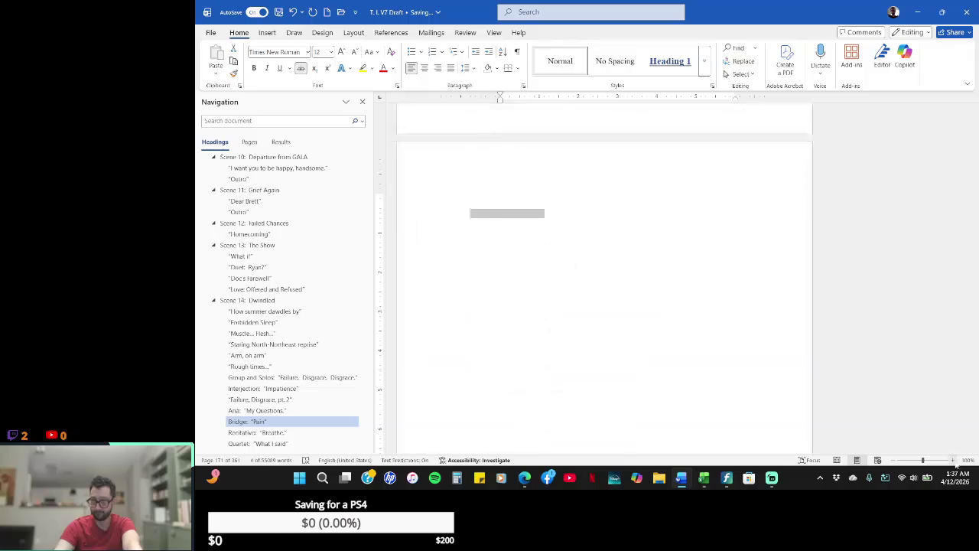
left_click(975, 108)
scroll(974, 108, "up", 4)
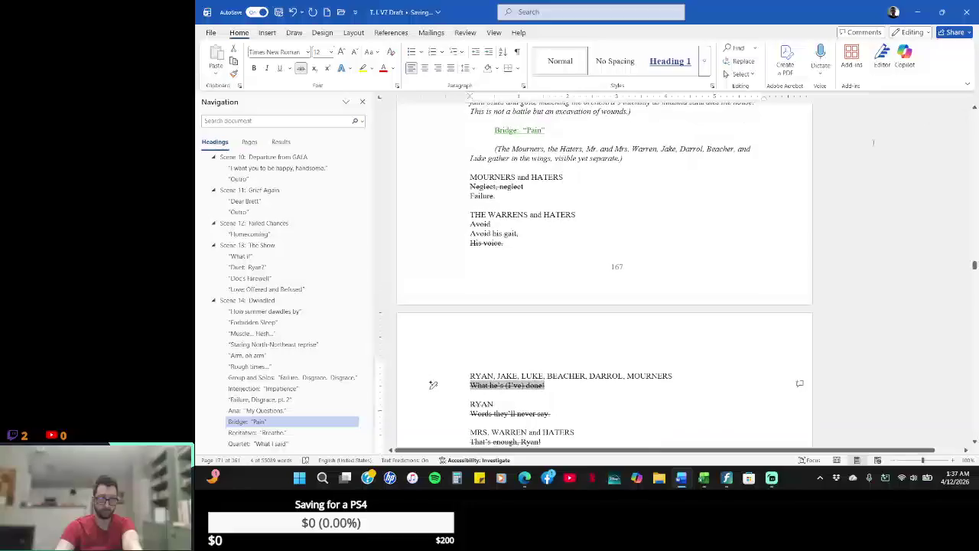
left_click_drag(433, 242, 433, 177)
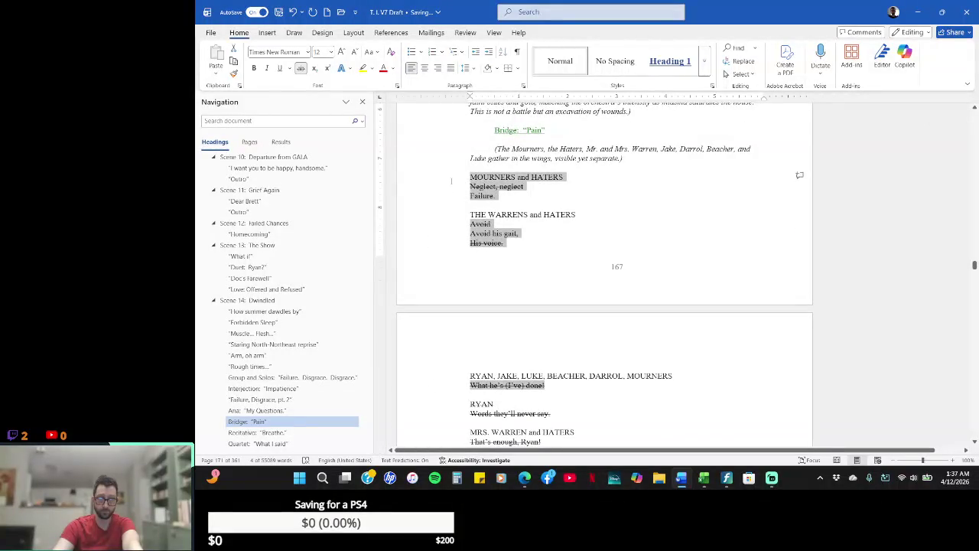
left_click(974, 443)
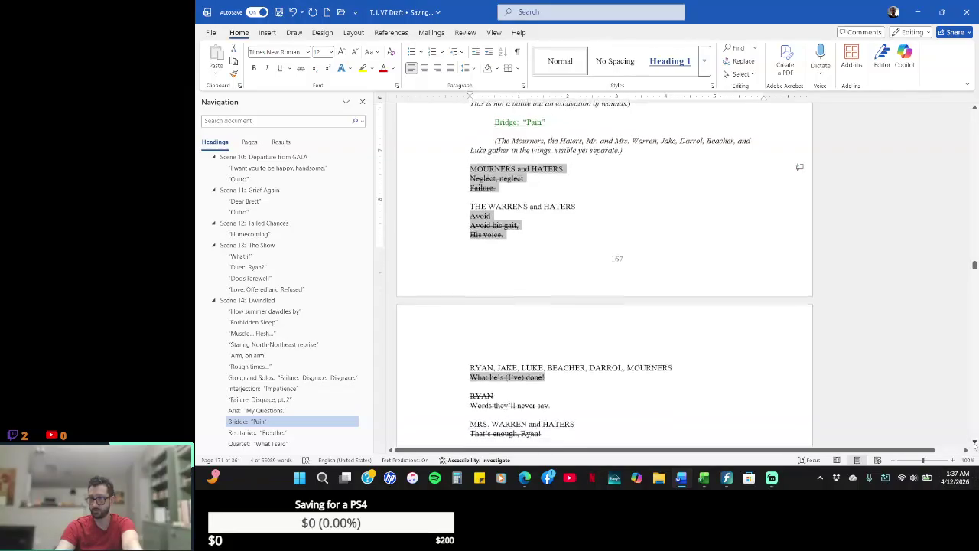
left_click_drag(975, 443, 974, 443)
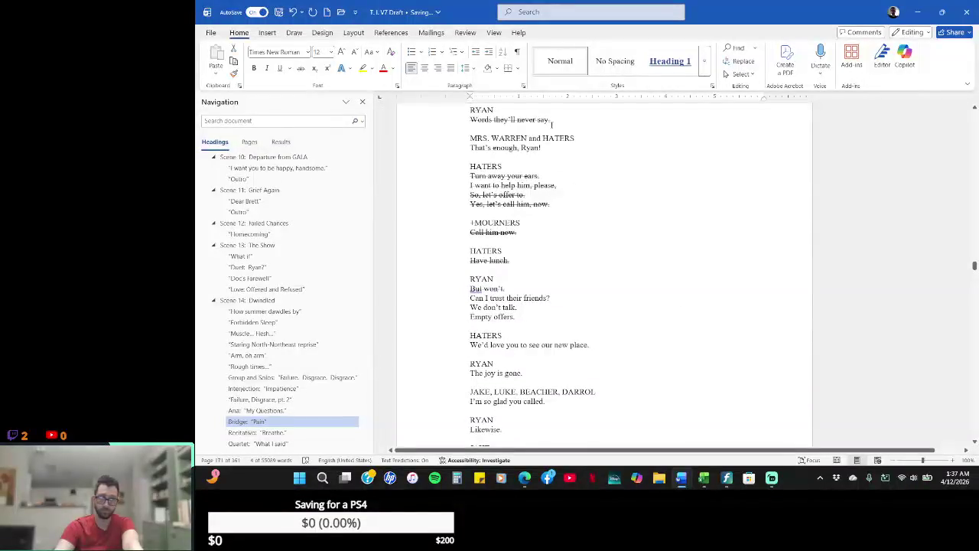
left_click(433, 119)
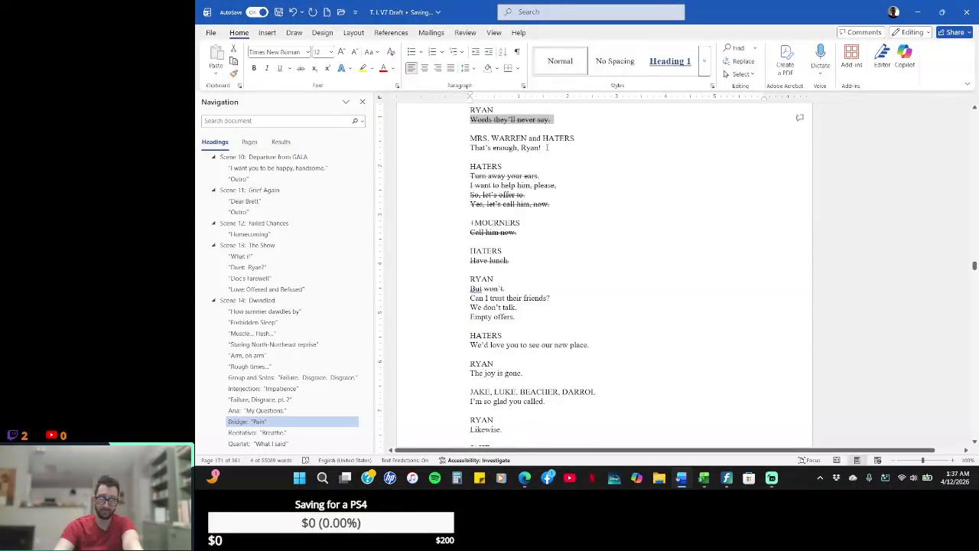
left_click_drag(547, 148, 465, 147)
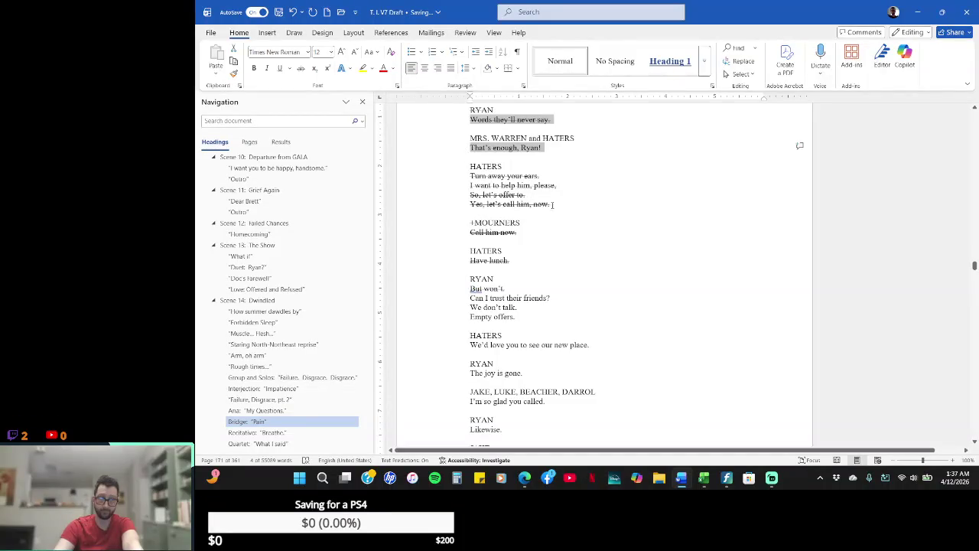
left_click_drag(552, 204, 449, 178)
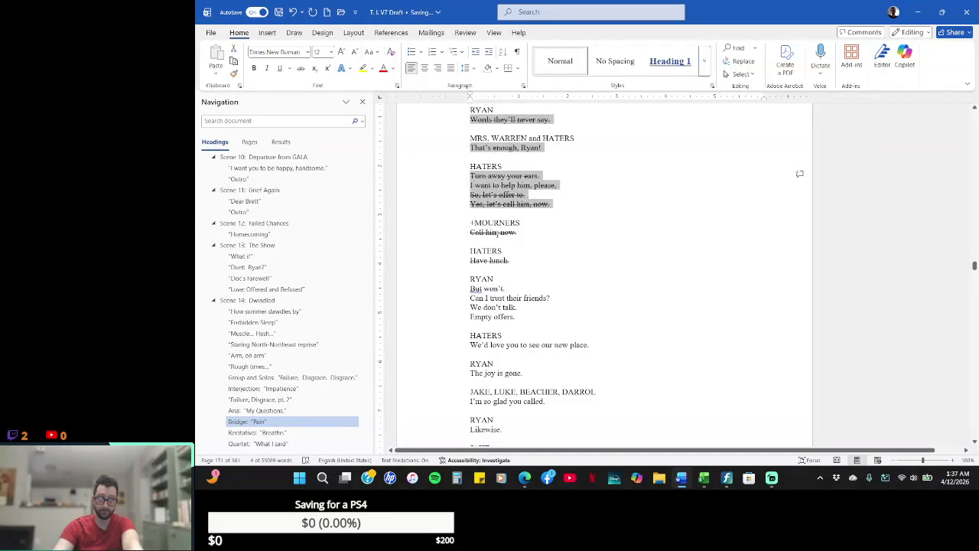
left_click_drag(521, 234, 466, 232)
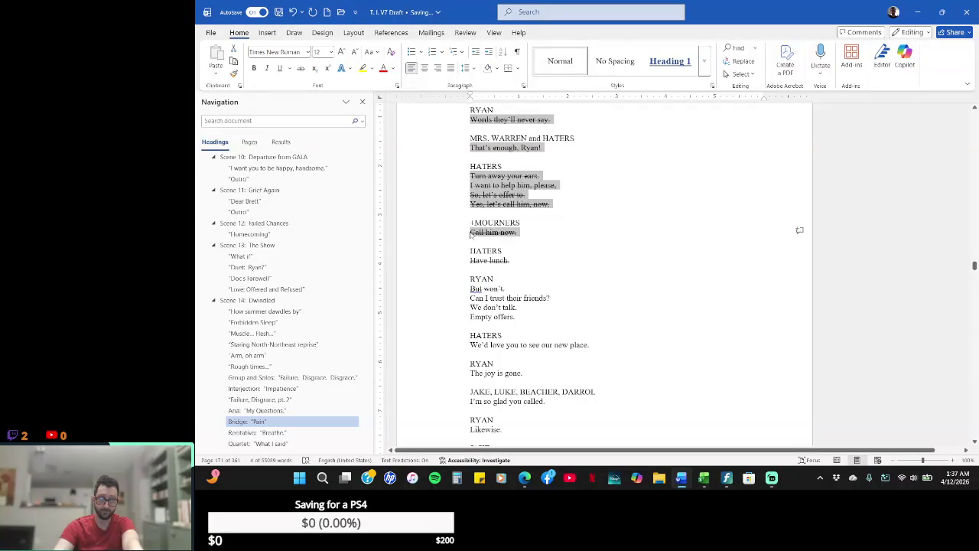
left_click_drag(512, 260, 468, 260)
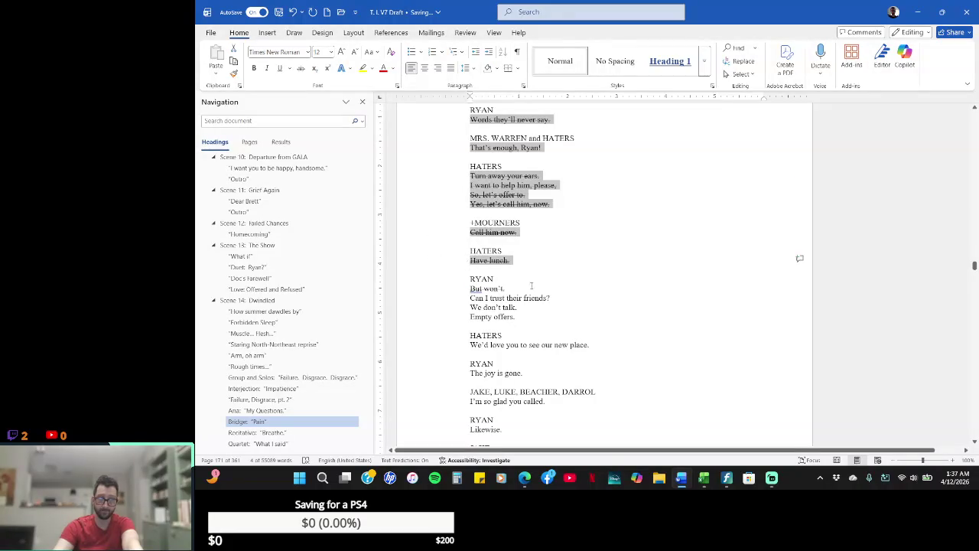
left_click_drag(528, 317, 441, 285)
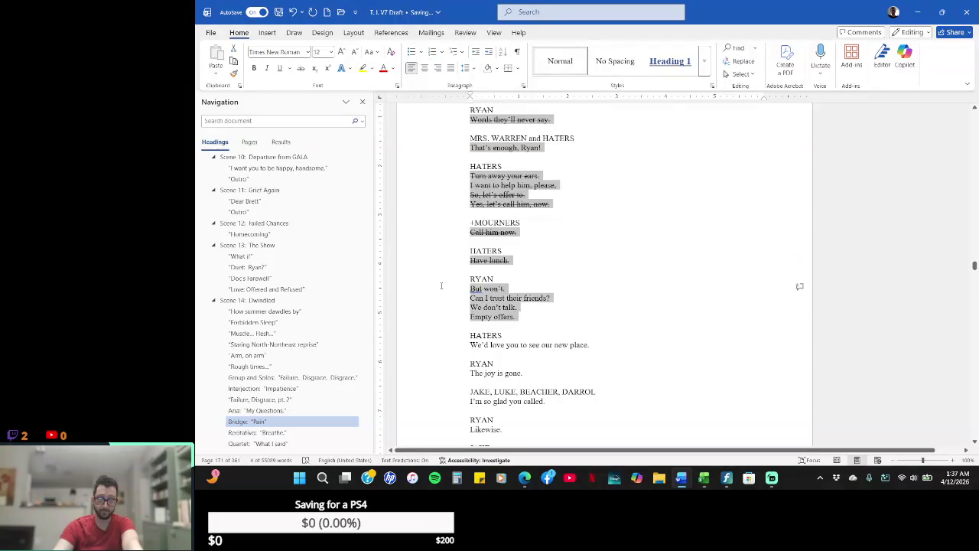
left_click_drag(595, 345, 468, 345)
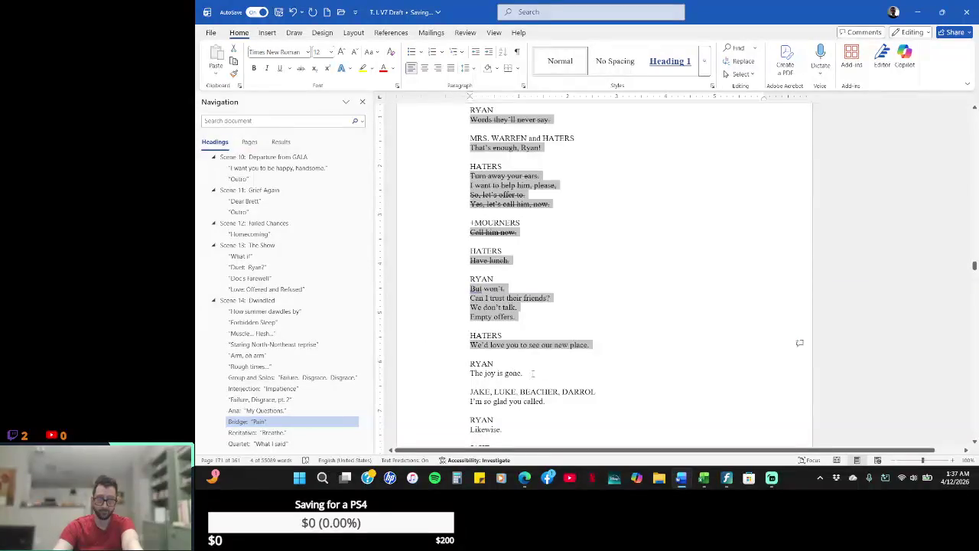
left_click_drag(533, 372, 459, 375)
mouse_move(554, 403)
left_mouse_down()
mouse_move(468, 406)
mouse_move(465, 430)
left_mouse_up()
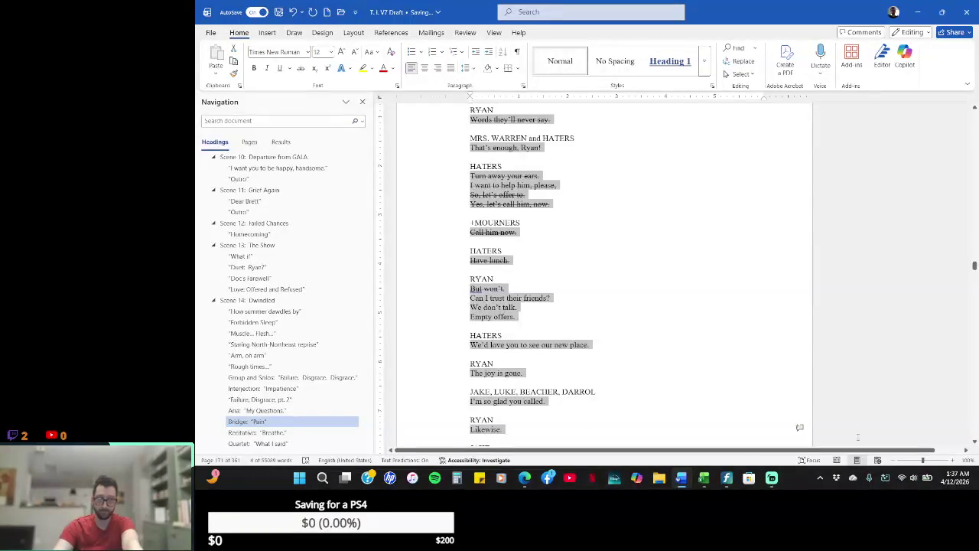
left_click(974, 443)
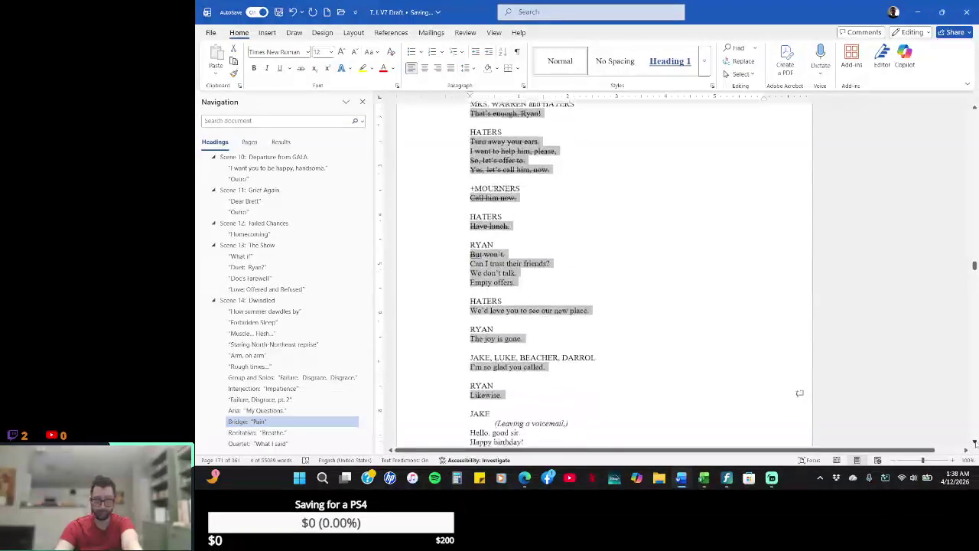
scroll(974, 443, "down", 2)
scroll(975, 443, "down", 2)
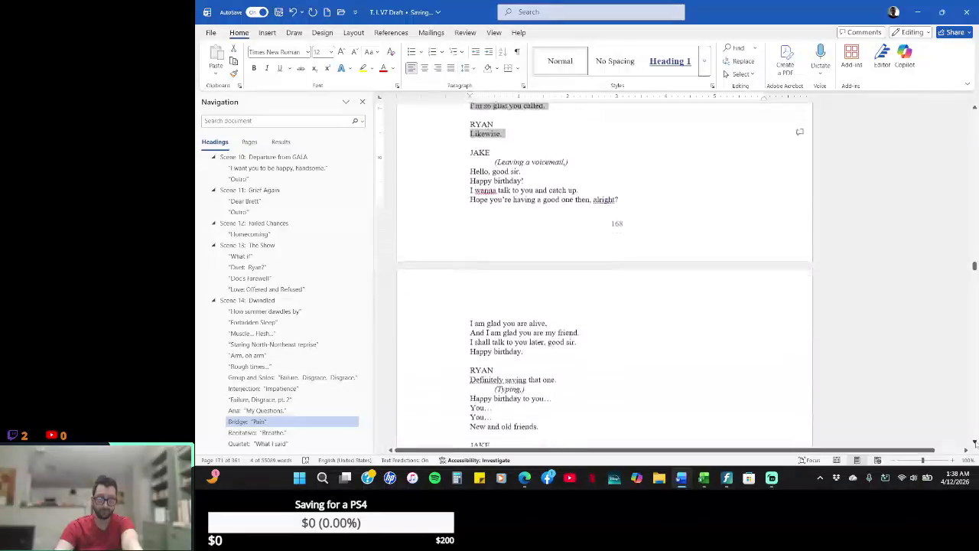
scroll(975, 442, "down", 1)
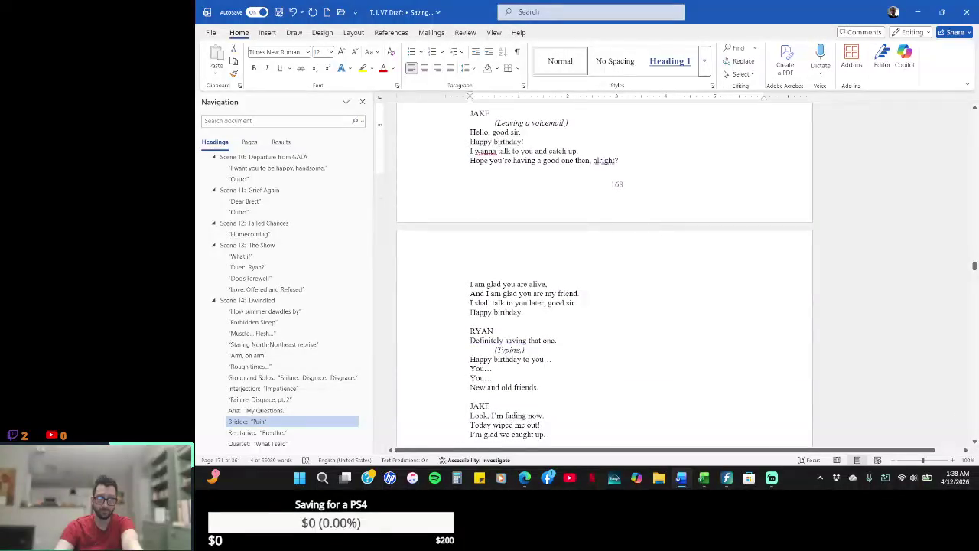
mouse_move(471, 132)
left_mouse_down()
mouse_move(634, 164)
mouse_move(602, 319)
left_mouse_up()
left_click_drag(469, 341, 575, 342)
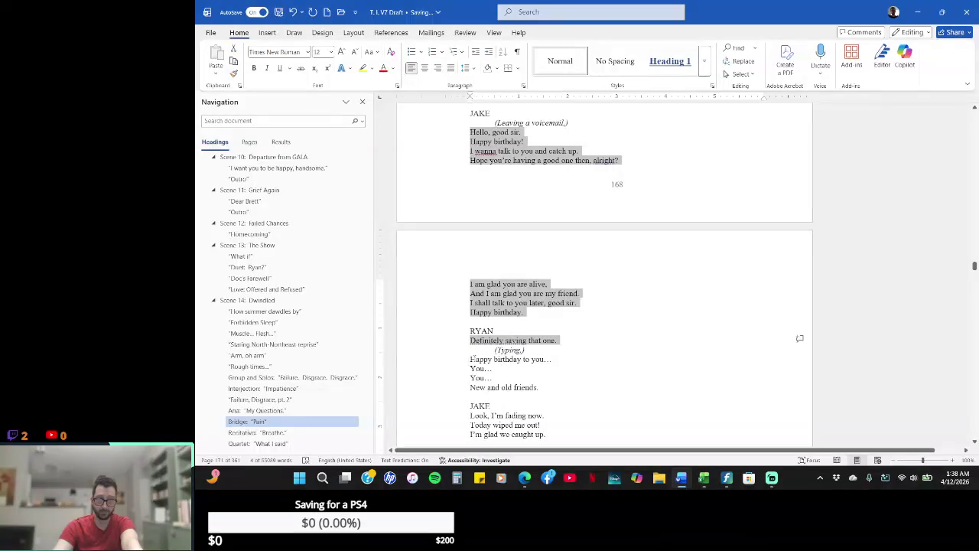
left_click_drag(470, 357, 579, 386)
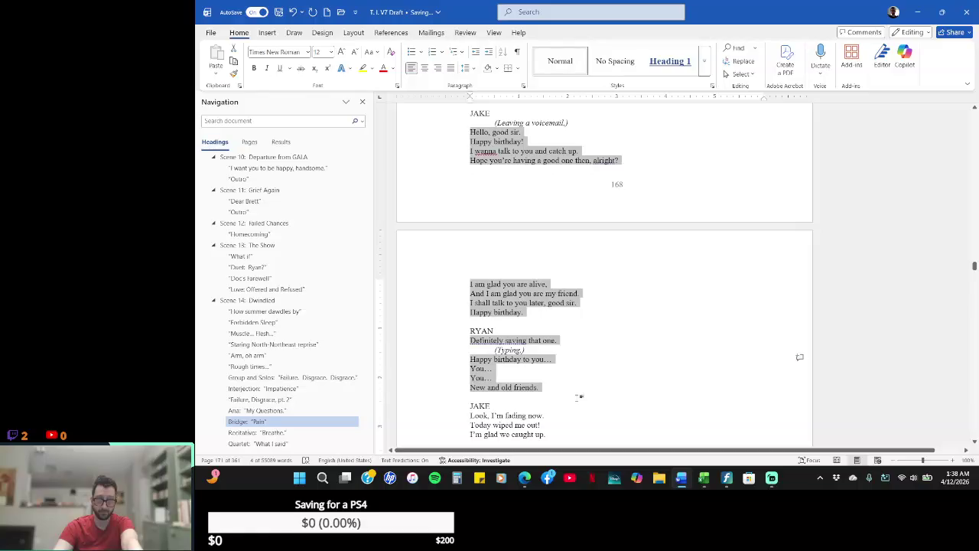
left_click_drag(433, 434, 456, 417)
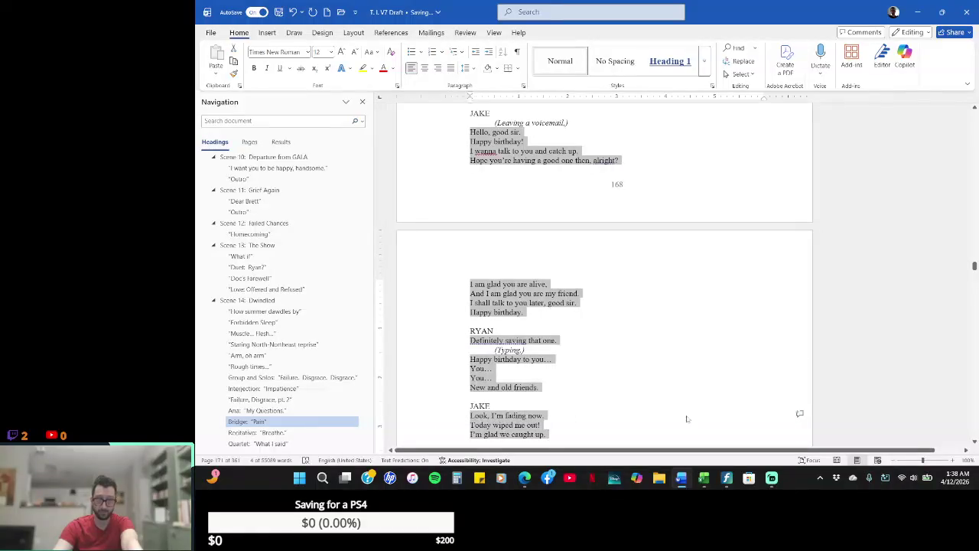
left_click(974, 441)
left_click_drag(974, 441, 975, 441)
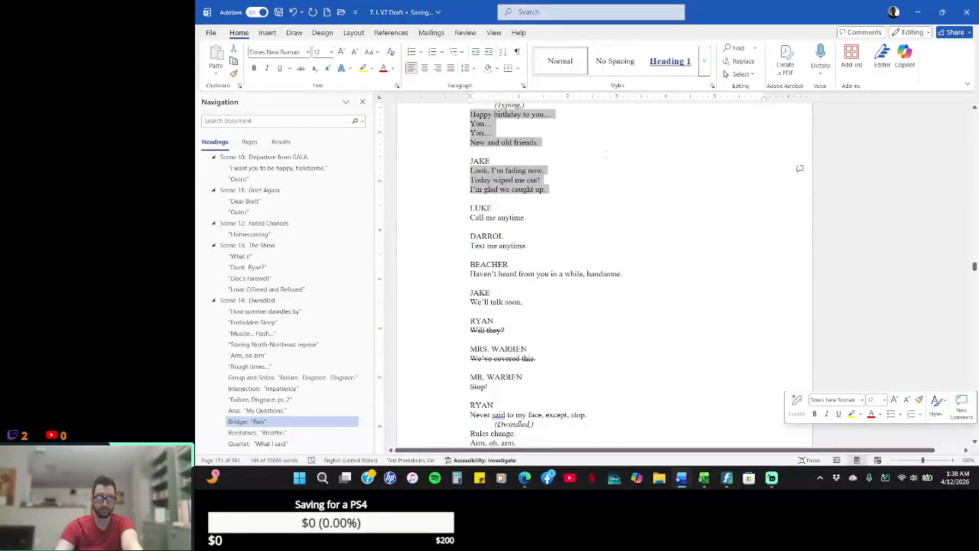
scroll(585, 150, "up", 1)
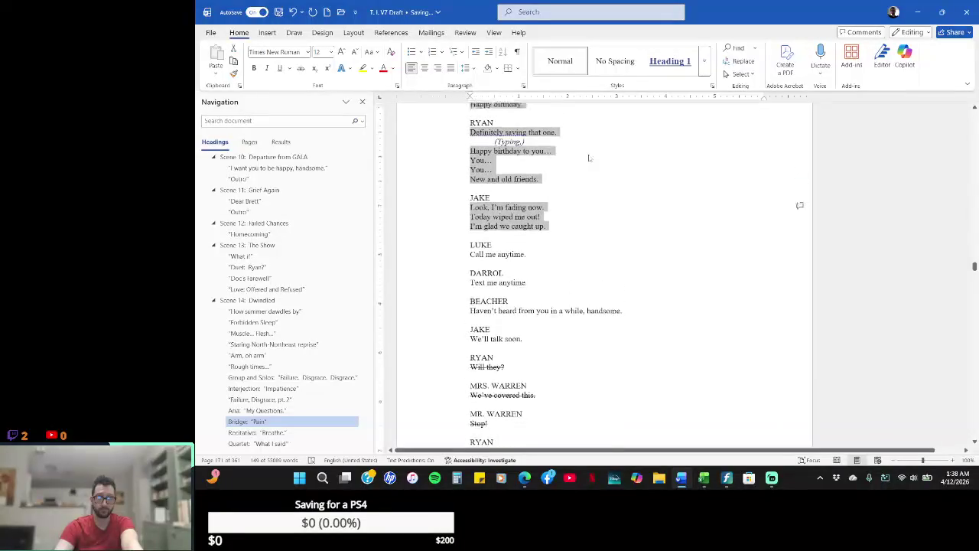
scroll(589, 157, "up", 3)
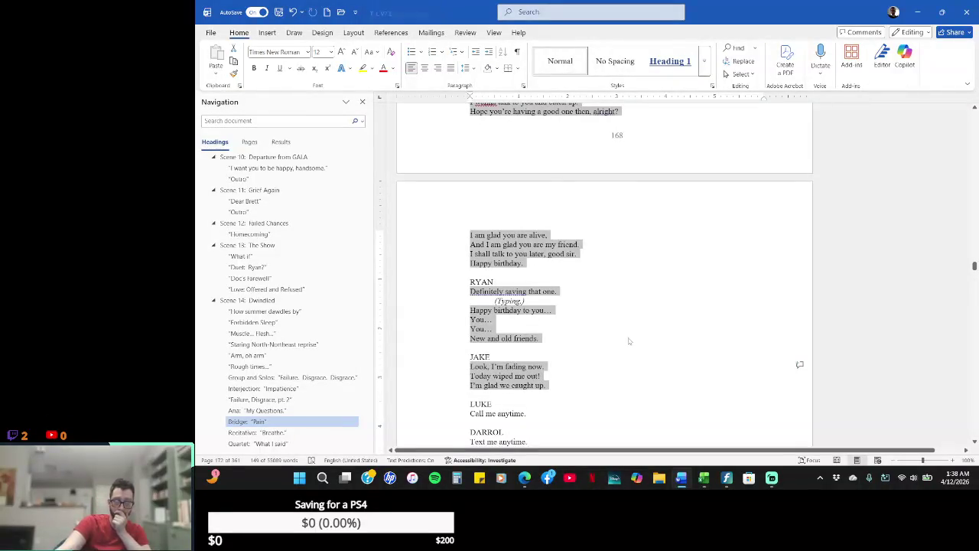
- Add Jake's question about the opera and Ryan's reply asking about his second musical
left_click(562, 356)
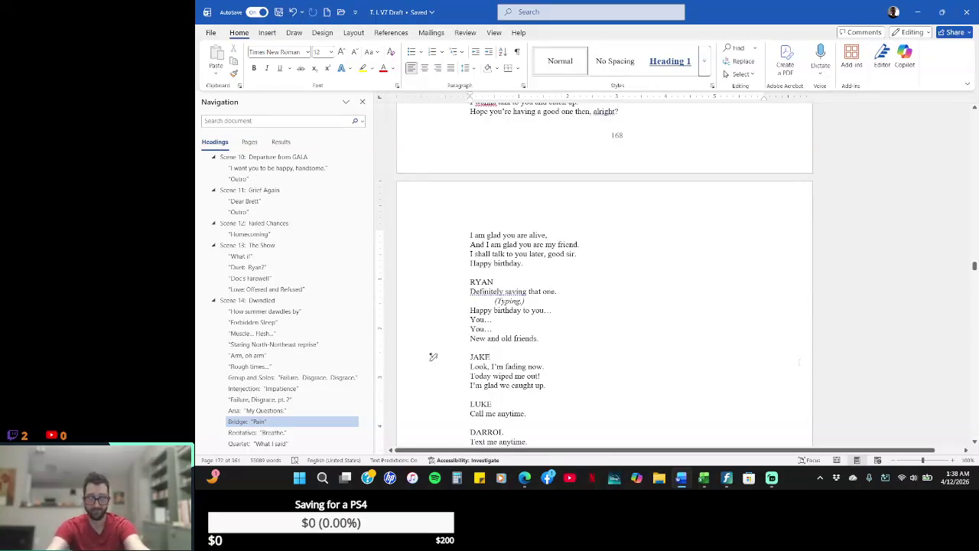
key("Return")
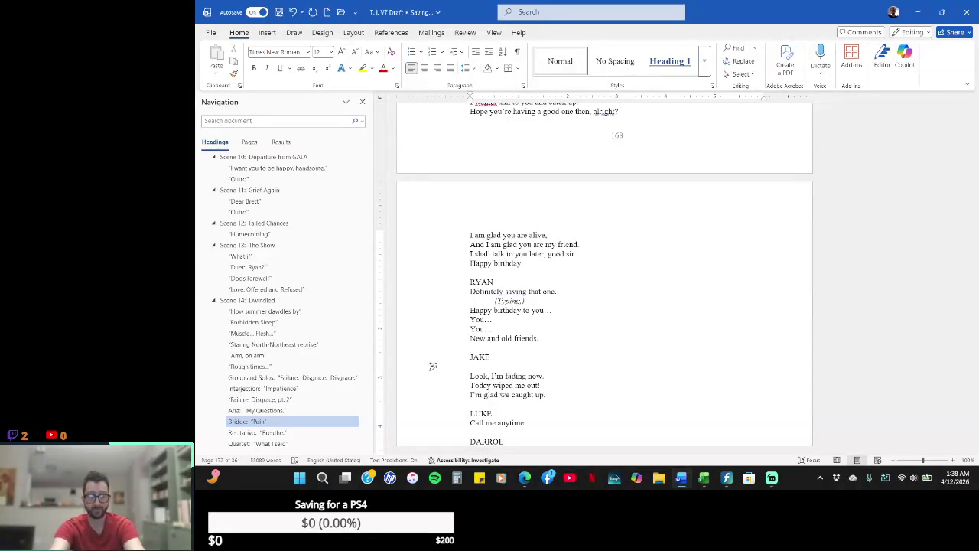
type("HO")
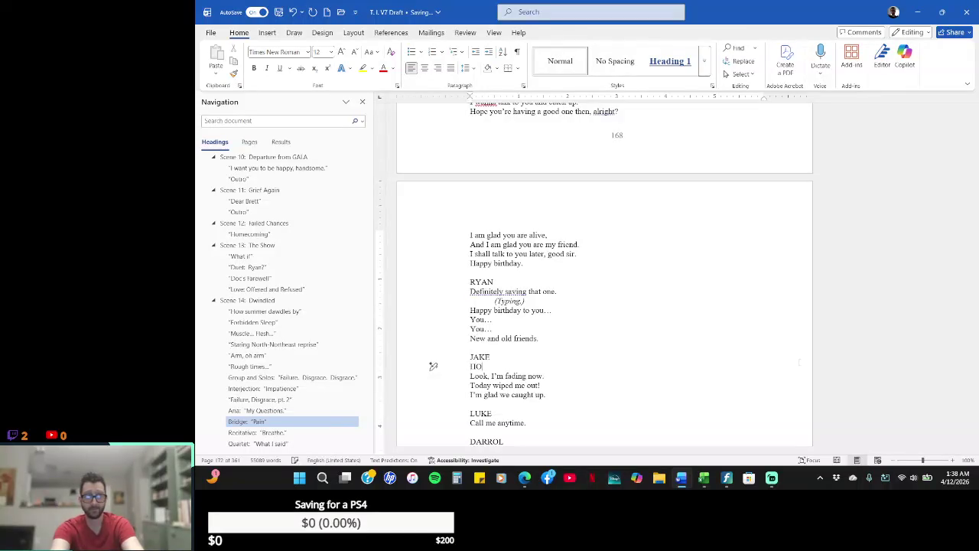
type("that opera")
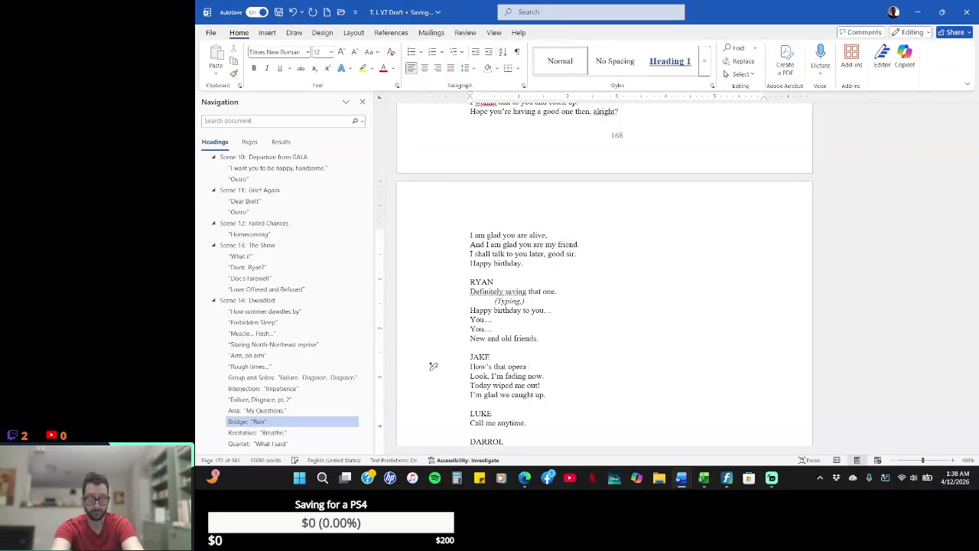
type(" go")
key("Return")
key("Return")
type("RYA")
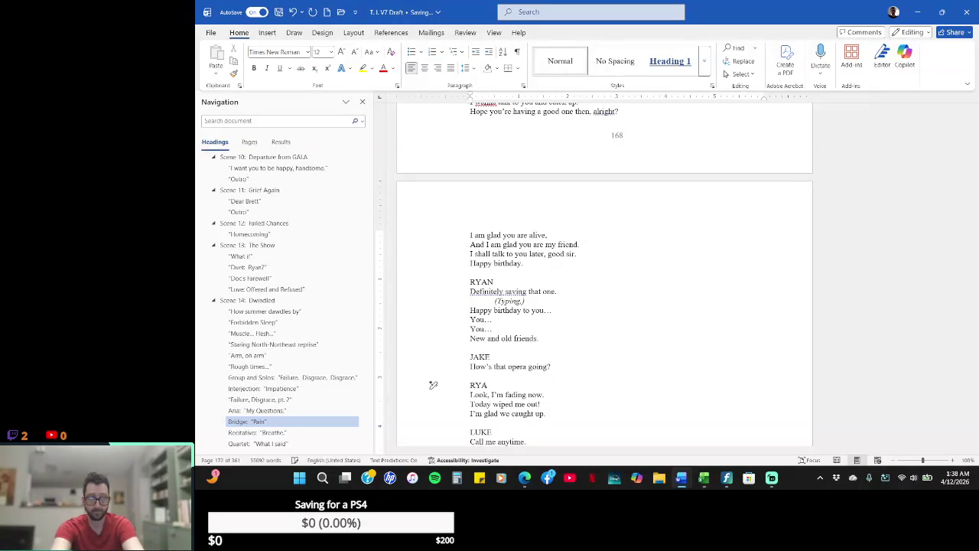
type("N")
key("Return")
type("How’s")
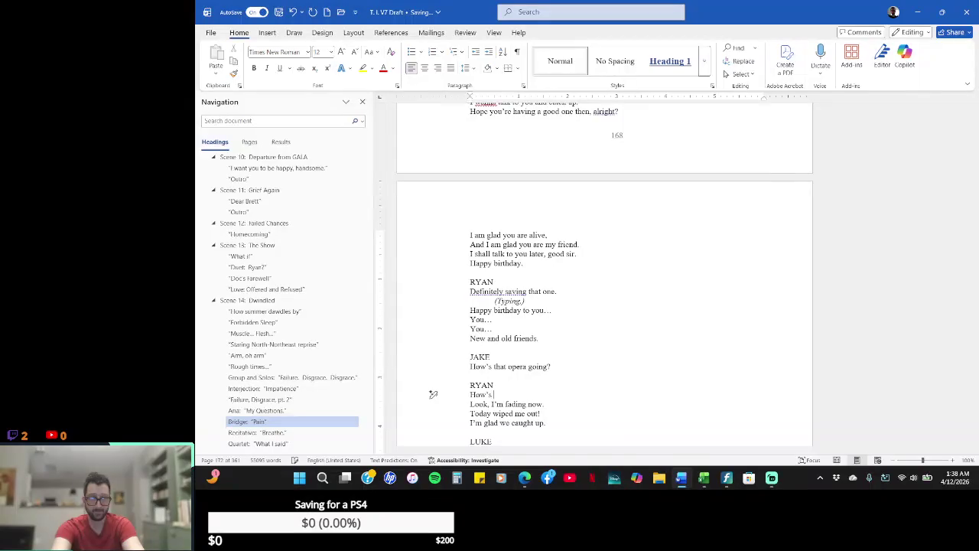
type("your musi")
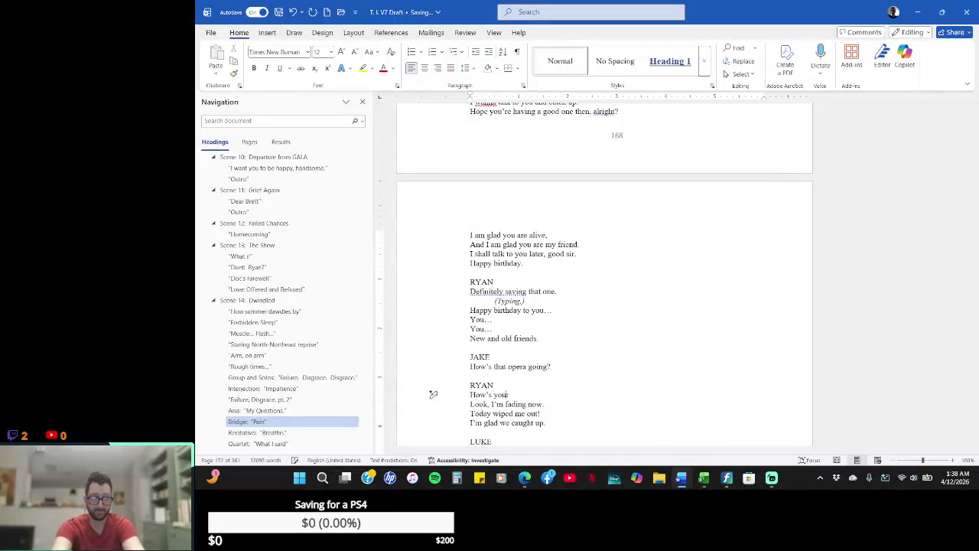
type("cal?")
key("Return")
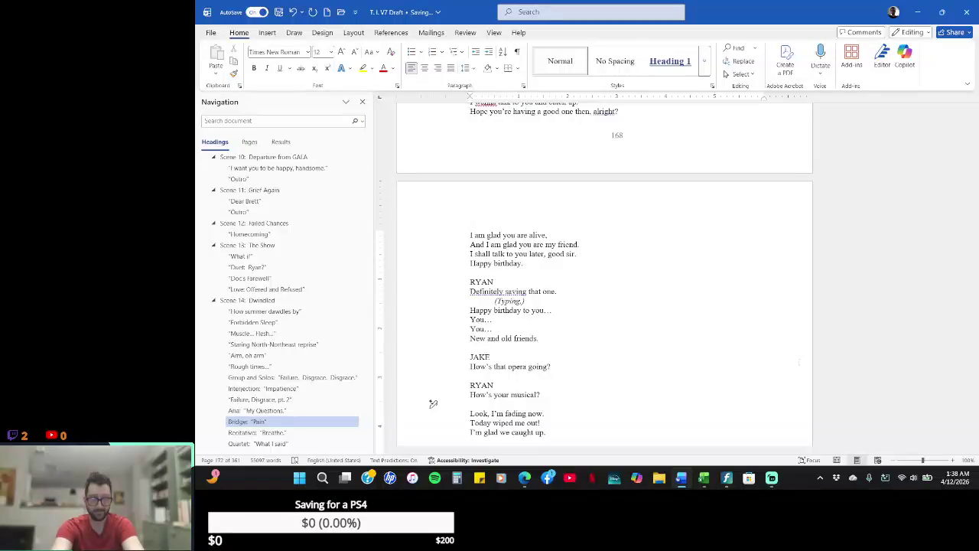
type("Project")
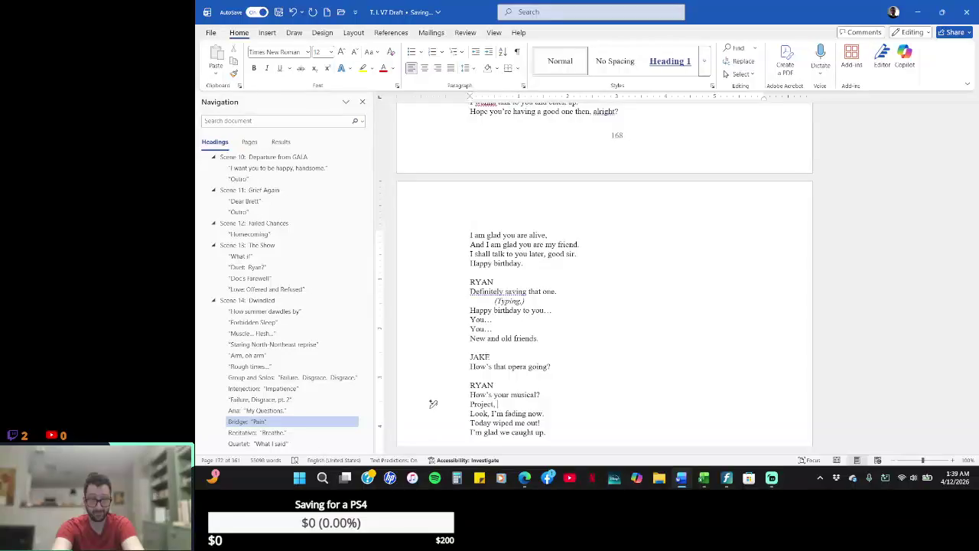
type("wo")
type("?")
- Add Jake's reply and an italic (Yawns.) stage direction
key("Return")
type("JAKE")
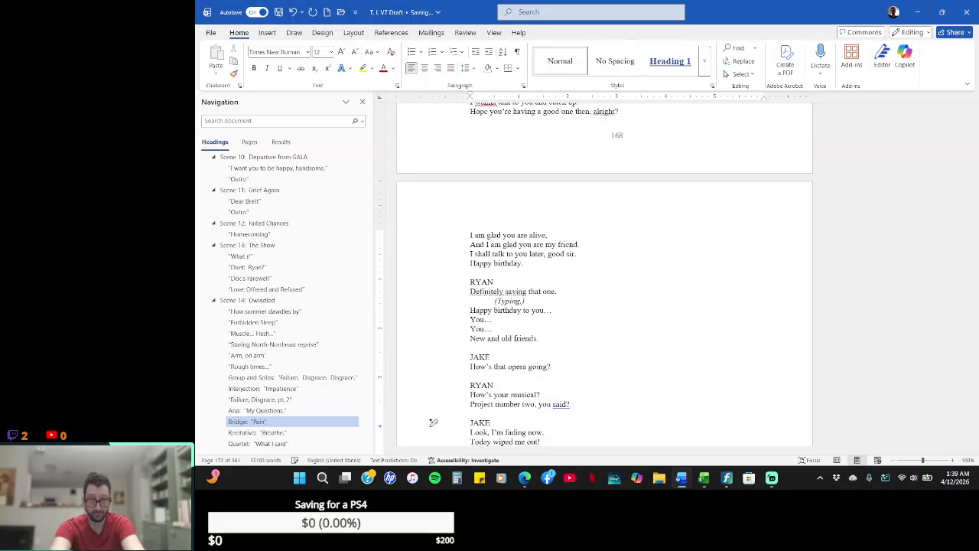
key("Return")
type("Th")
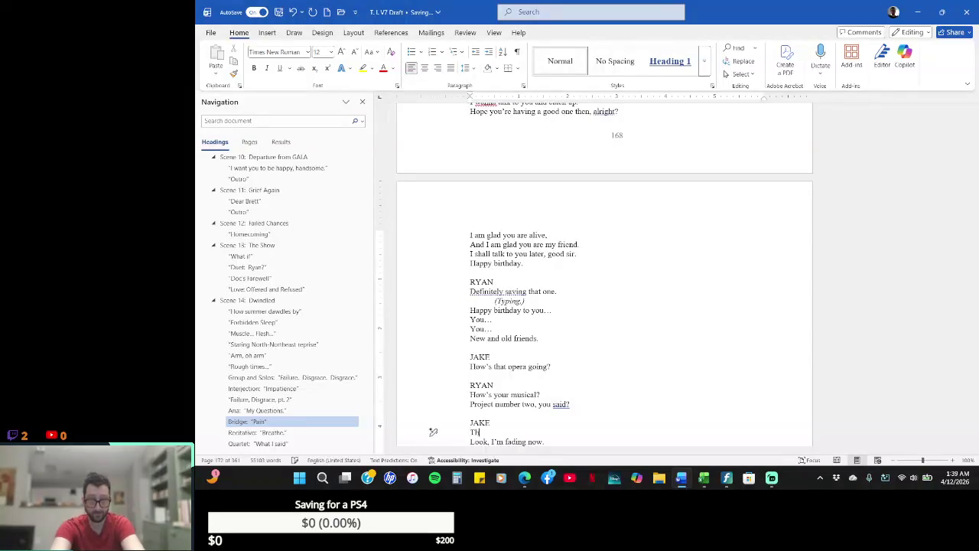
type("ght.")
key("Return")
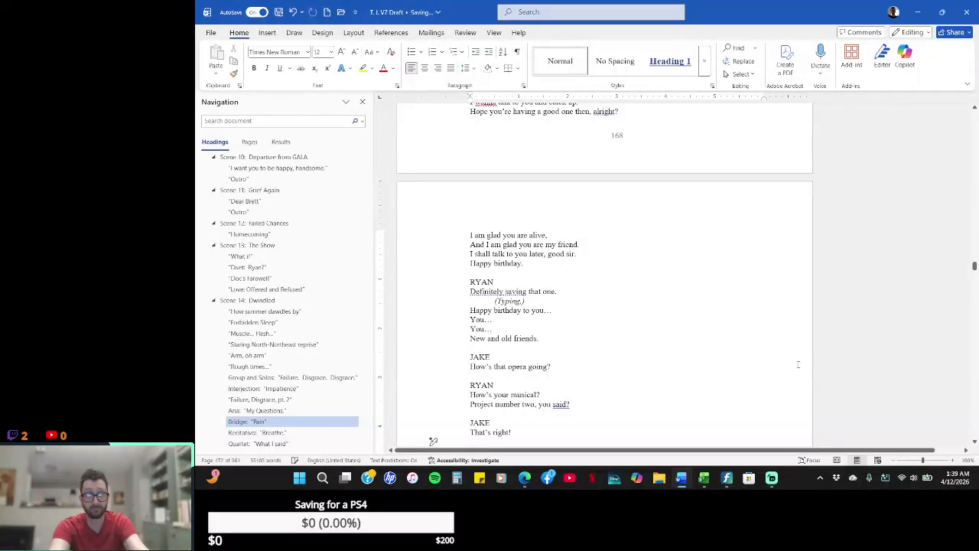
key("ctrl+i")
type("(")
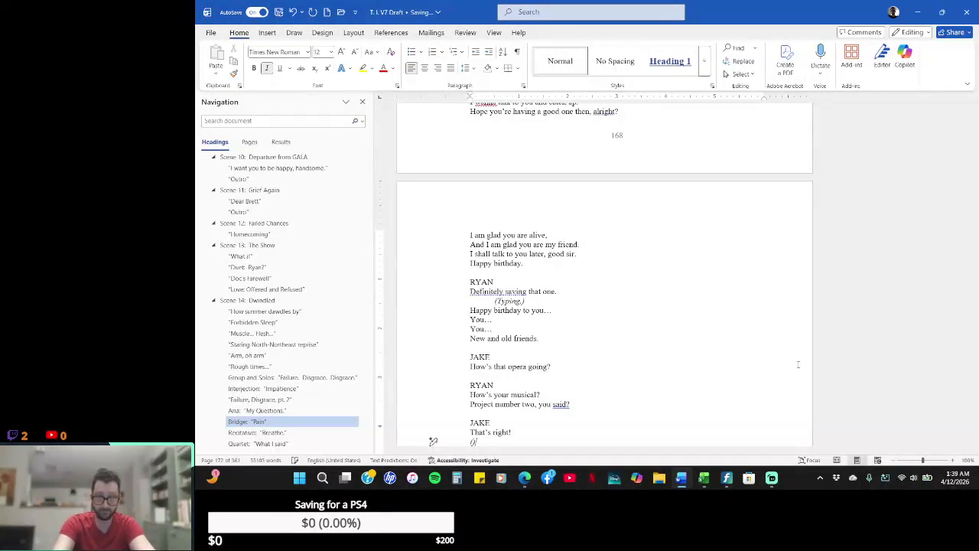
left_click(499, 432)
type("Yawns.")
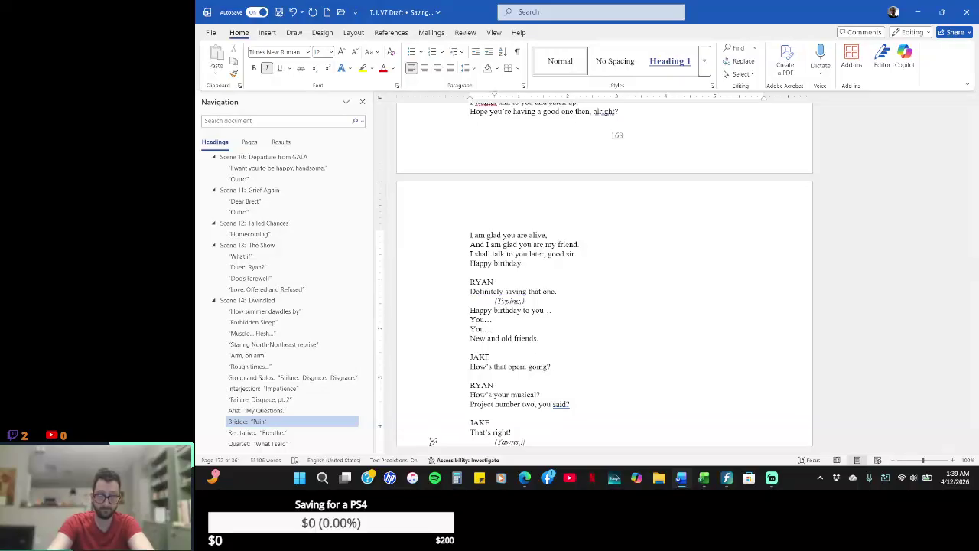
- Insert "Sorry, man." before "I'm fading now.", leaving that sentence on its own line
key("Down")
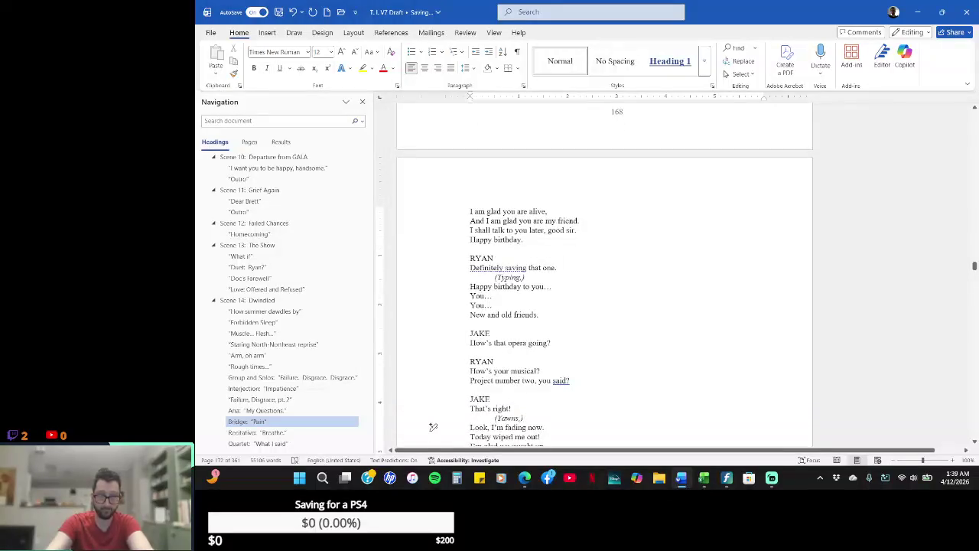
type("Sorry, man.")
key("BackSpace")
type(",")
key("Return")
key("Delete")
key("Delete")
key("Delete")
key("Delete")
key("Delete")
key("Delete")
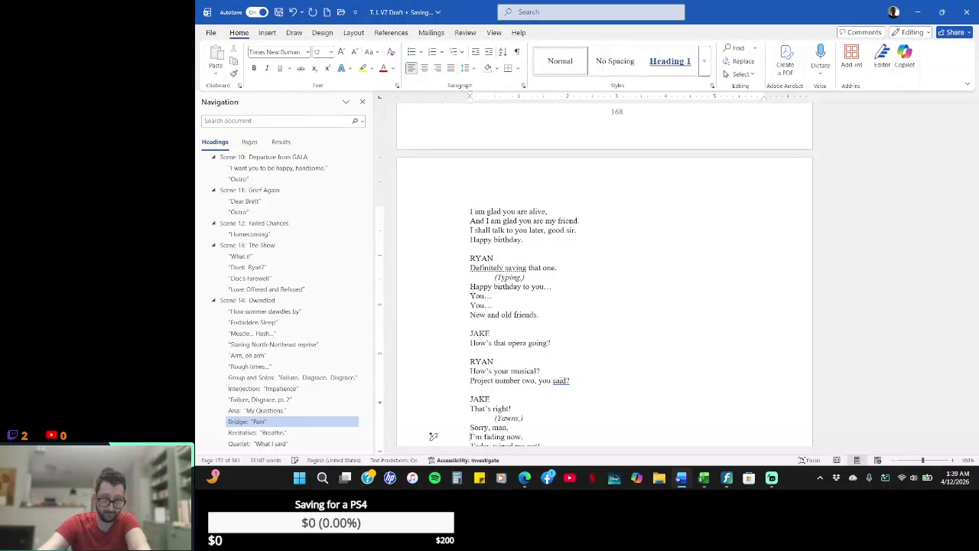
- Start Jake's "I'm glad we caught up." line with "But,"
key("Down")
key("Down")
key("Down")
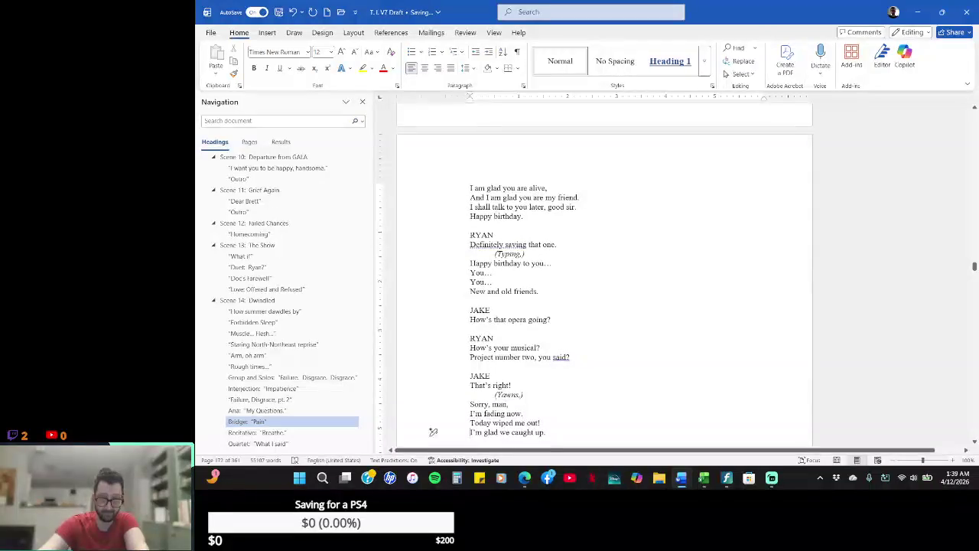
key("Down")
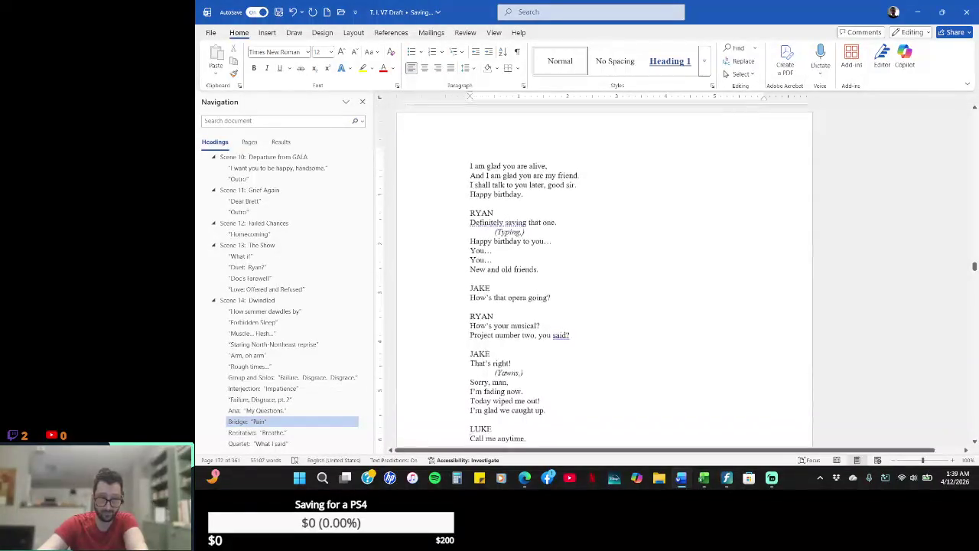
scroll(433, 443, "down", 3)
key("Down")
key("Down")
type("But,")
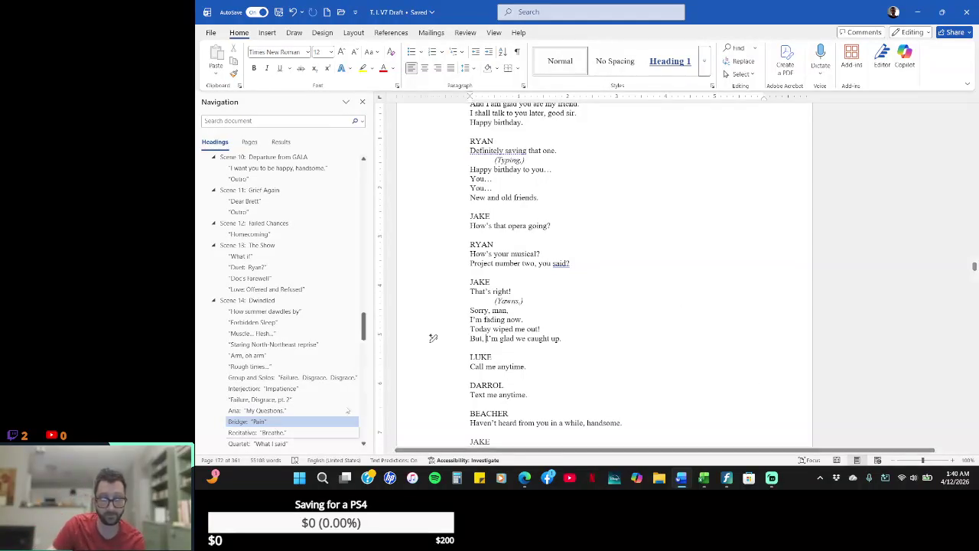
- Replace "you said?" in Ryan's question with "right"
left_click(578, 262)
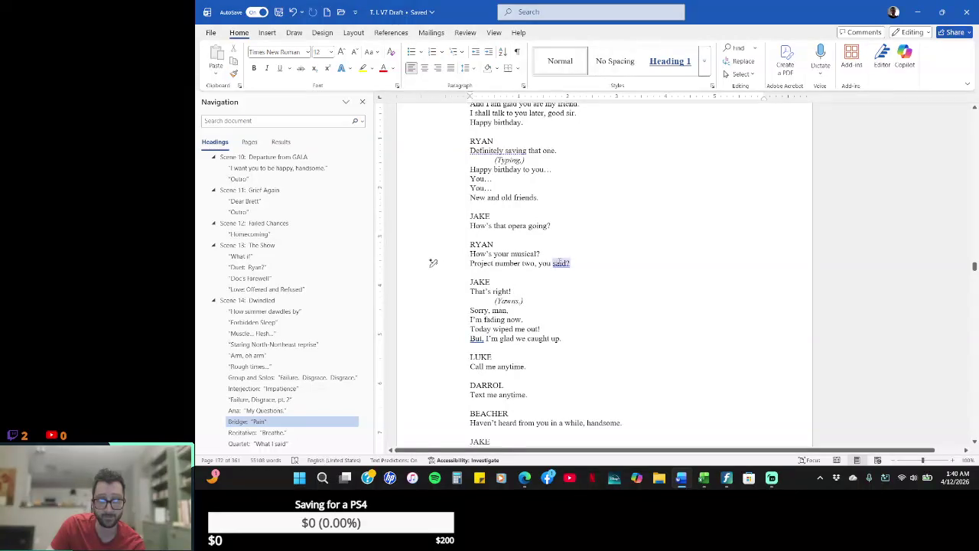
right_click(558, 263)
key("Escape")
key("ctrl+shift+Left")
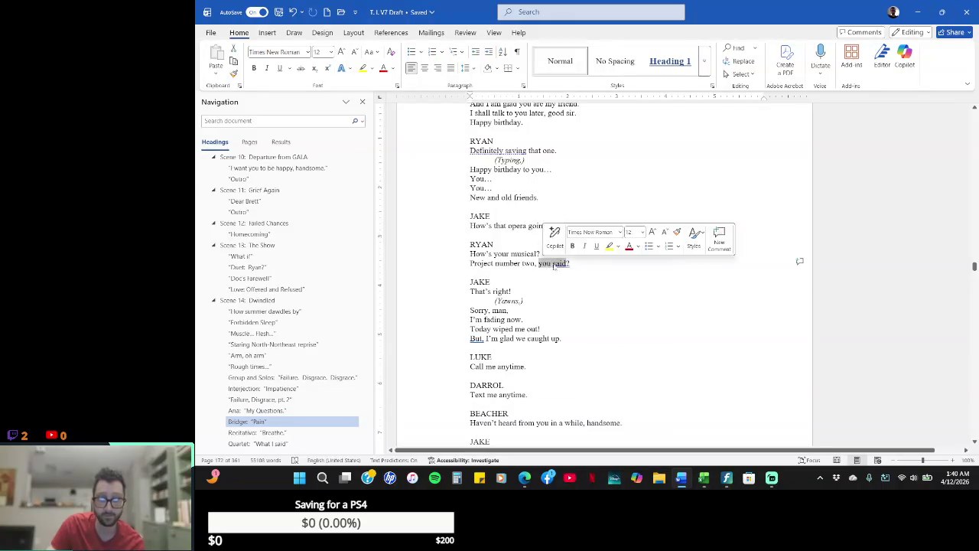
type("right")
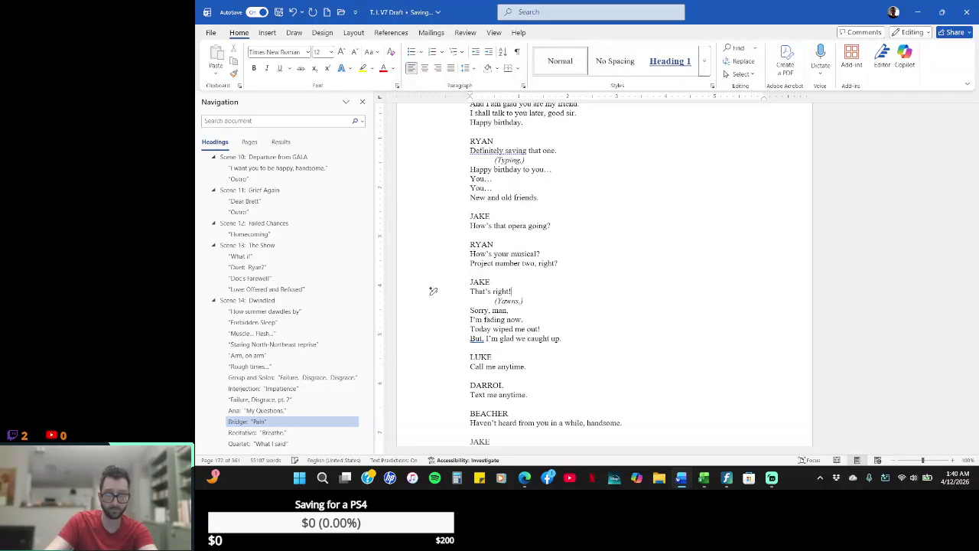
- Change Jake's reply from "That's right!" to "That's correct"
left_click(433, 290)
key("Down")
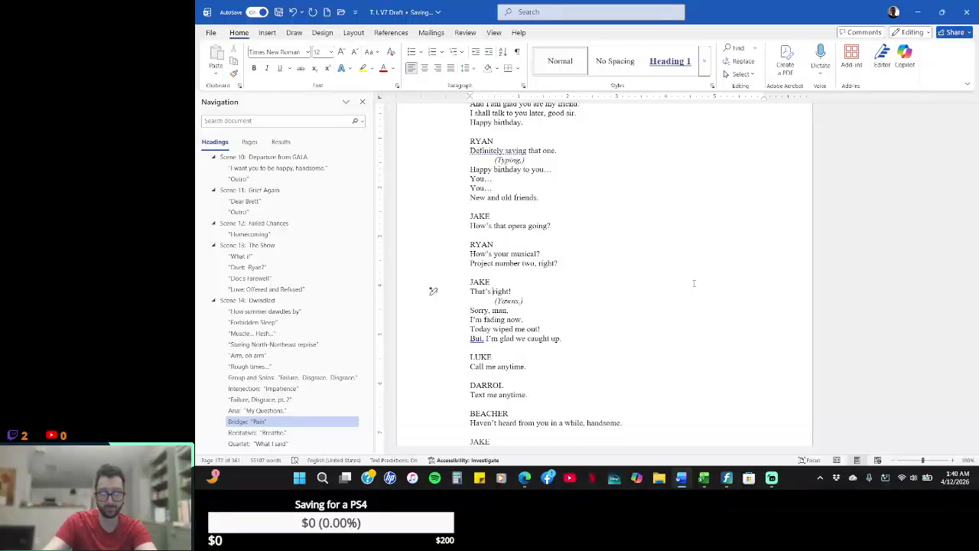
type("cor")
key("Delete")
key("Delete")
key("Delete")
type("rec")
key("Delete")
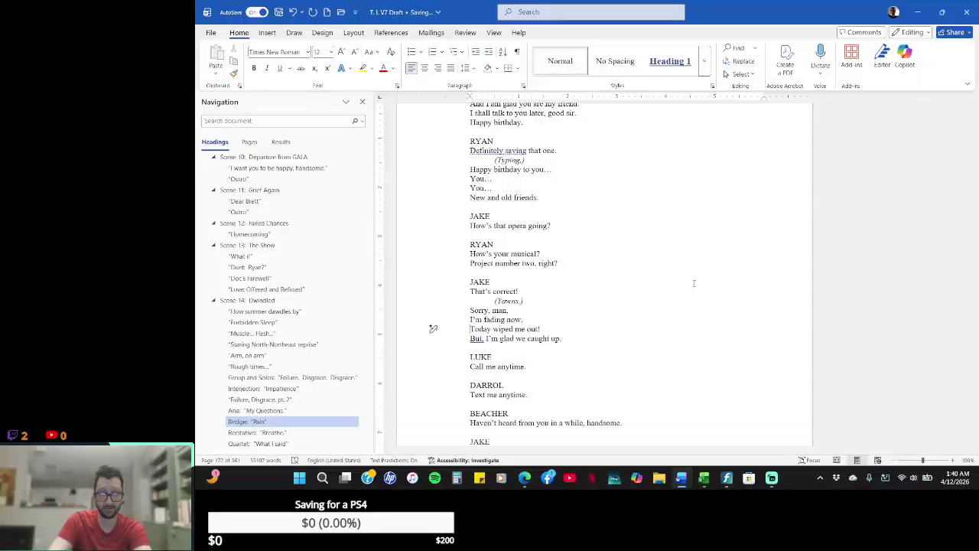
- Add Jake's line "Can't talk for the usual two hours." above "Today wiped me out!"
type("Csn")
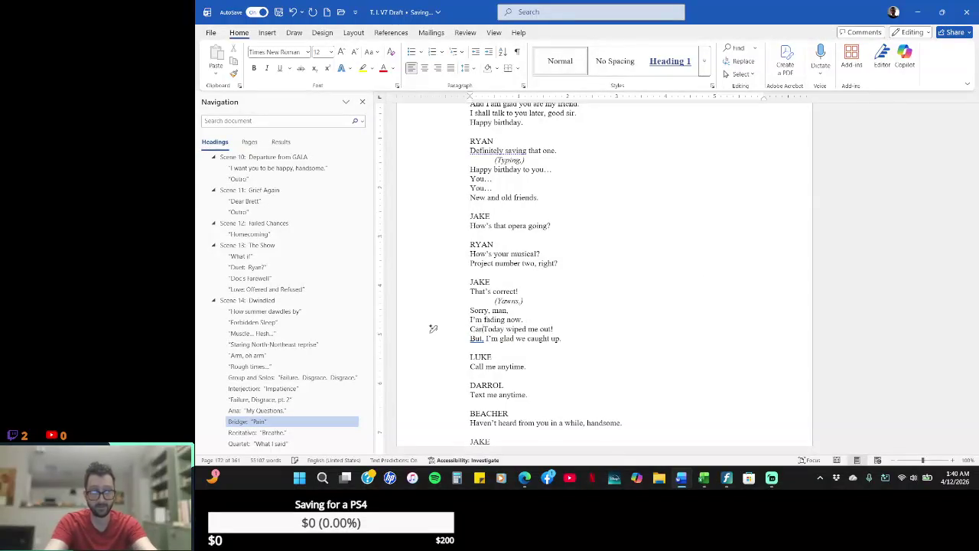
type("'t talk for the u")
key("BackSpace")
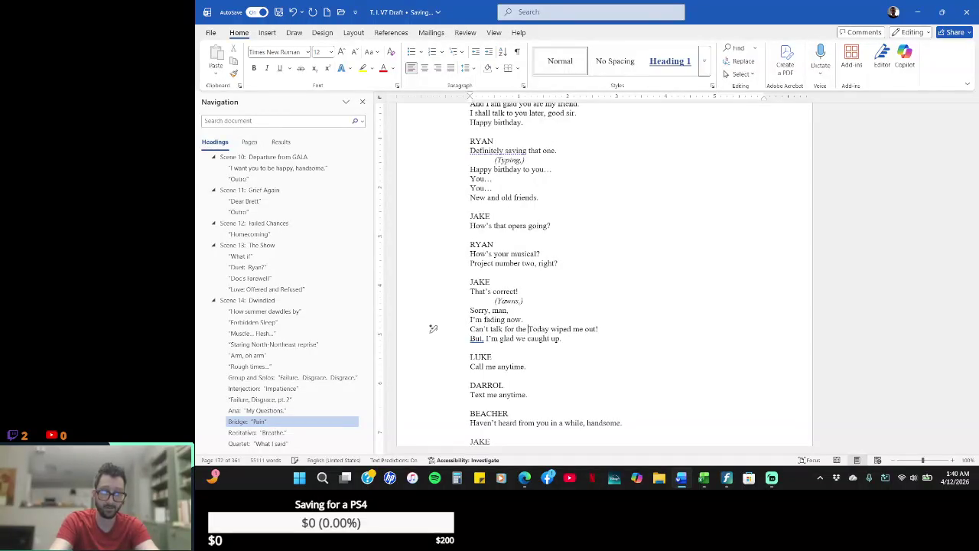
key("BackSpace")
key("BackSpace")
key("BackSpace")
key("BackSpace")
type("the usual two hours.")
key("Return")
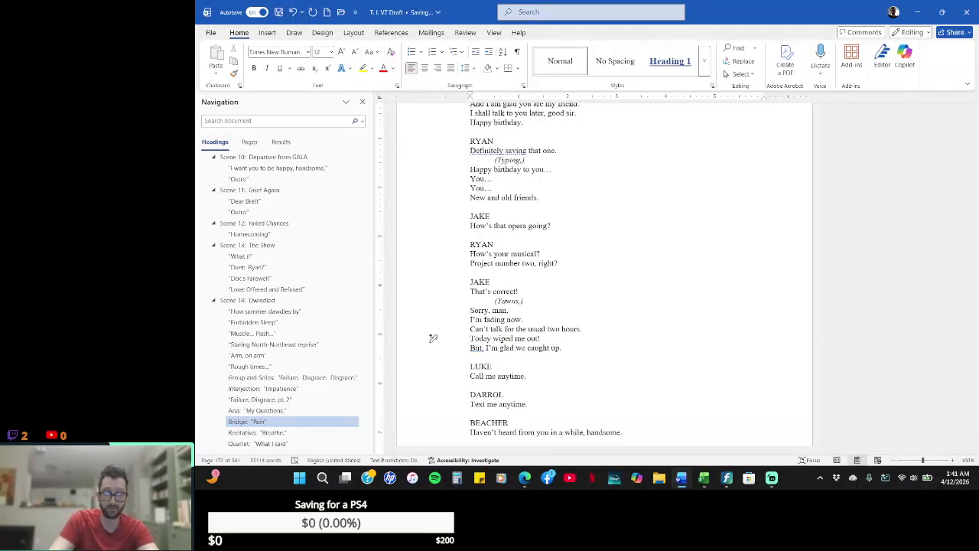
- Change Jake's line to "I'm still glad we caught up."
left_click(433, 357)
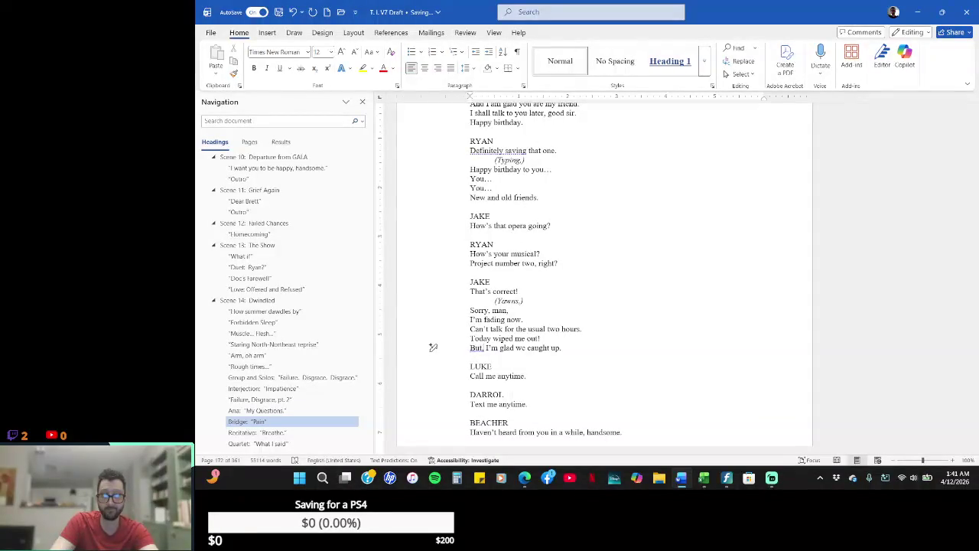
key("BackSpace")
key("BackSpace")
key("BackSpace")
key("BackSpace")
key("BackSpace")
key("Delete")
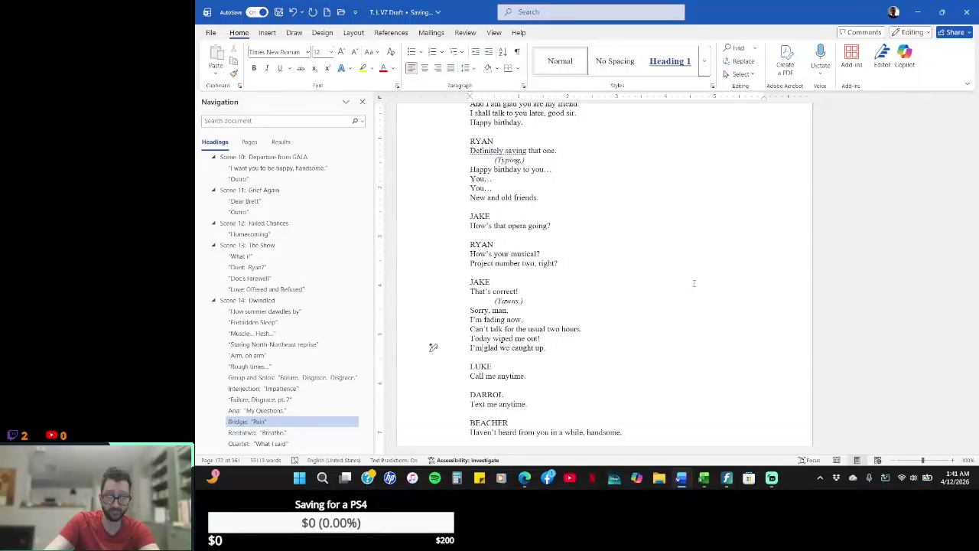
type("still")
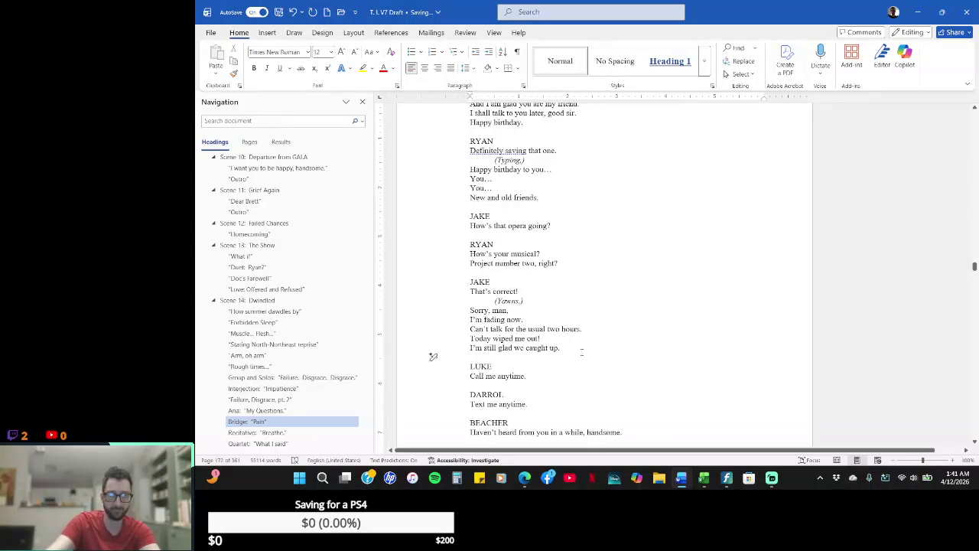
- Add a RYAN cue with "Likewise." before LUKE's "Call me anytime."
key("Return")
type("RYAN")
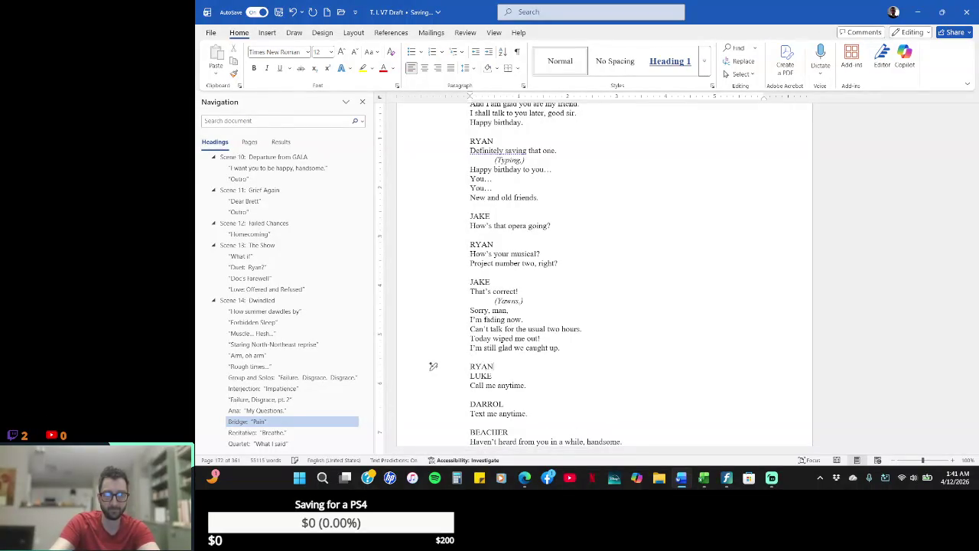
key("Return")
type("Likewise.")
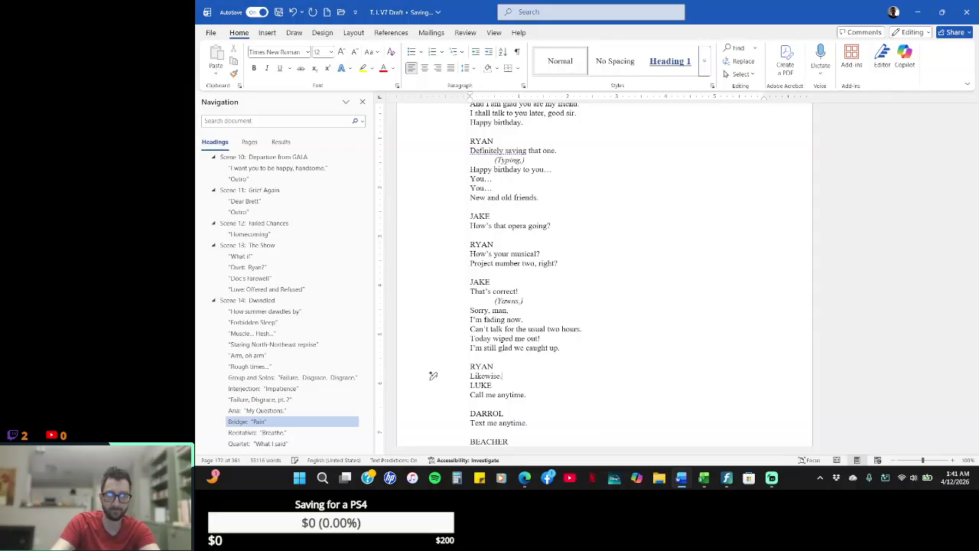
key("Return")
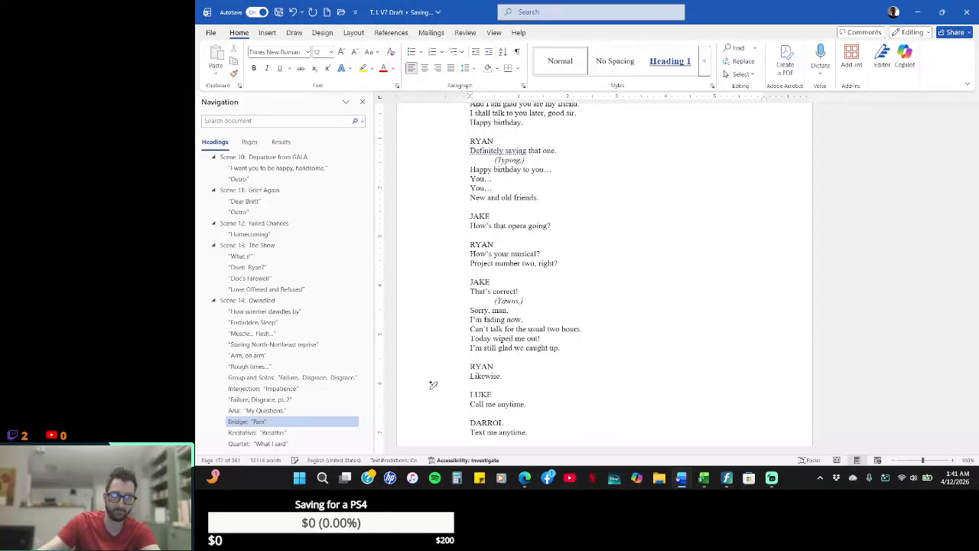
scroll(432, 385, "down", 1)
scroll(433, 385, "down", 4)
scroll(433, 385, "down", 1)
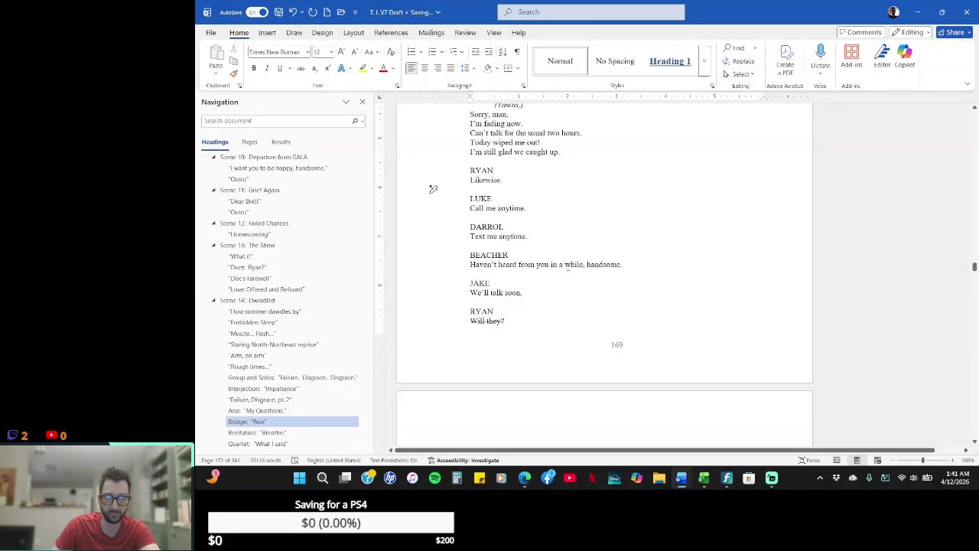
- Delete the comma after 'except' so Ryan's line reads 'Never said to my face except stop.'
left_click(570, 299)
scroll(573, 316, "down", 2)
scroll(572, 317, "down", 4)
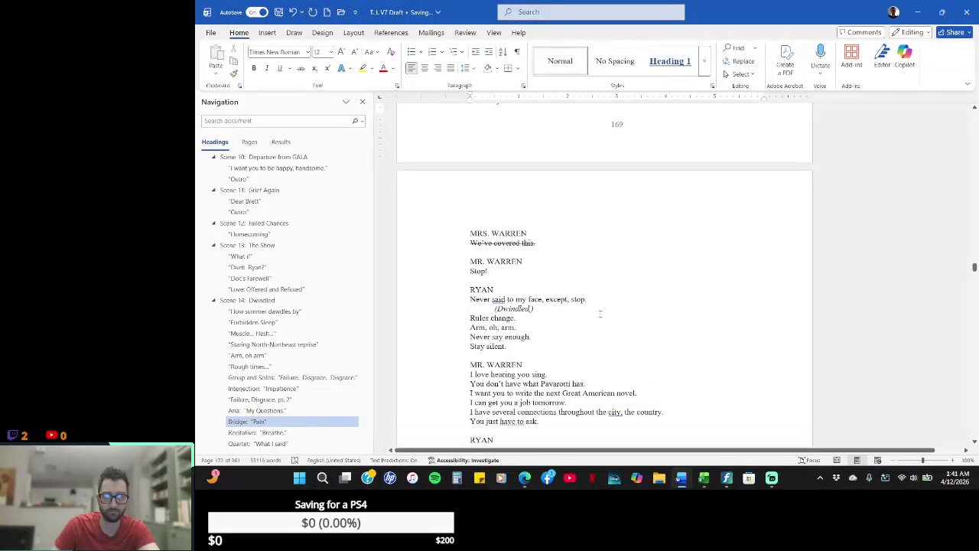
left_click(623, 299)
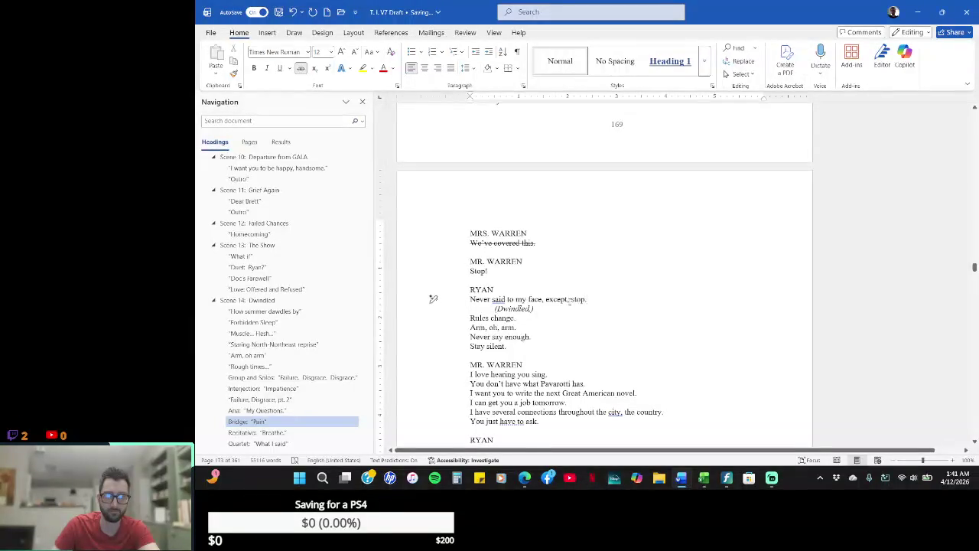
key("BackSpace")
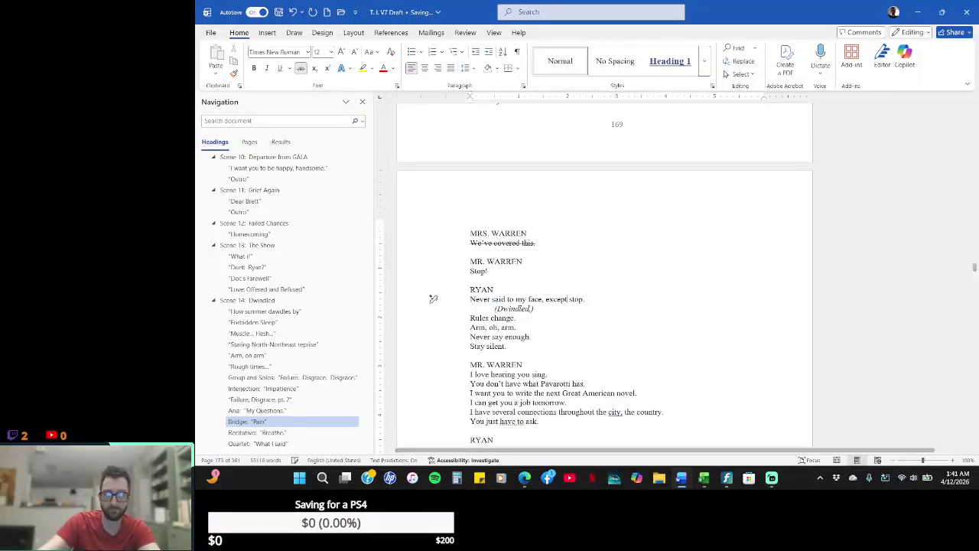
key("Down")
key("Down")
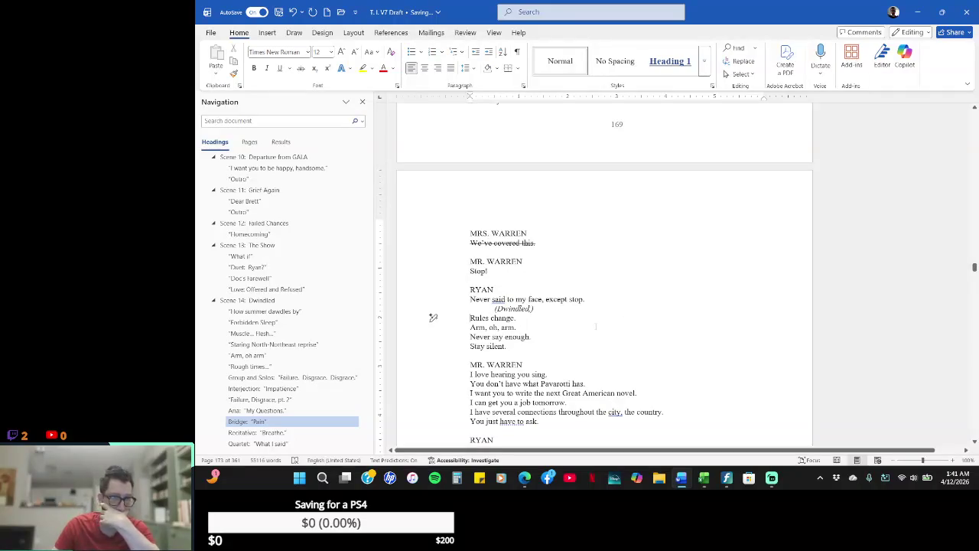
- Scroll back up to RYAN's 'Likewise.' reply on page 168
scroll(433, 316, "up", 3)
scroll(536, 328, "up", 7)
scroll(590, 324, "up", 1)
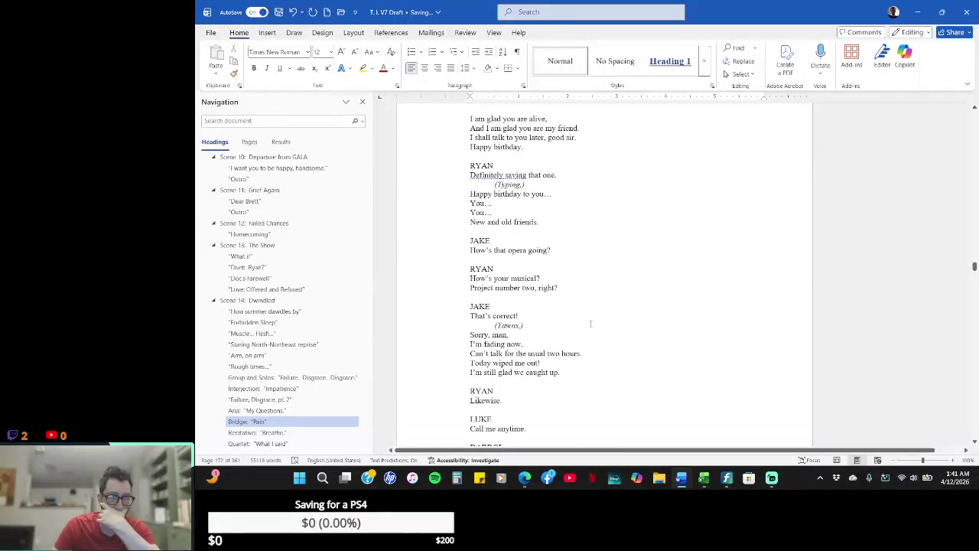
scroll(590, 323, "up", 5)
scroll(590, 324, "up", 5)
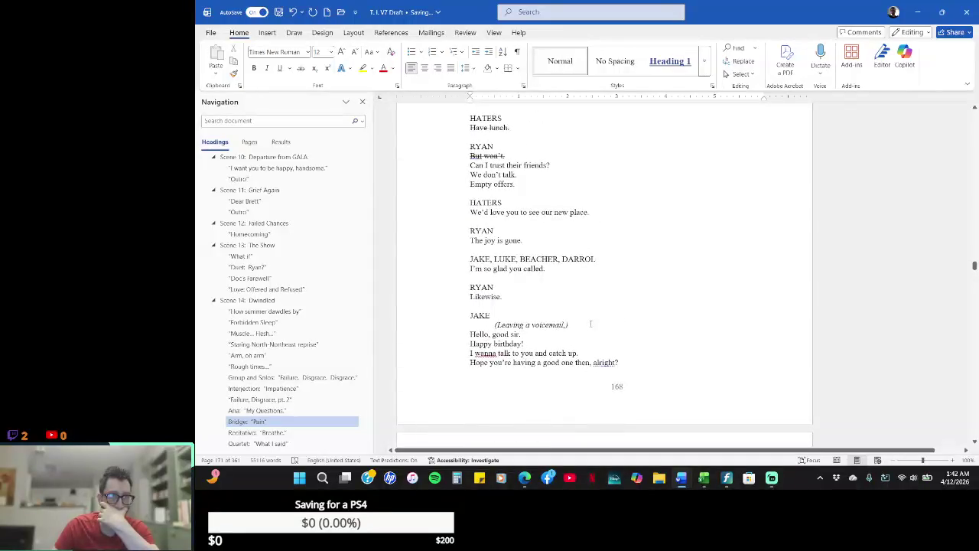
scroll(591, 323, "down", 2)
scroll(591, 324, "down", 8)
scroll(590, 323, "down", 2)
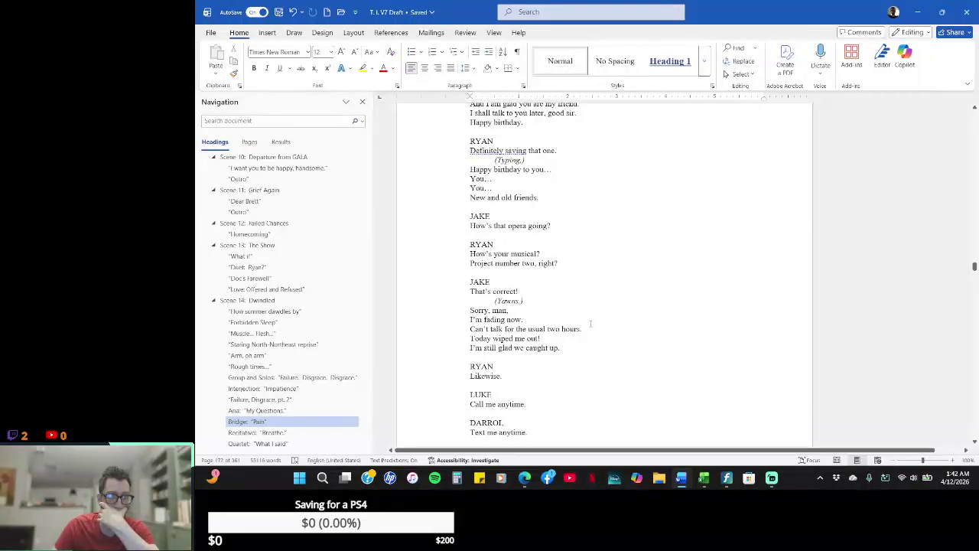
scroll(591, 324, "up", 2)
scroll(590, 323, "up", 3)
scroll(591, 324, "up", 3)
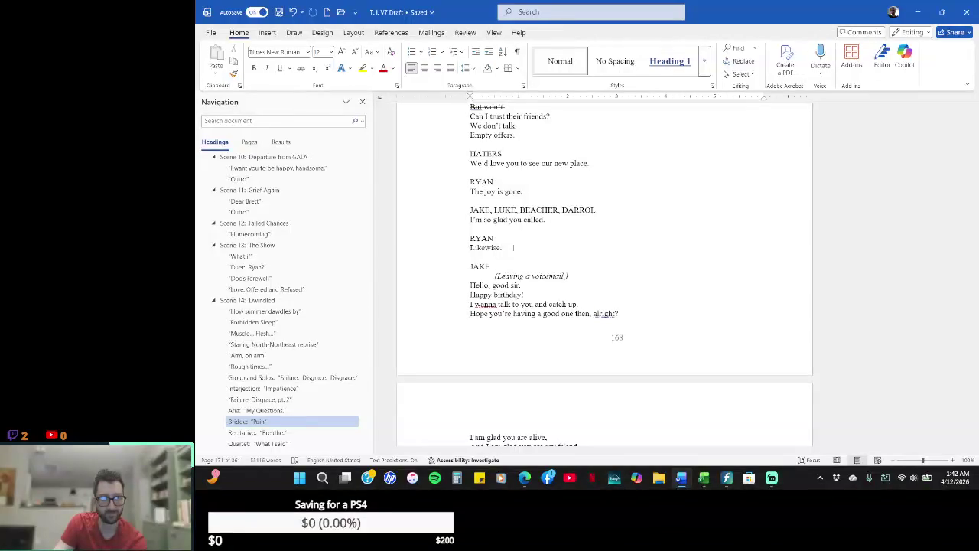
- Replace Ryan's 'Likewise.' on page 168 with 'Glad to hear your voice.'
left_click(432, 247)
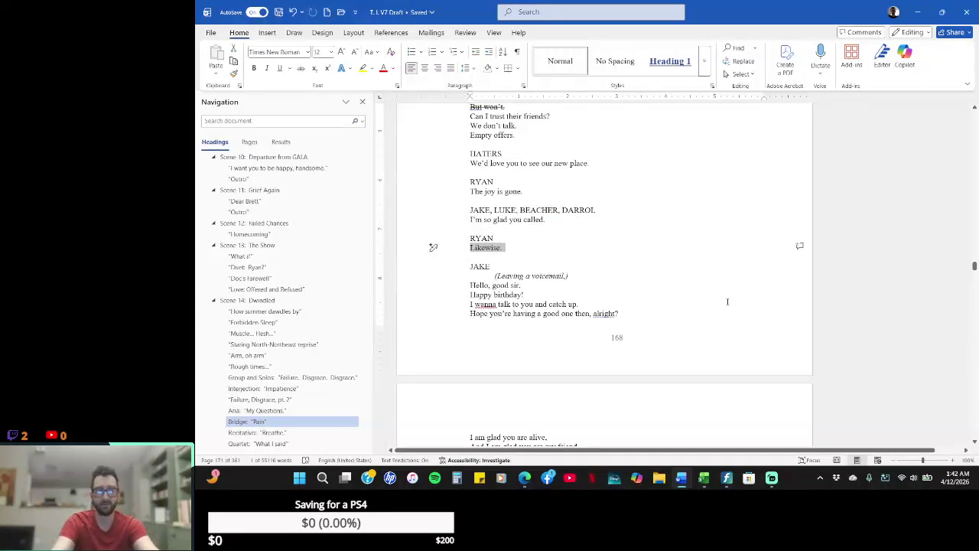
type("Glad to hear your voice.")
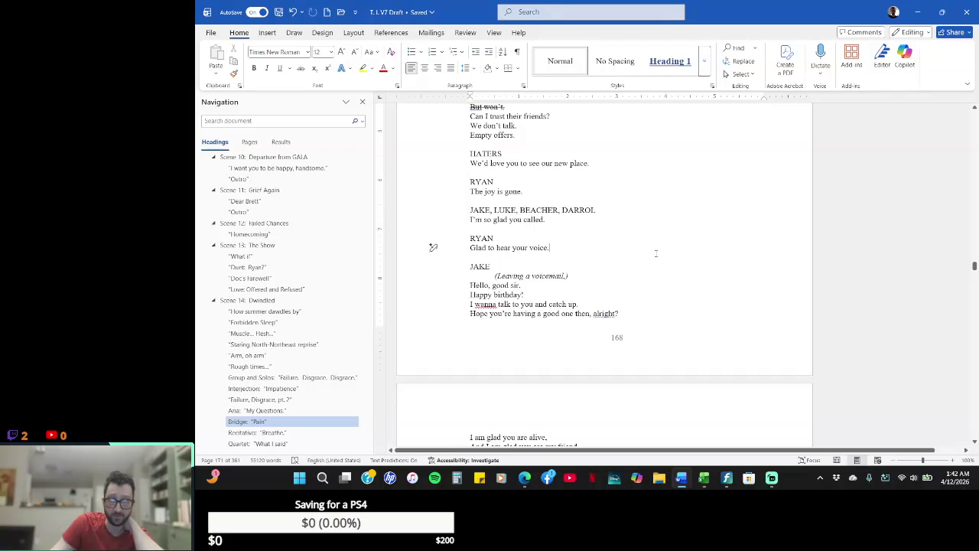
scroll(669, 286, "up", 2)
scroll(671, 289, "up", 5)
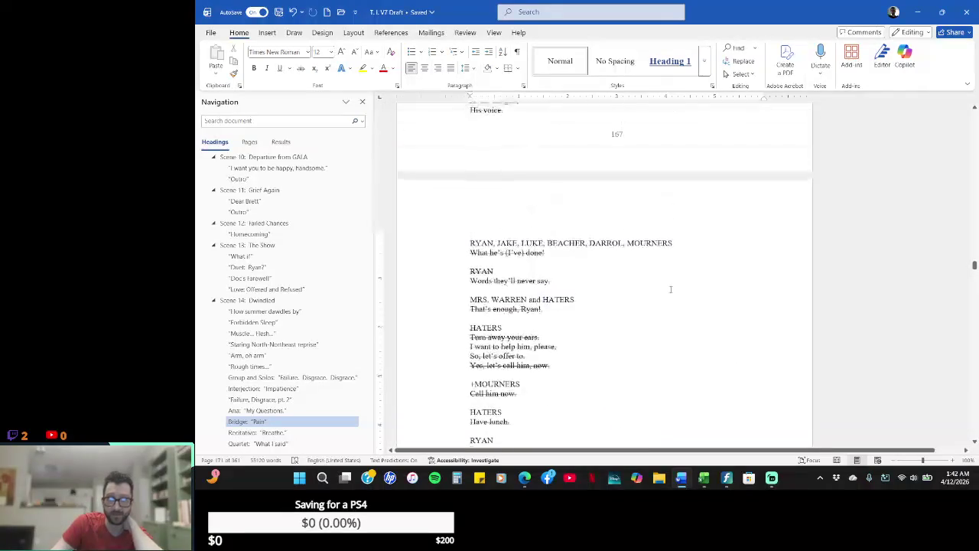
scroll(670, 289, "up", 3)
scroll(669, 290, "up", 1)
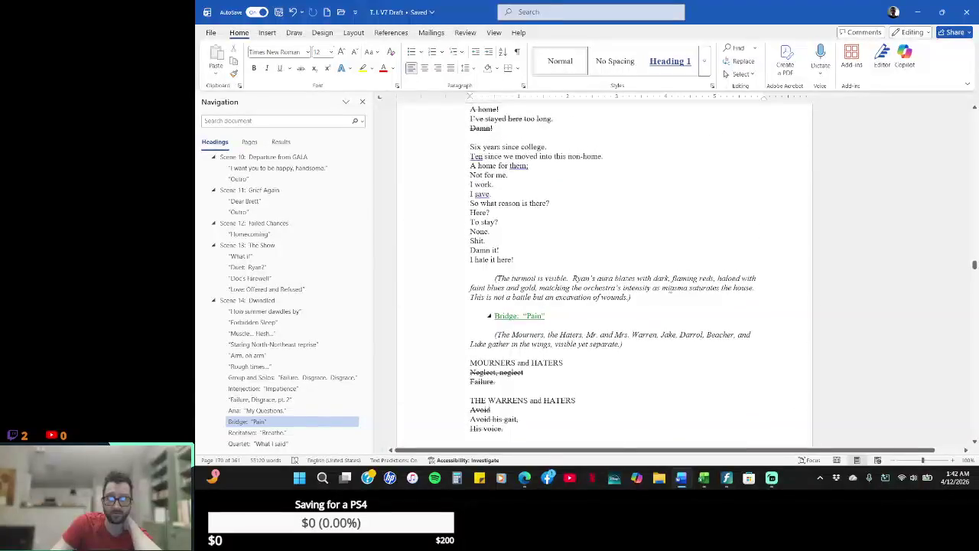
scroll(667, 291, "down", 2)
scroll(668, 292, "down", 1)
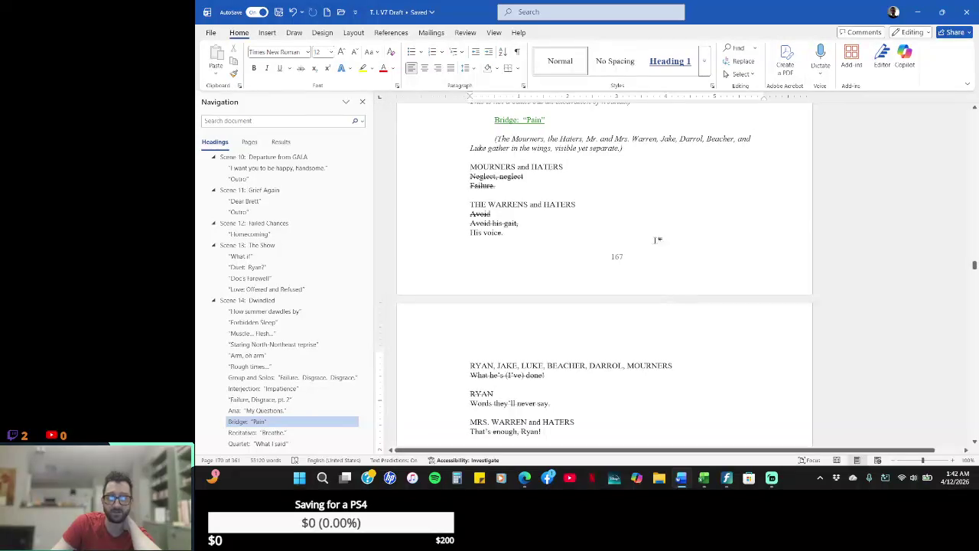
- Retype the 'Bridge: "Pain"' song heading as 'Group Bridge: "Pain"'
left_click(523, 120)
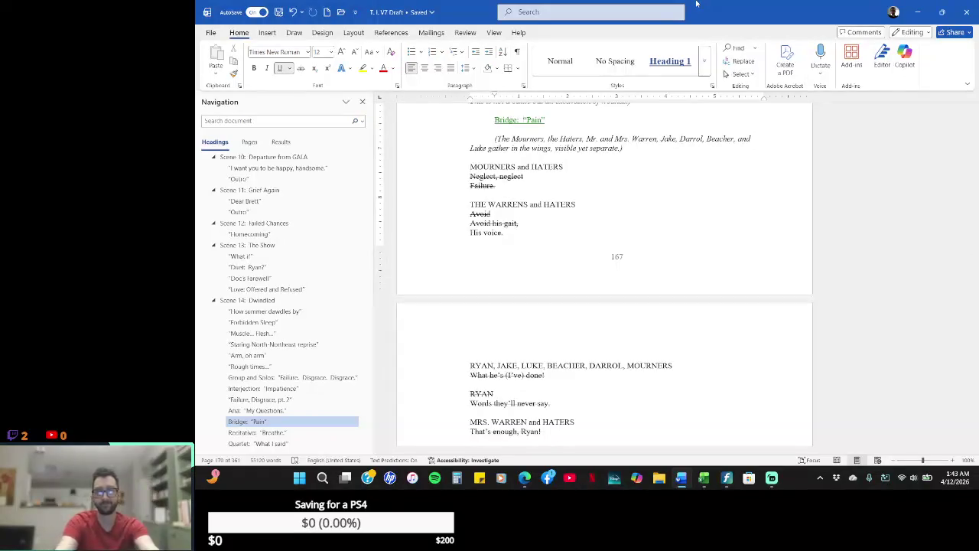
key("BackSpace")
key("BackSpace")
key("BackSpace")
key("BackSpace")
key("BackSpace")
key("BackSpace")
key("BackSpace")
key("BackSpace")
type("G")
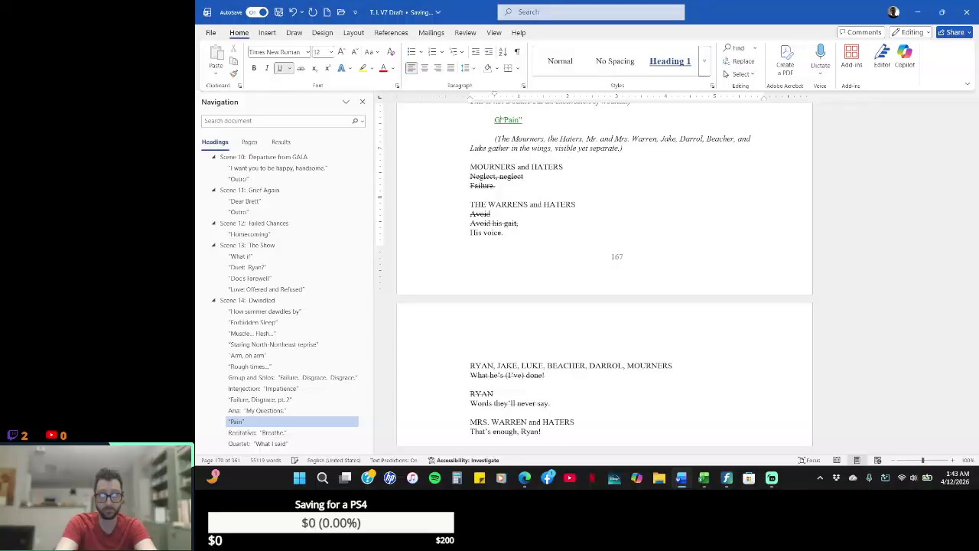
type("roup")
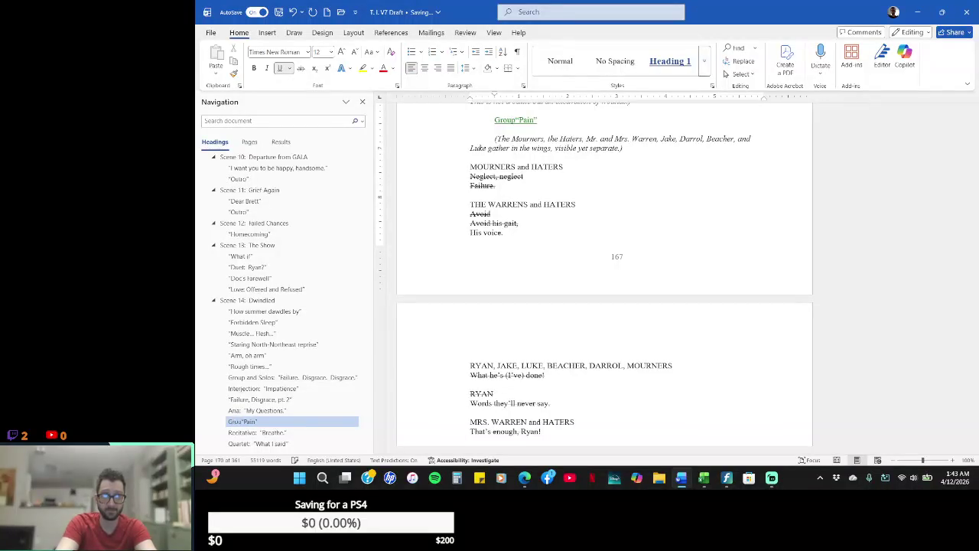
type(" s")
key("BackSpace")
type("S")
key("BackSpace")
type("Bridge")
key("BackSpace")
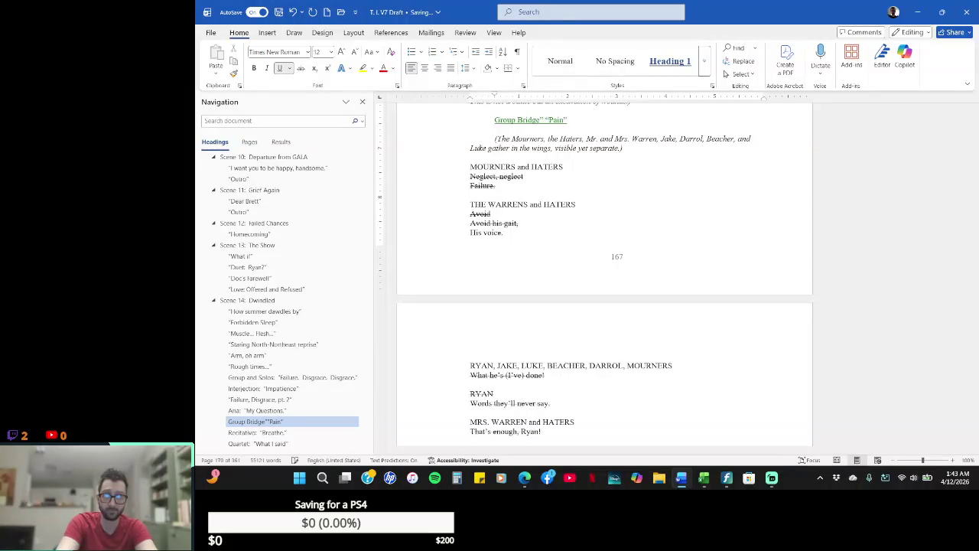
type(":")
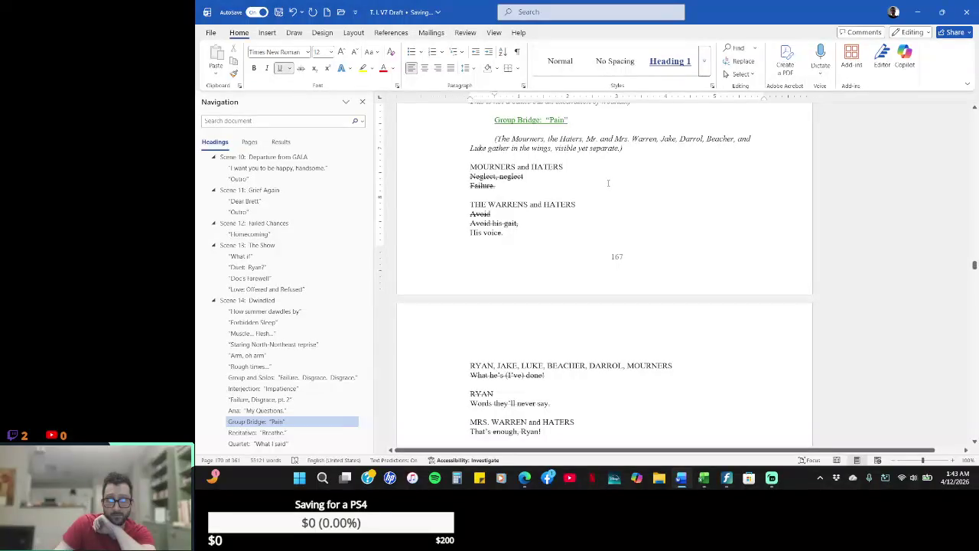
scroll(608, 183, "down", 1)
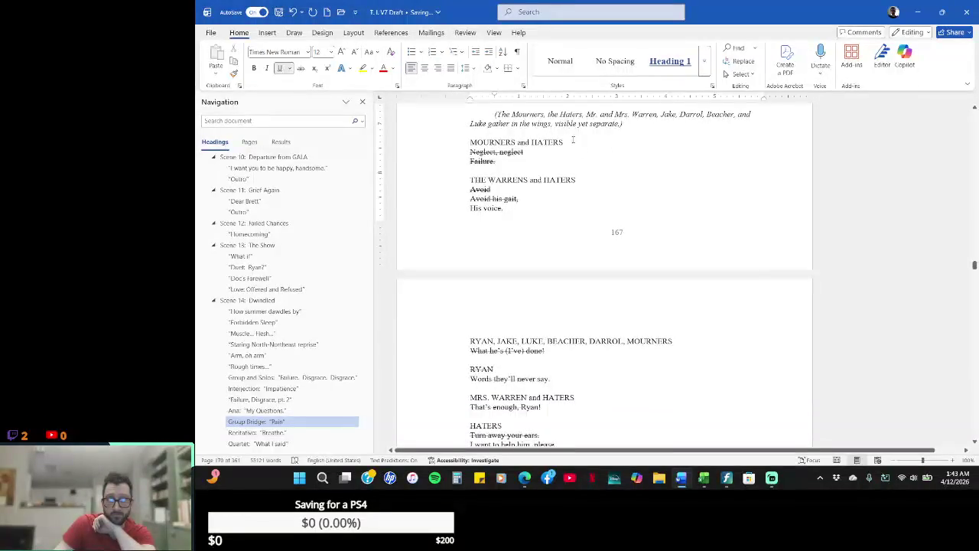
- Apply strikethrough to the 'MOURNERS and HATERS' name above 'Neglect, neglect'
left_click_drag(469, 143, 563, 142)
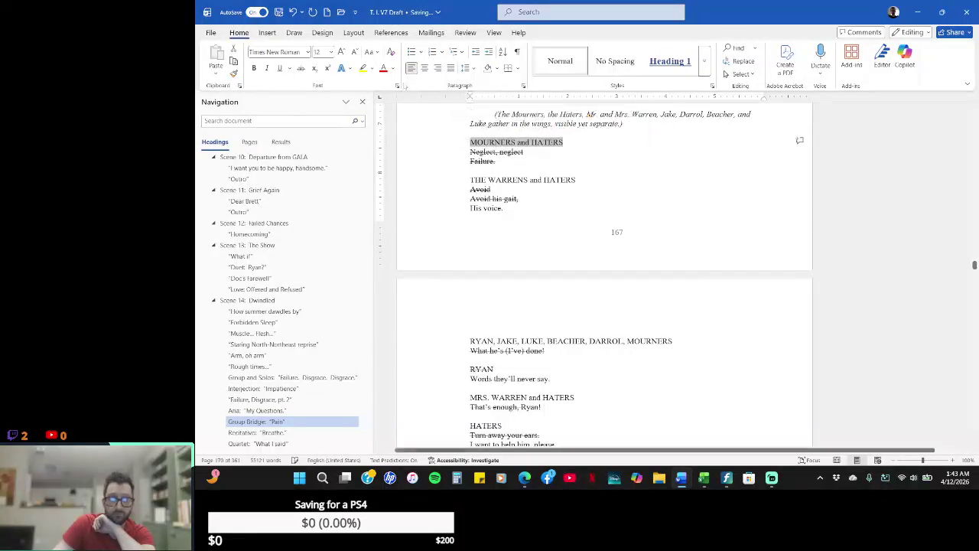
left_click(300, 68)
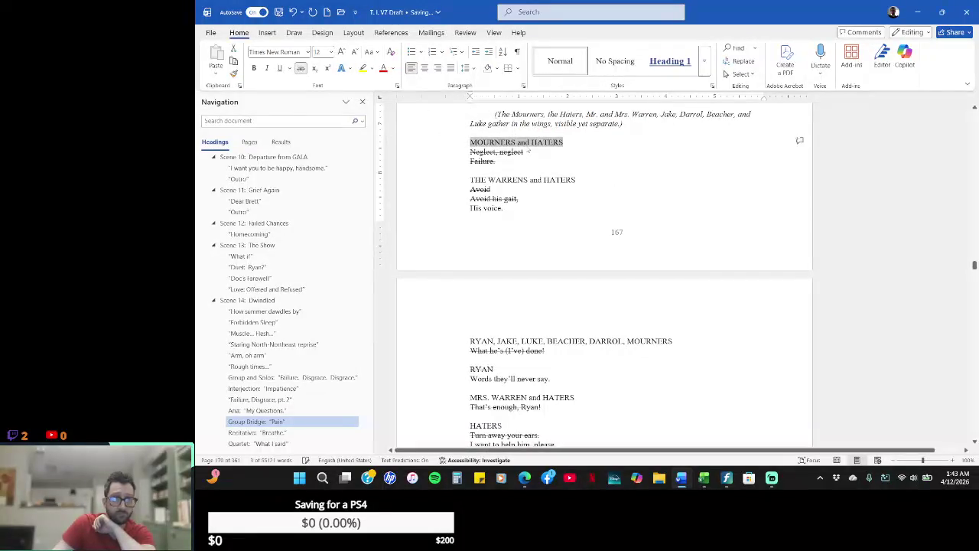
left_click(560, 150)
scroll(766, 179, "down", 2)
scroll(766, 179, "down", 8)
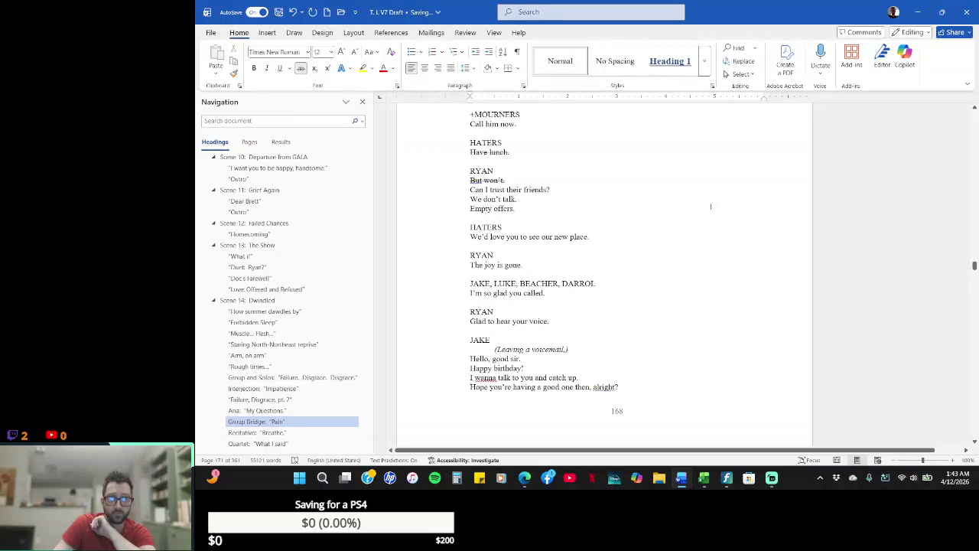
- Add an italic, indented '(Referencing his parents.)' line below Ryan's 'But won't.'
left_click(604, 181)
key("Return")
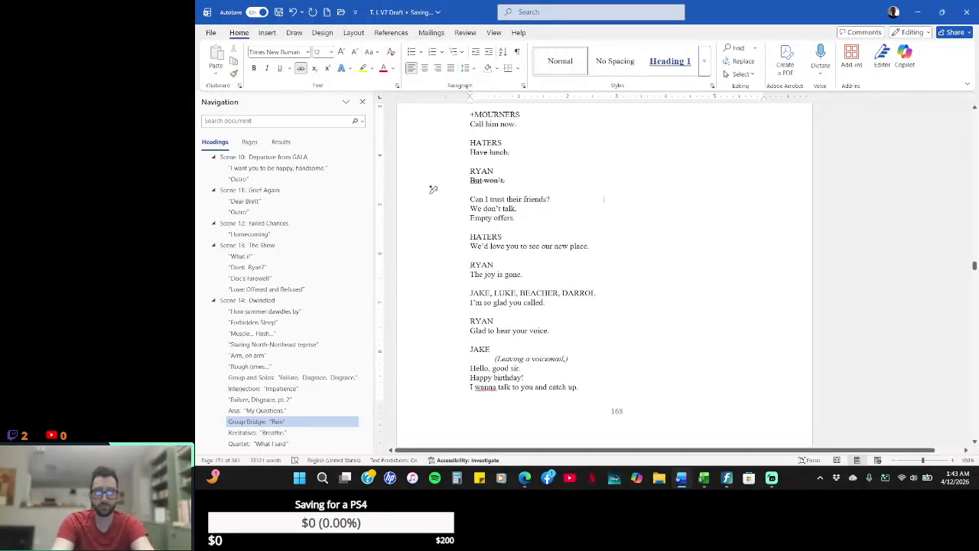
type("TO")
key("BackSpace")
key("BackSpace")
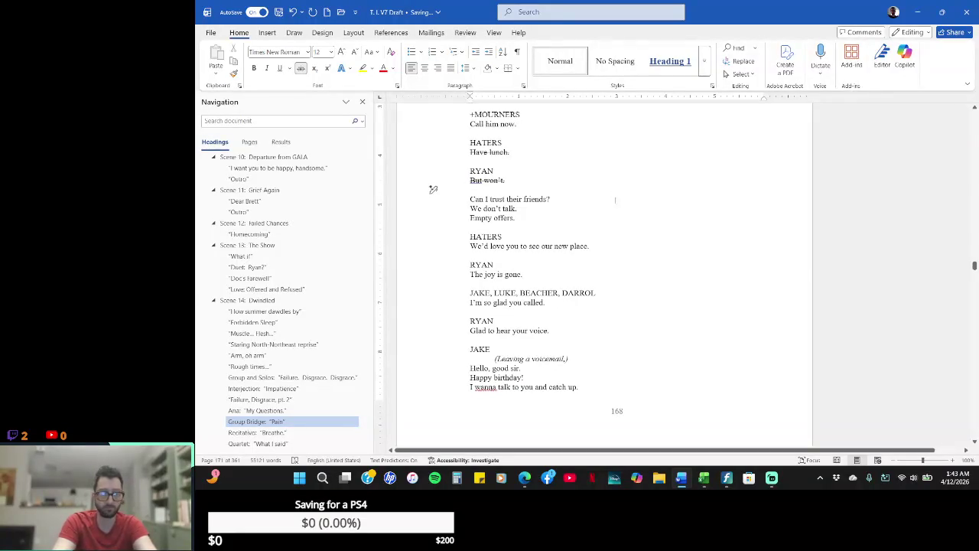
key("ctrl+i")
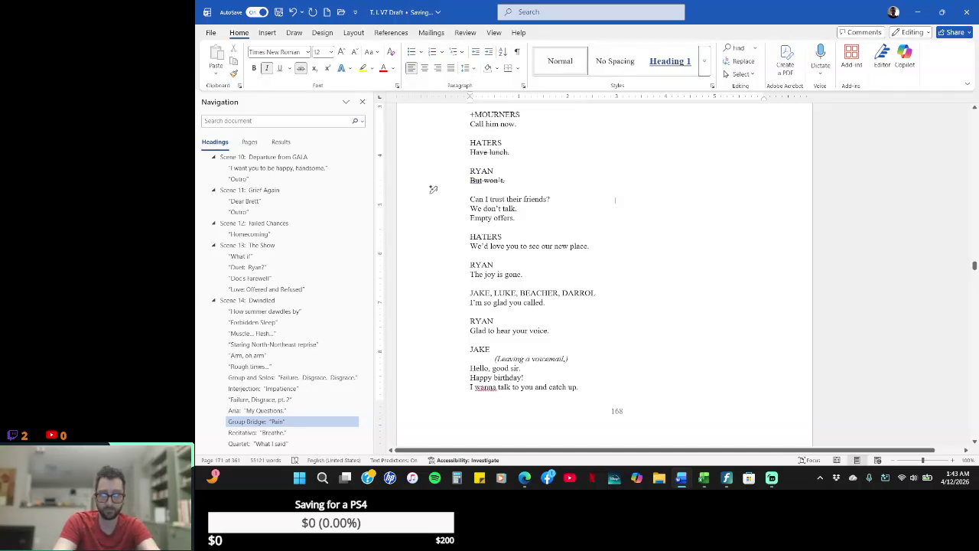
type("(")
key("Tab")
type("T)")
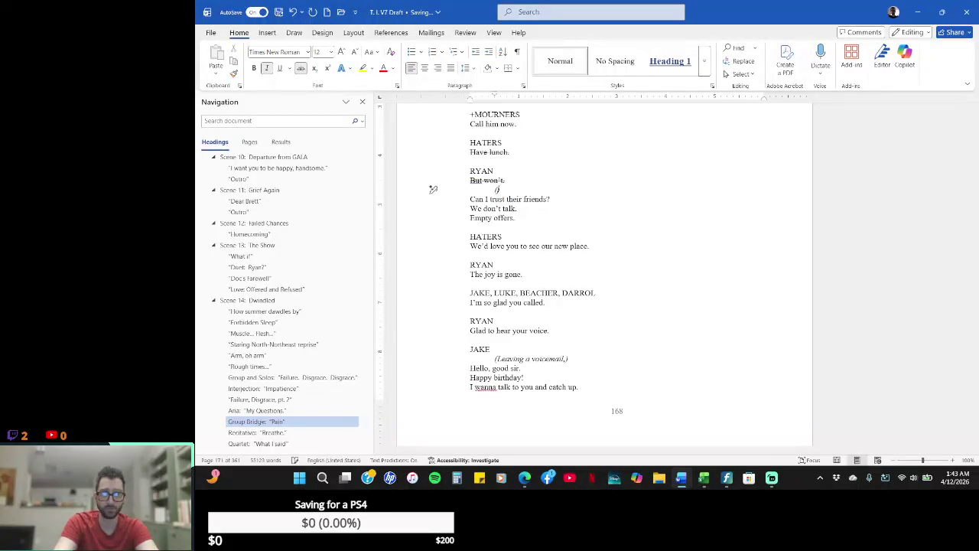
type("ferencing")
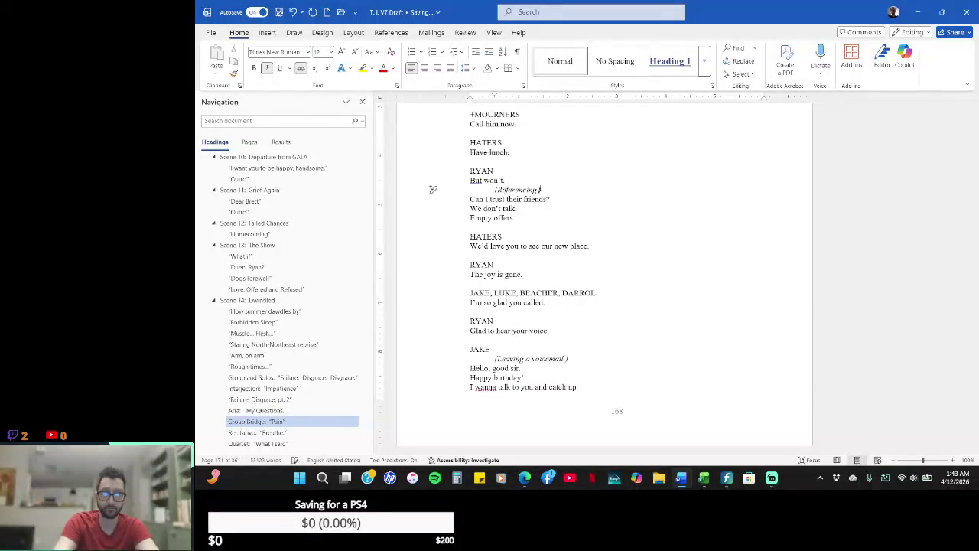
type(" his")
key("BackSpace")
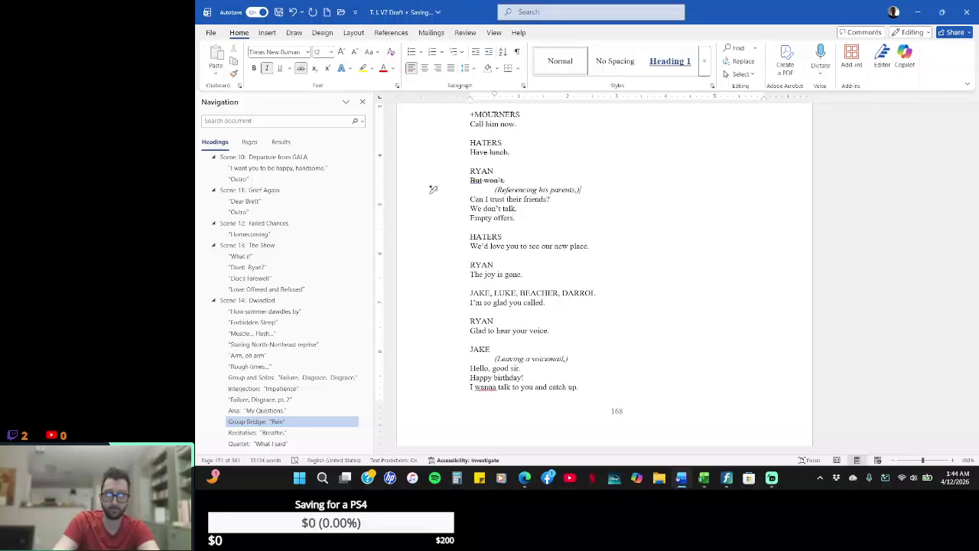
- Select the new parenthetical line to check it, then clear the selection
left_click(433, 226)
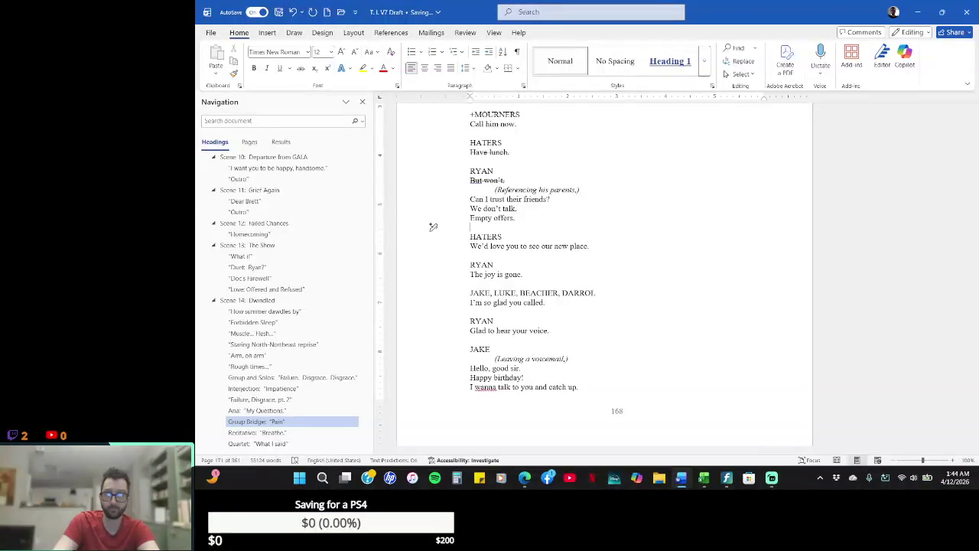
left_click(433, 189)
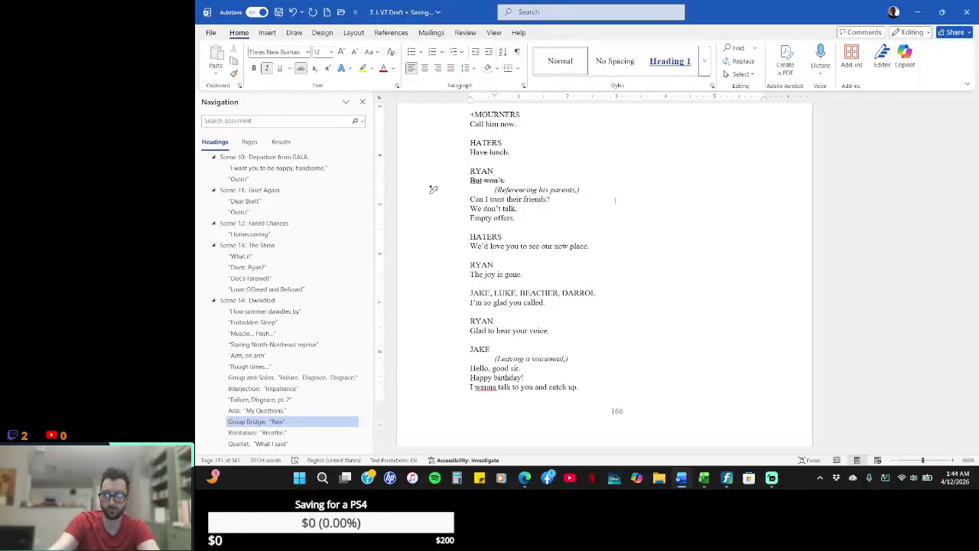
left_click(433, 189)
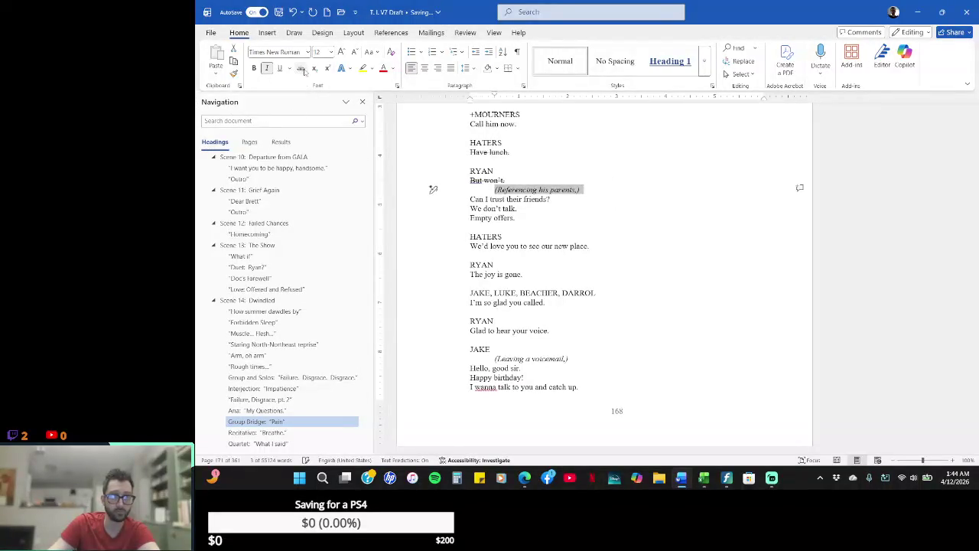
left_click(612, 190)
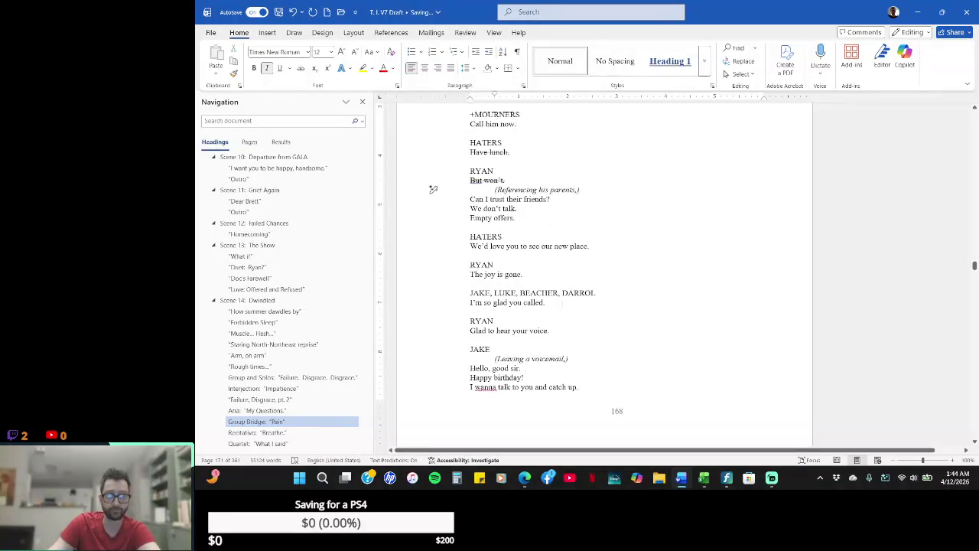
scroll(590, 295, "down", 3)
scroll(590, 296, "down", 10)
scroll(589, 288, "down", 2)
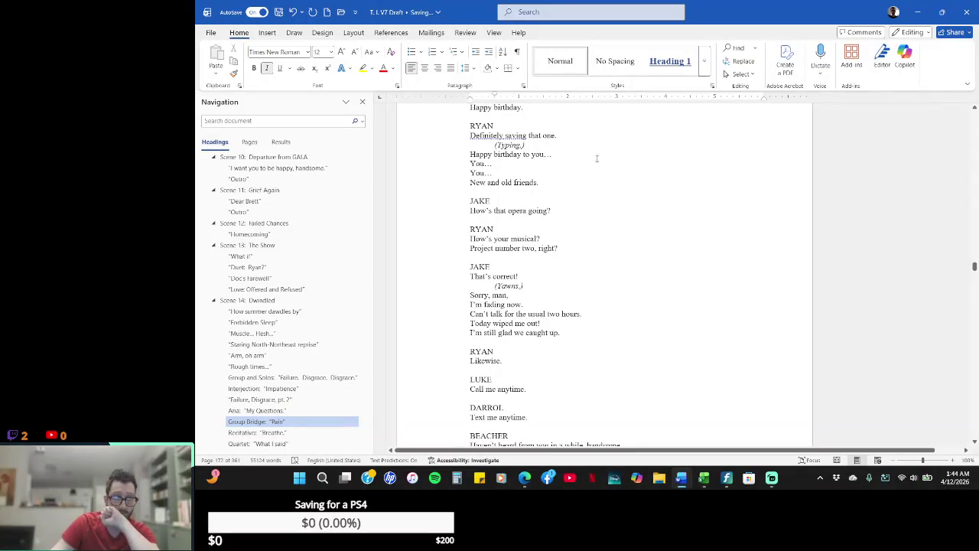
- Add Ryan's 'Salutations.' after 'New and old friends.' and open his reply line under RYAN
scroll(597, 168, "up", 2)
scroll(608, 230, "up", 6)
scroll(618, 283, "up", 1)
scroll(616, 288, "down", 7)
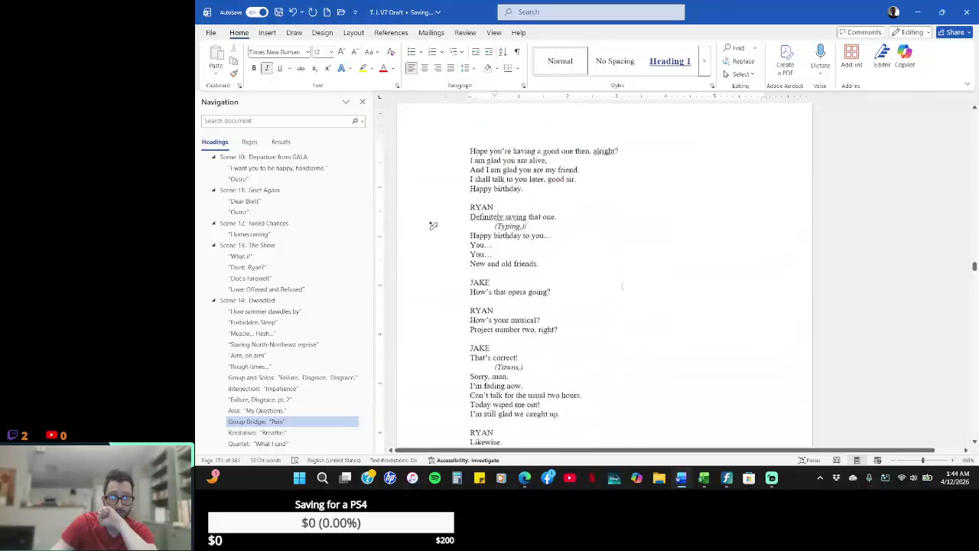
key("Down")
key("Down")
key("Down")
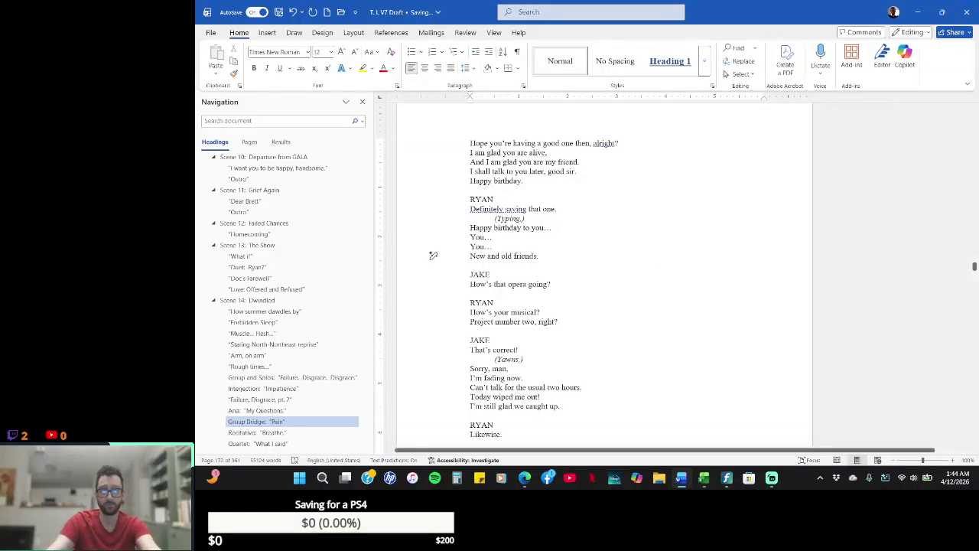
key("Return")
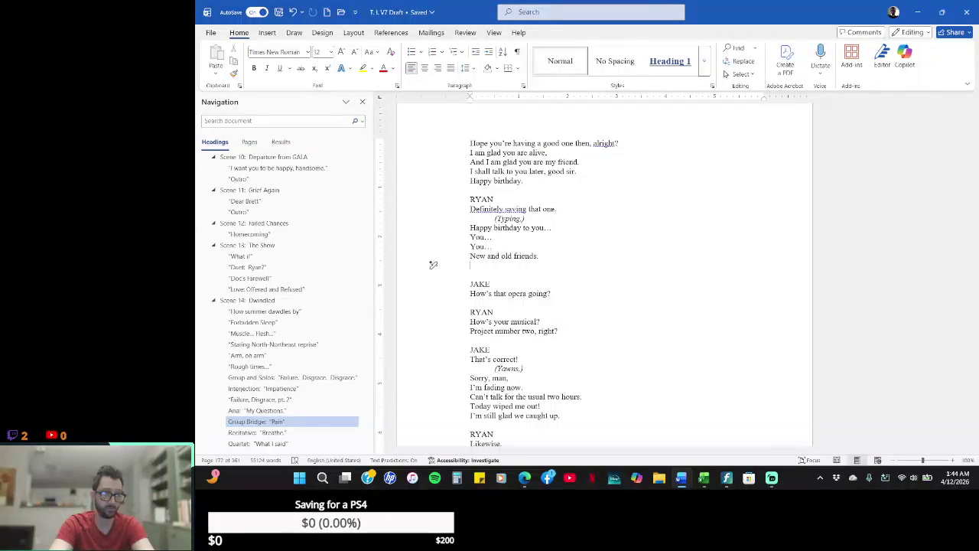
type("Salutations.")
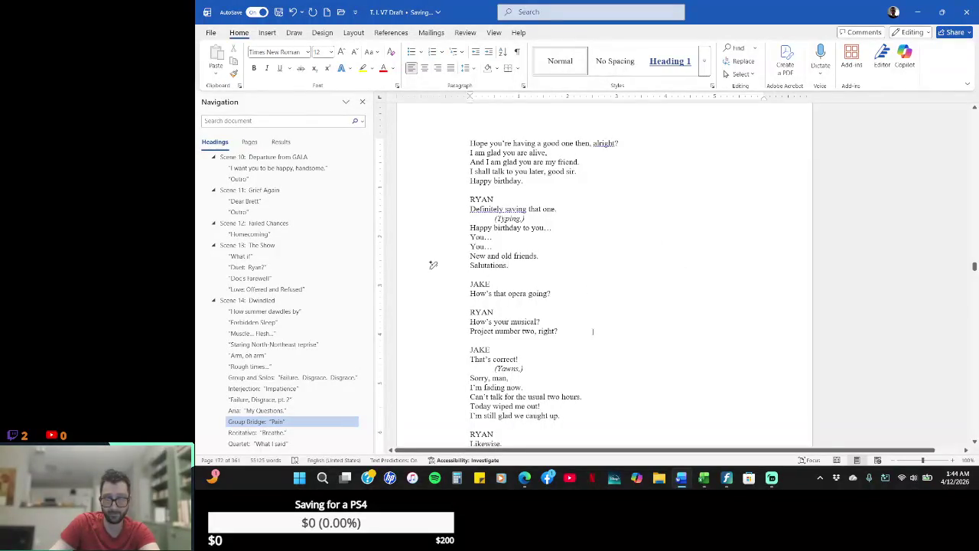
left_click(523, 315)
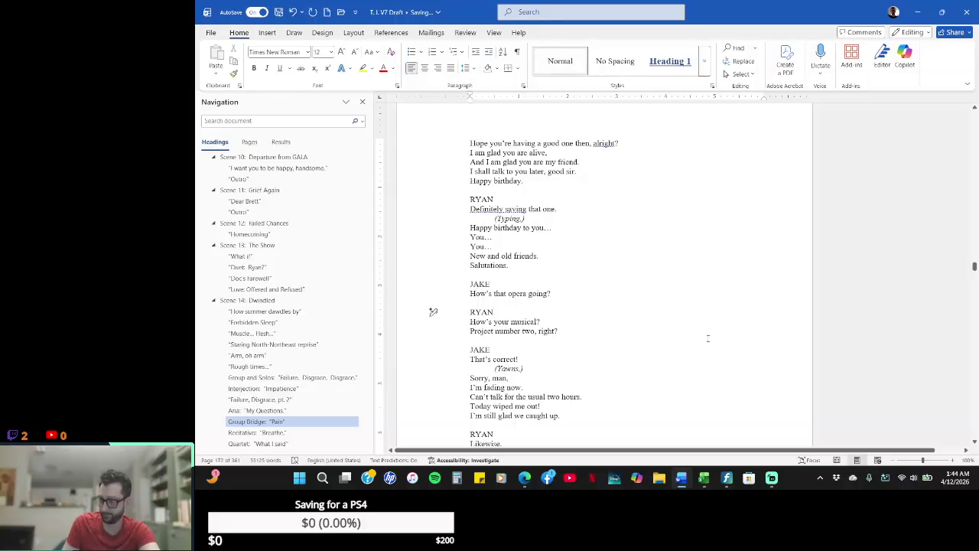
key("Return")
type("Arduous.")
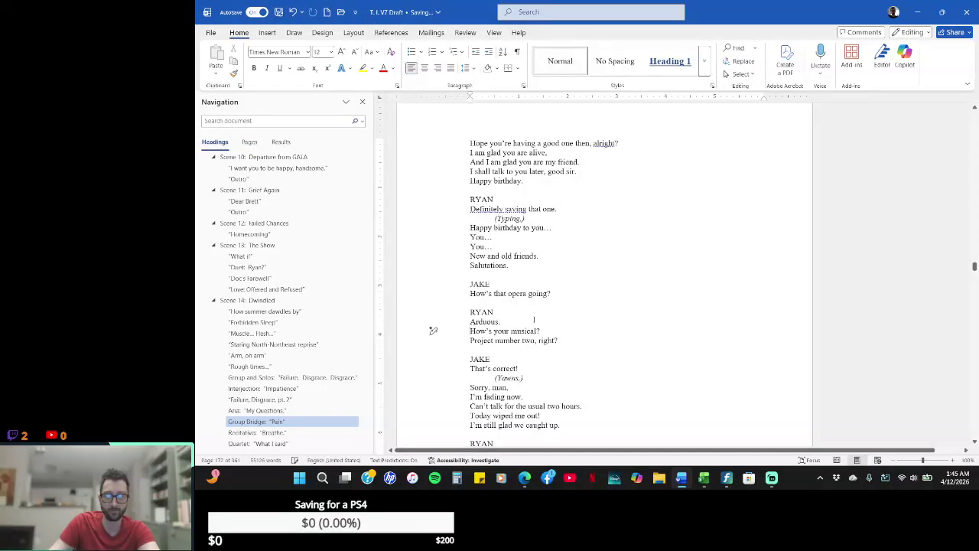
- Insert an italic, indented parenthetical stage direction after Ryan's 'Arduous.'
key("Return")
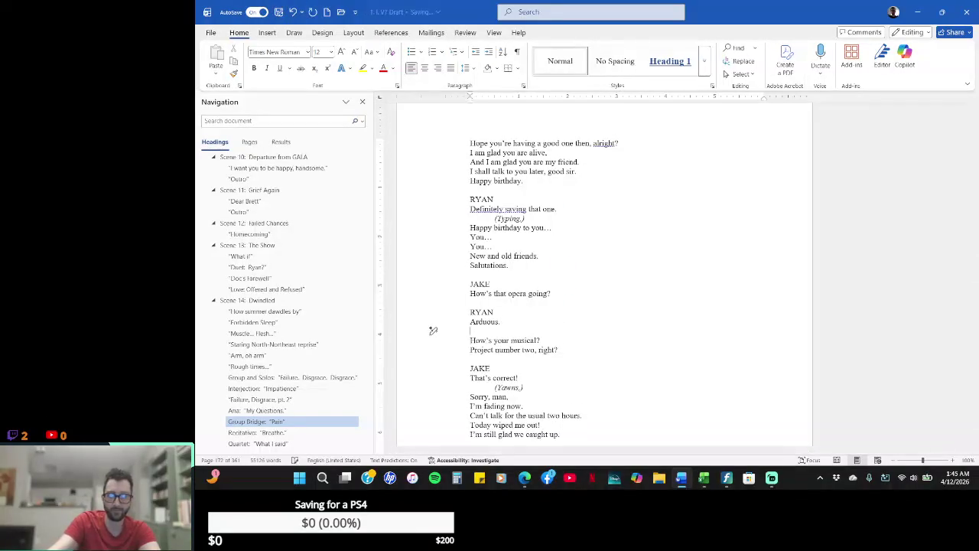
type("()")
key("shift+Home")
key("ctrl+i")
key("Tab")
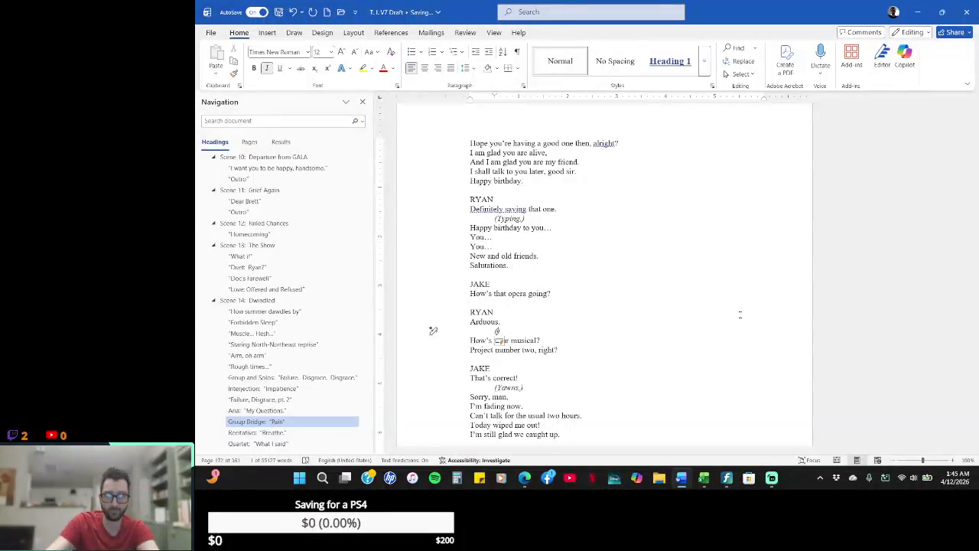
type("The two ")
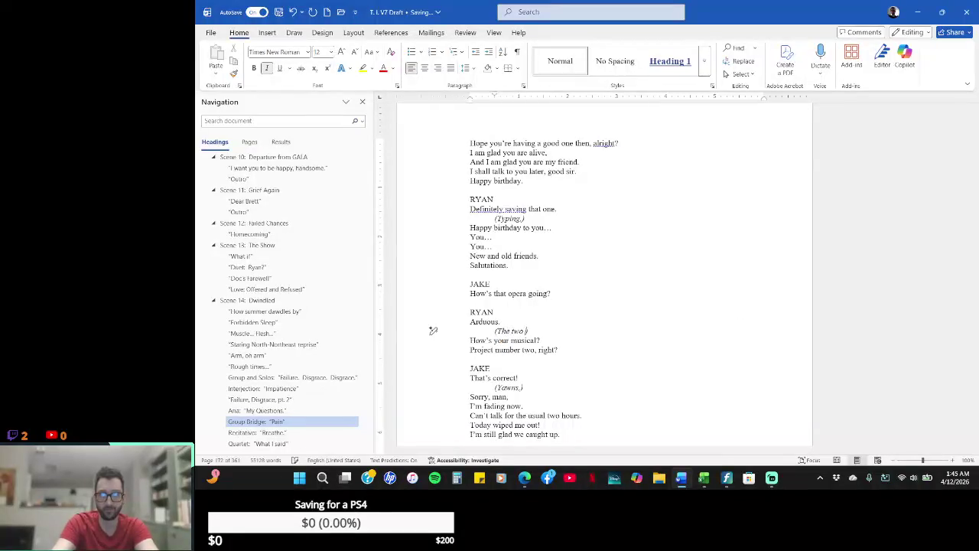
type("kle.)")
key("Down")
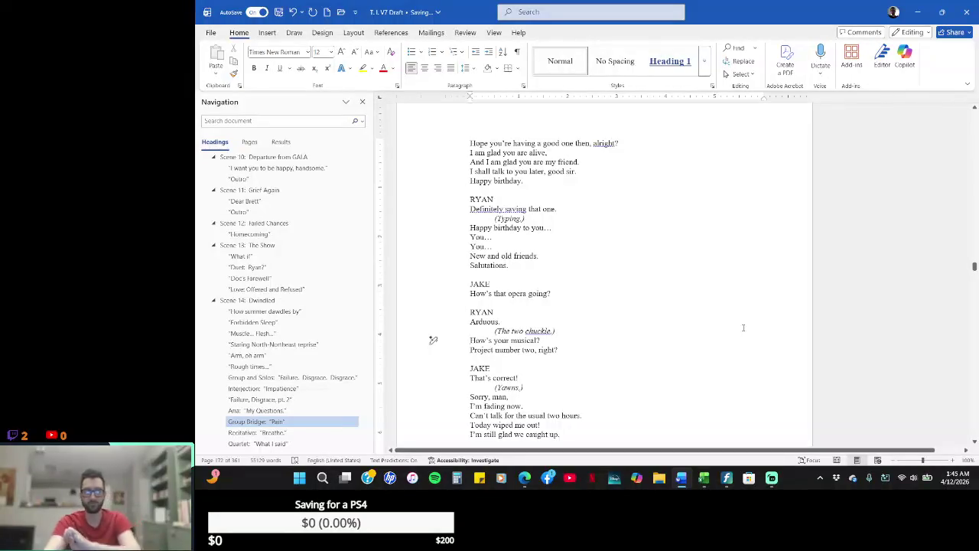
- Reword the stage direction using the grammar suggestion 'chuckles' and adding 'two friends'
right_click(538, 331)
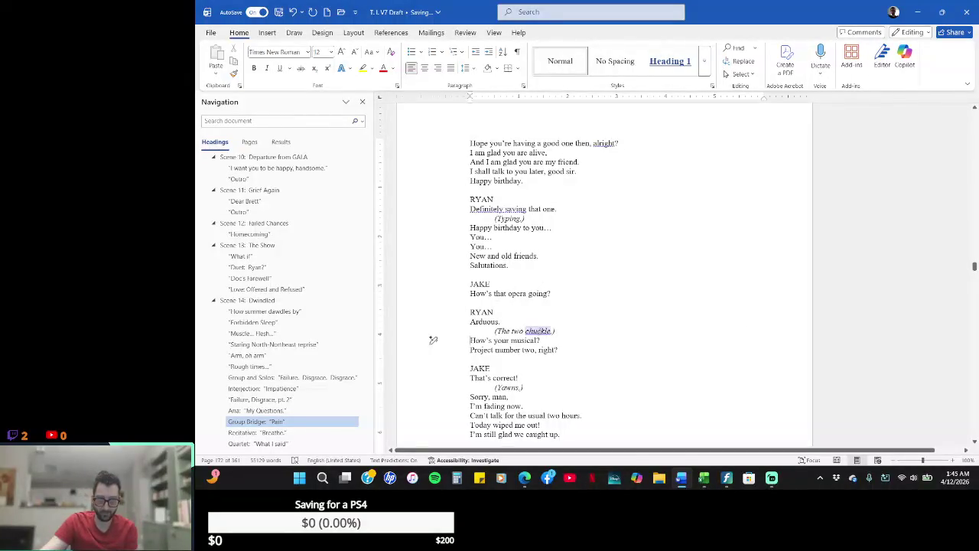
left_click(629, 208)
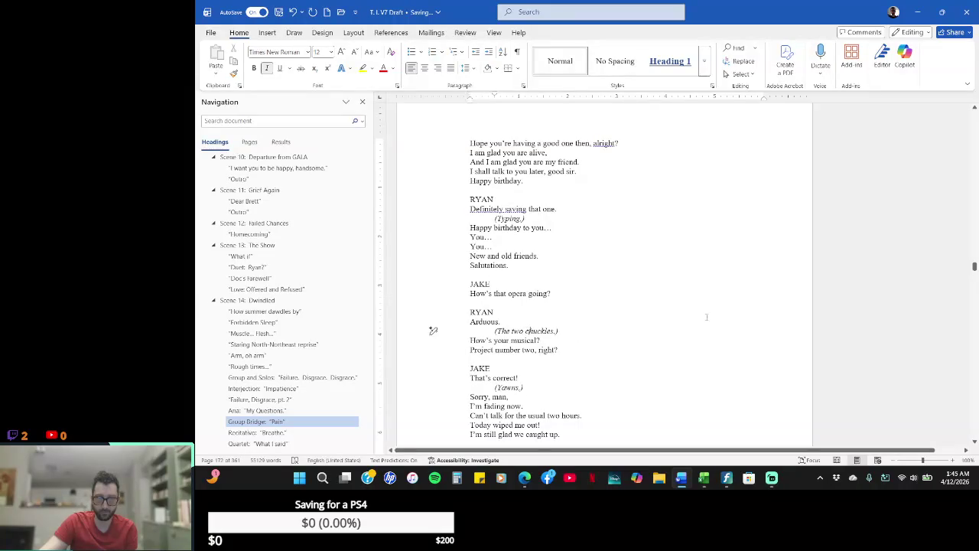
type("men")
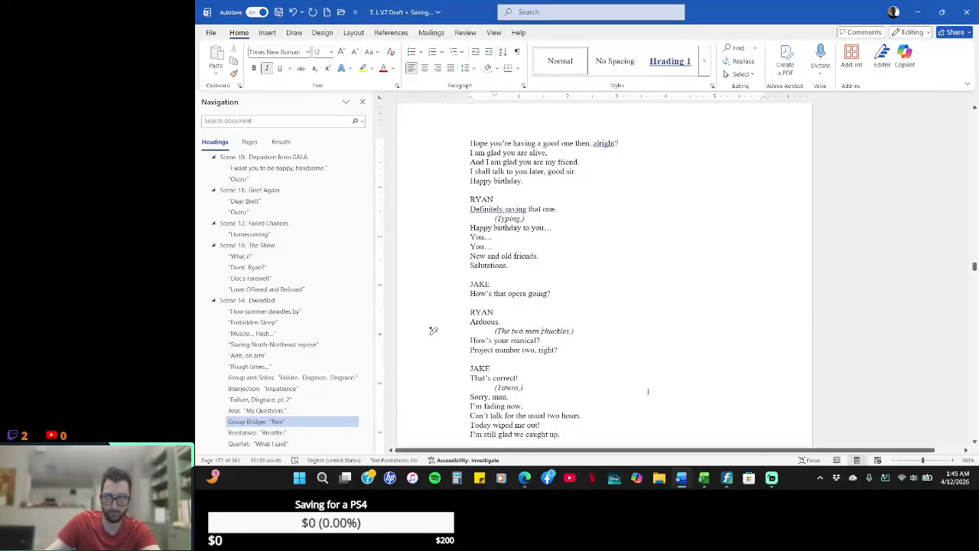
key("BackSpace")
left_click(584, 352)
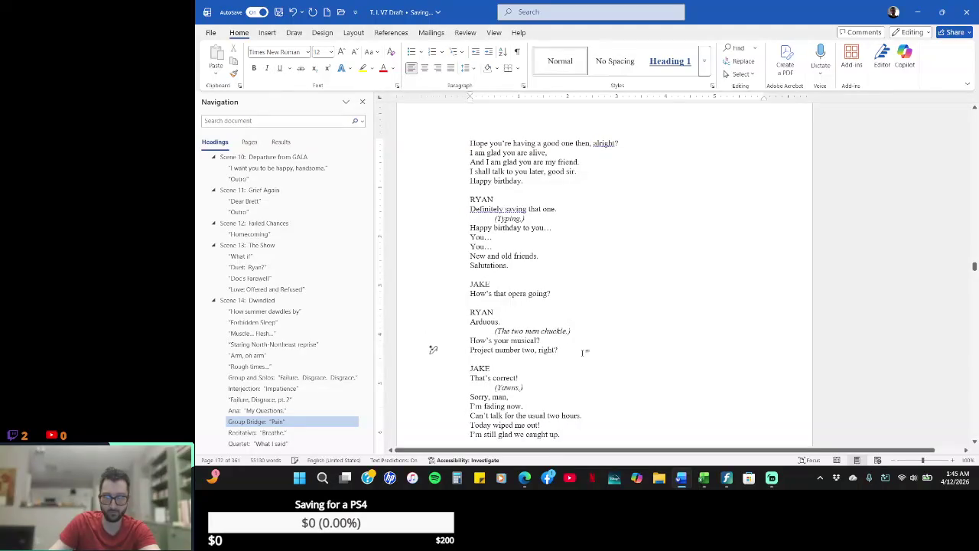
key("Up")
key("Up")
key("BackSpace")
key("BackSpace")
key("BackSpace")
key("BackSpace")
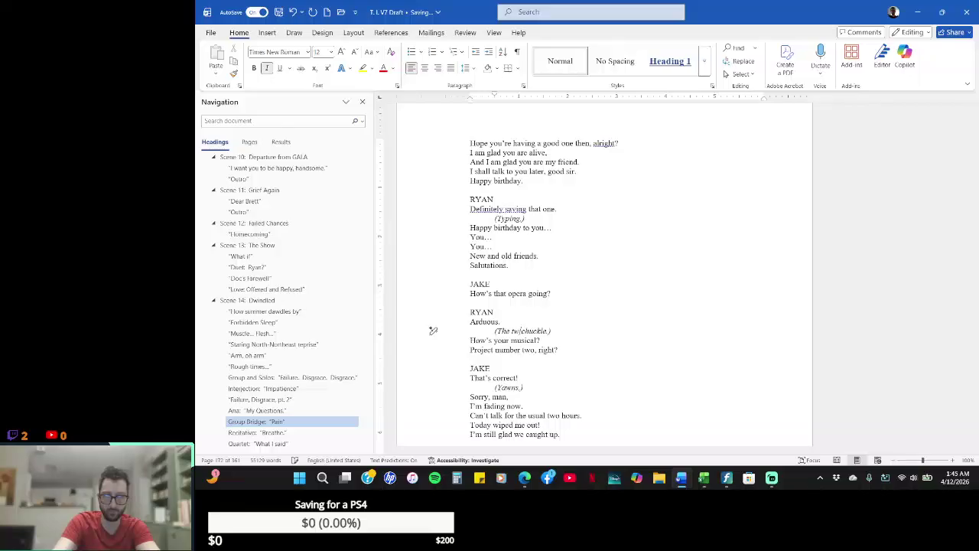
type("o friends")
- Finish the stage direction as '(The two friends laugh.)'
key("Down")
key("Down")
key("Home")
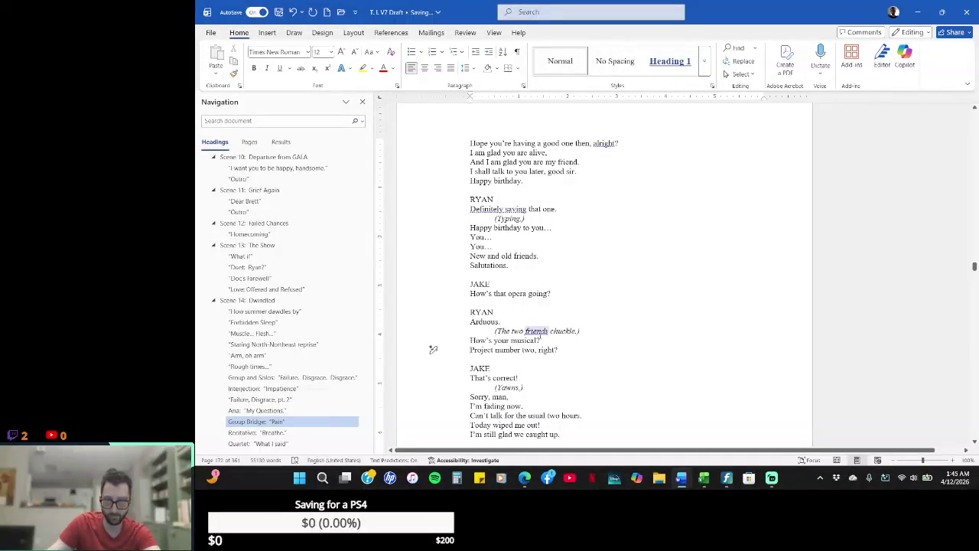
key("shift+F10")
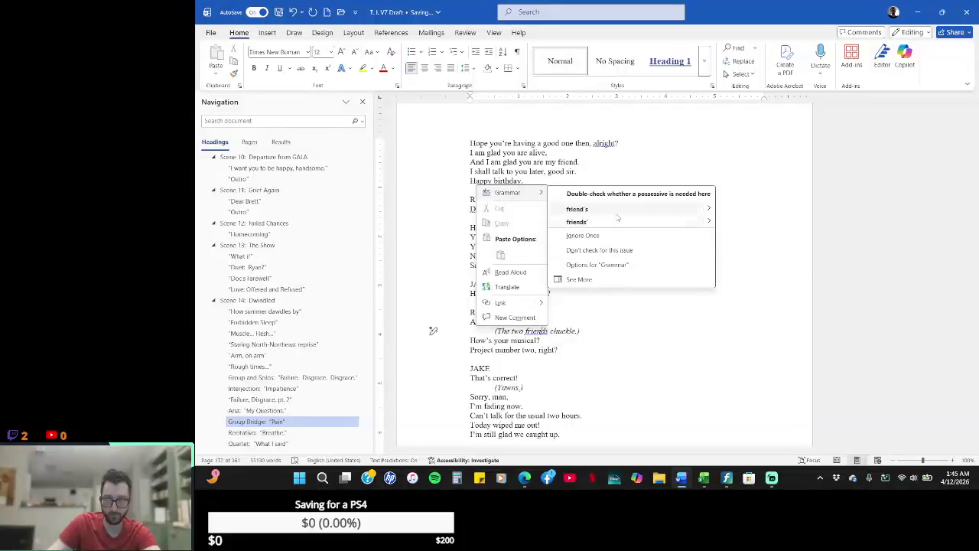
key("Escape")
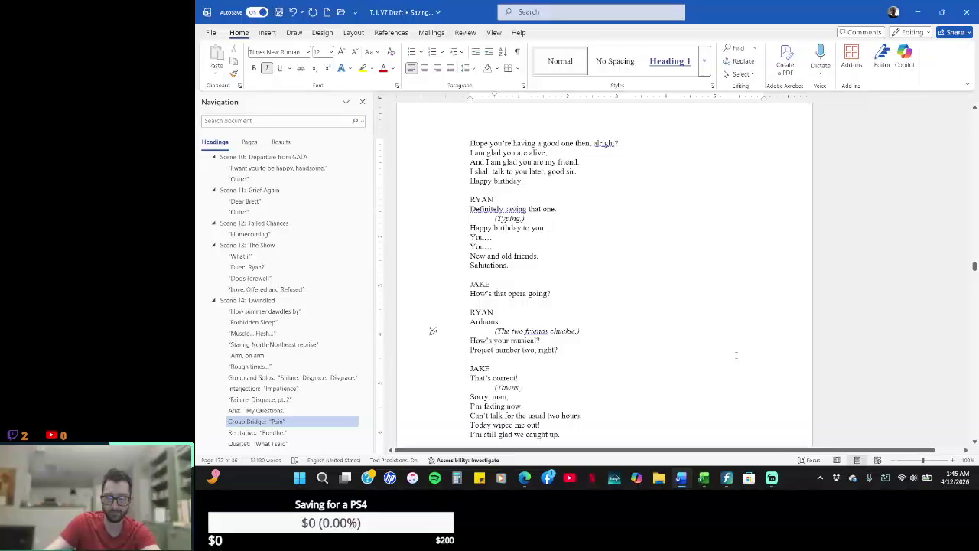
key("BackSpace")
key("BackSpace")
key("BackSpace")
key("BackSpace")
key("BackSpace")
key("BackSpace")
type("laugh.")
key("Down")
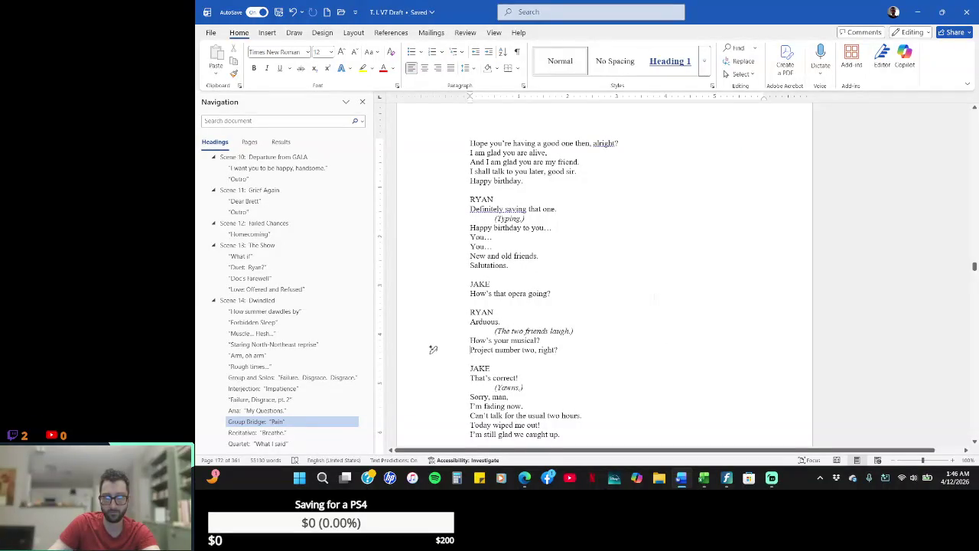
- Multi-select the struck MOURNERS/HATERS lines, 'Avoid' through 'His voice.', and 'What he's (I've) done!'
scroll(433, 350, "up", 10)
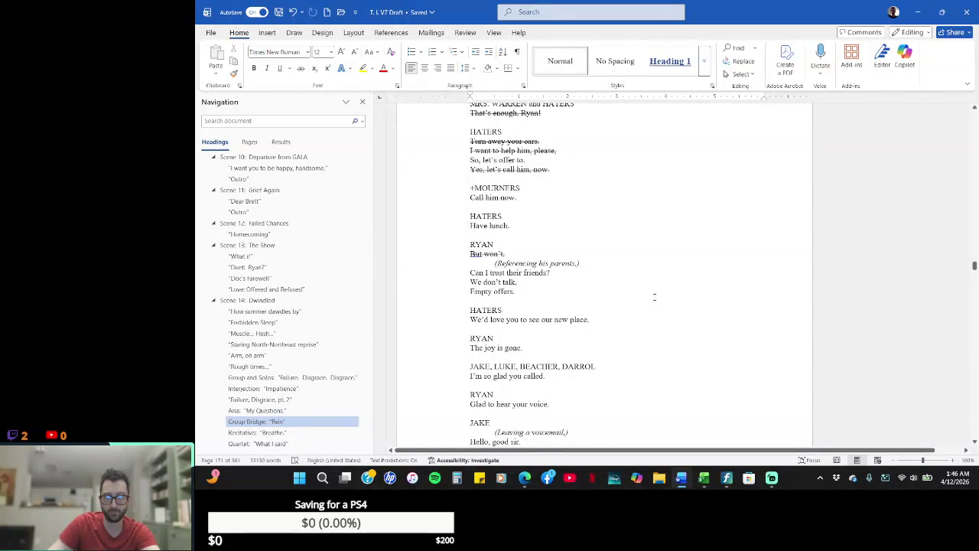
scroll(654, 293, "up", 8)
scroll(655, 298, "up", 2)
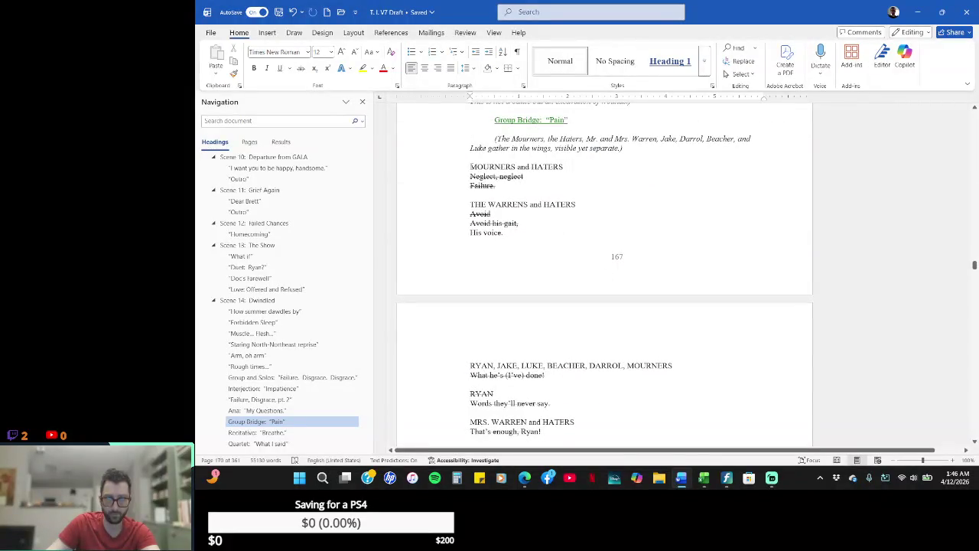
left_click_drag(470, 166, 583, 181)
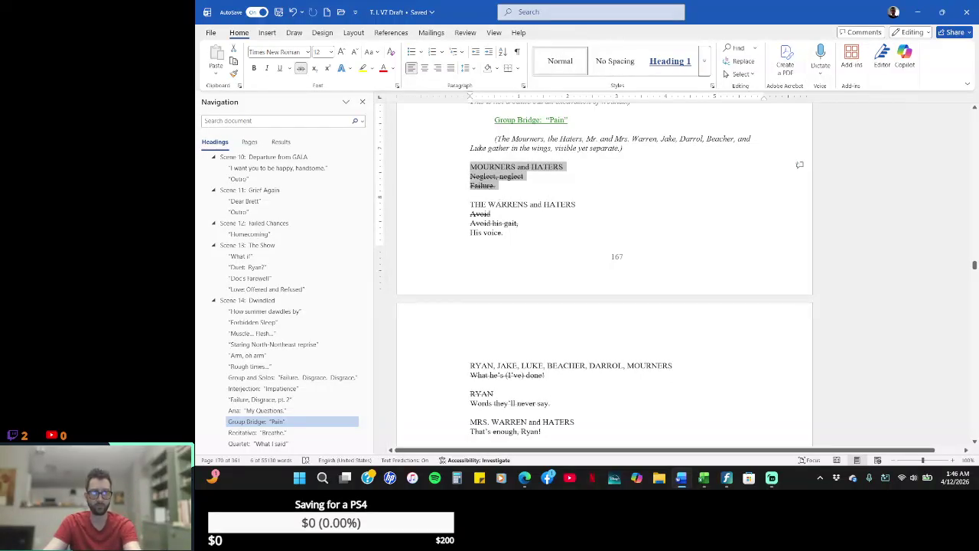
left_click_drag(469, 214, 505, 233)
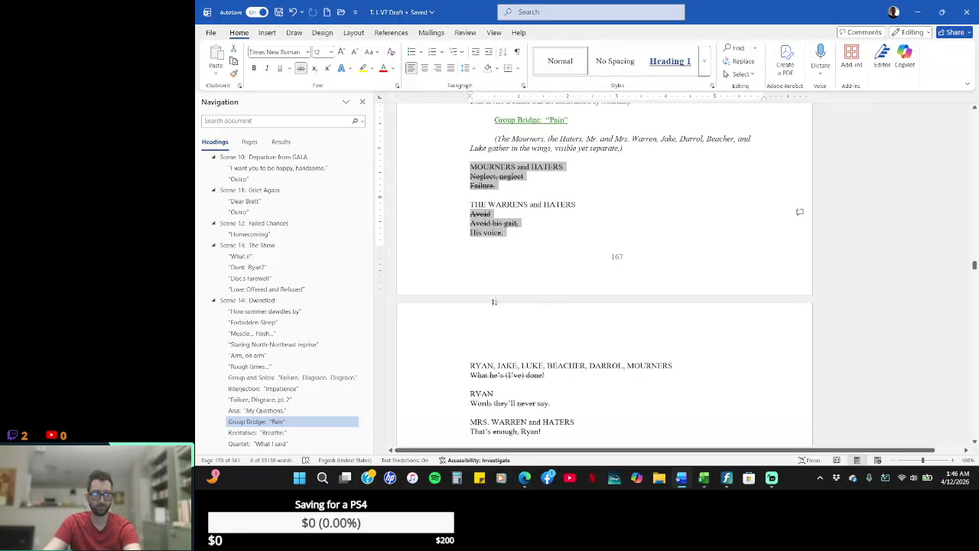
left_click_drag(468, 375, 547, 379)
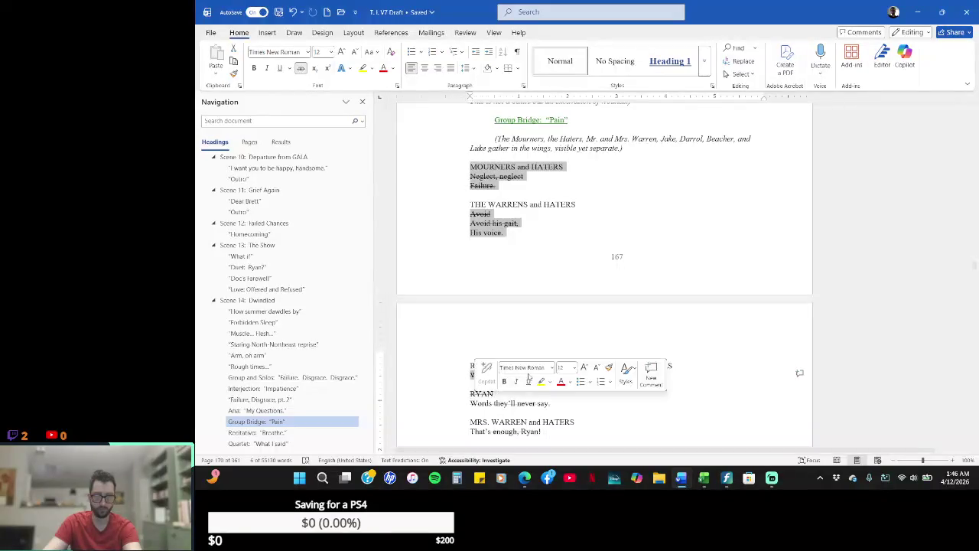
- Insert 'what' so the group line reads 'What he's (what I've) done!'
left_click(433, 402)
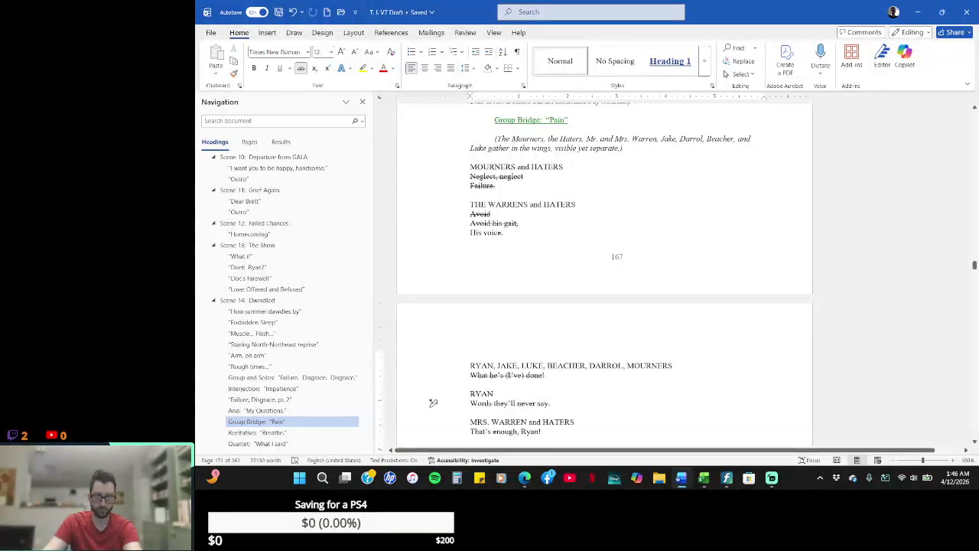
type("what")
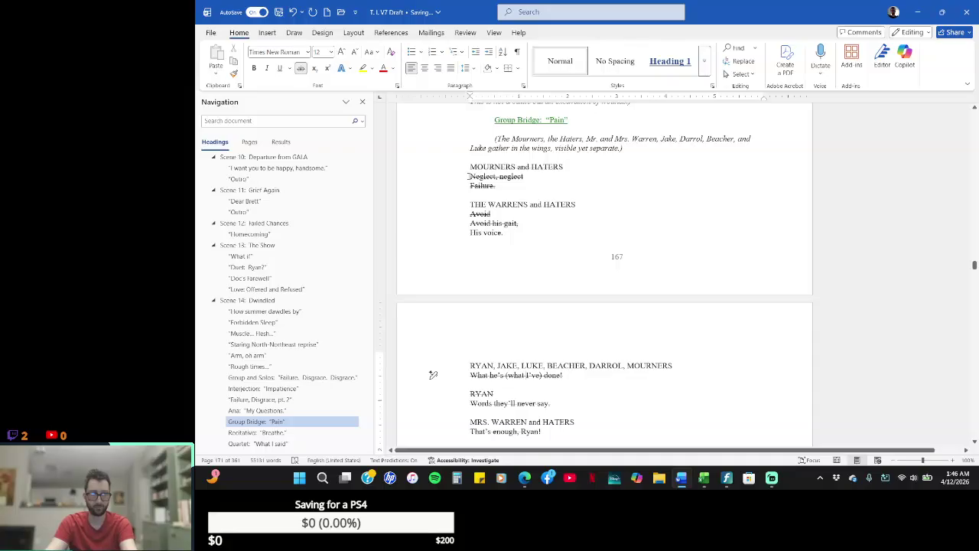
key("shift+Down")
key("shift+Down")
key("shift+Down")
key("shift+Down")
key("shift+Down")
key("shift+Down")
key("shift+Down")
key("shift+Down")
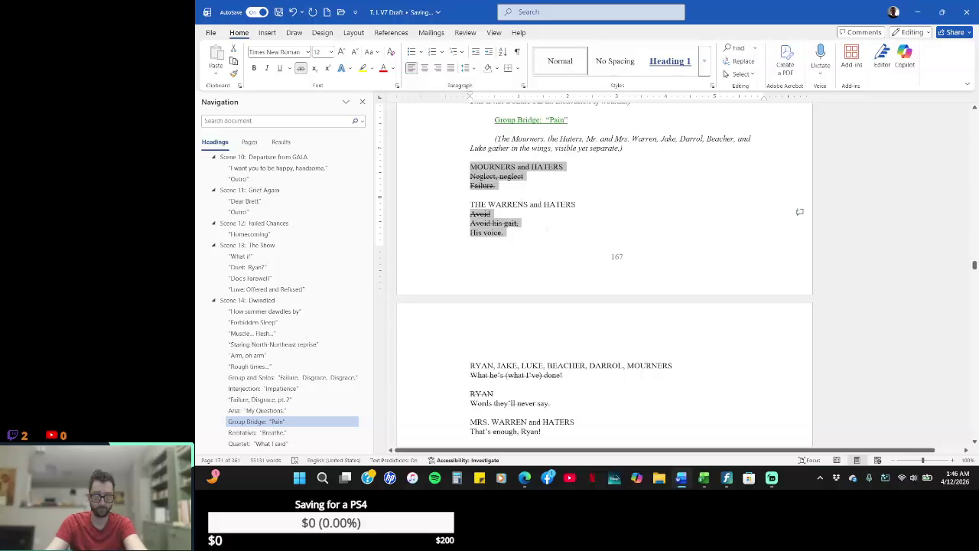
- Ctrl-select 'What he's (what I've) done!', 'Words they'll never say.' and 'That's enough, Ryan!'
scroll(575, 284, "down", 7, "ctrl")
scroll(575, 285, "up", 7, "ctrl")
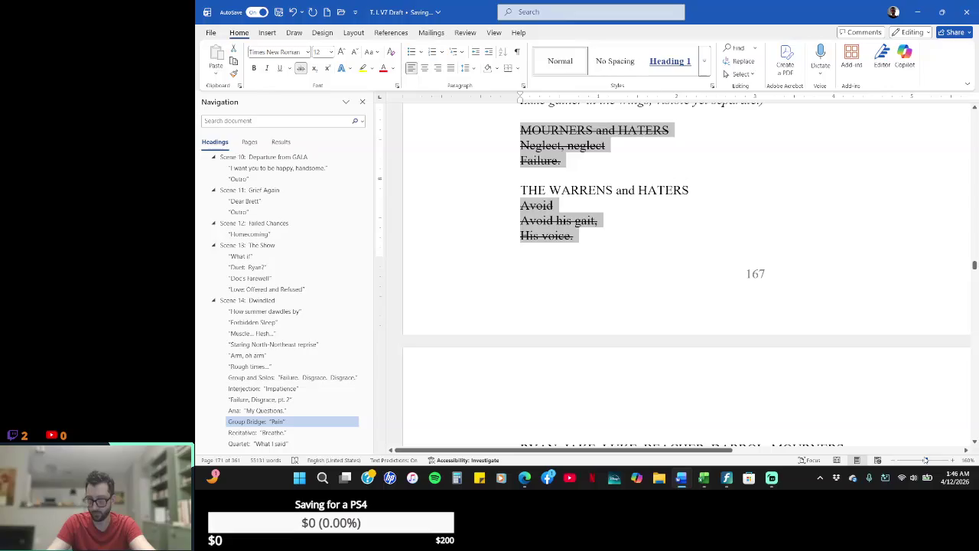
left_click_drag(925, 460, 923, 460)
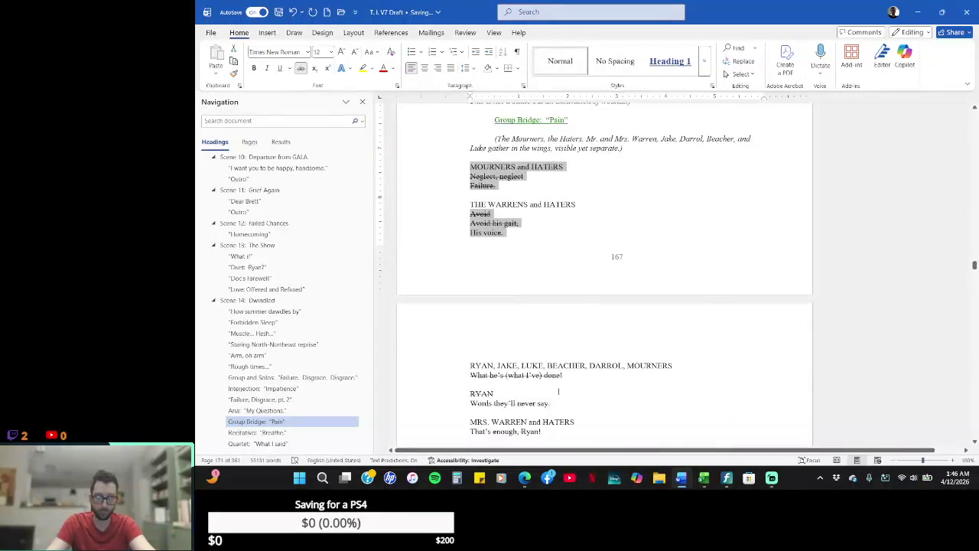
left_click_drag(588, 375, 463, 381)
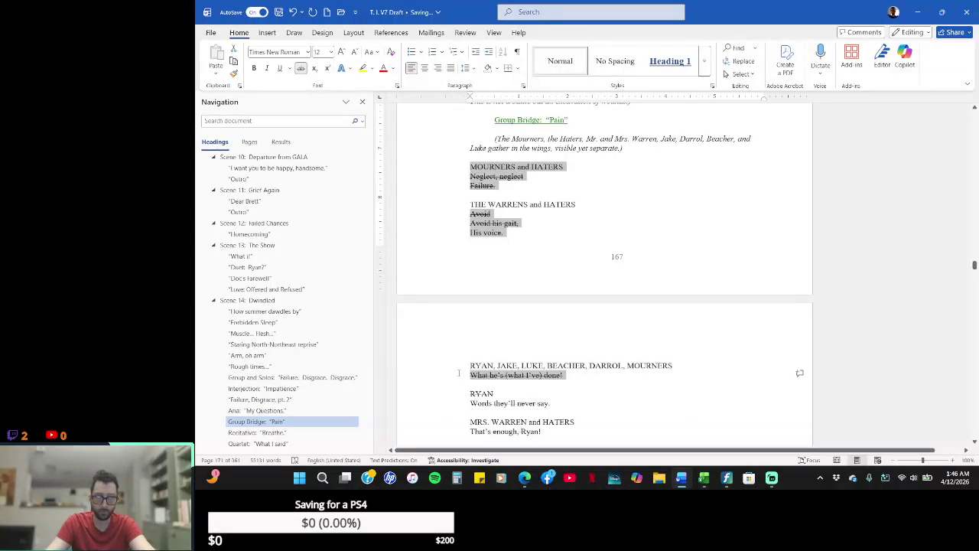
left_click_drag(554, 400, 437, 402)
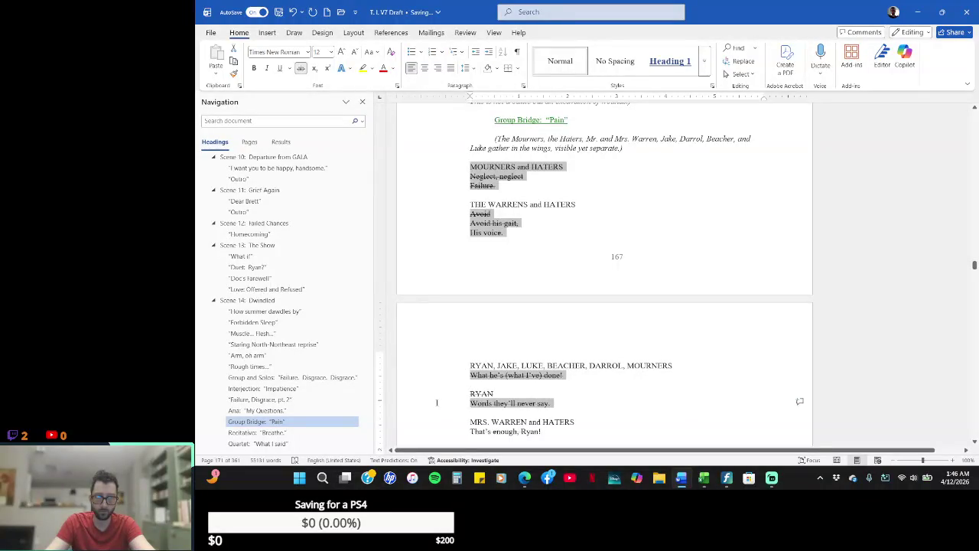
left_click_drag(546, 431, 463, 433)
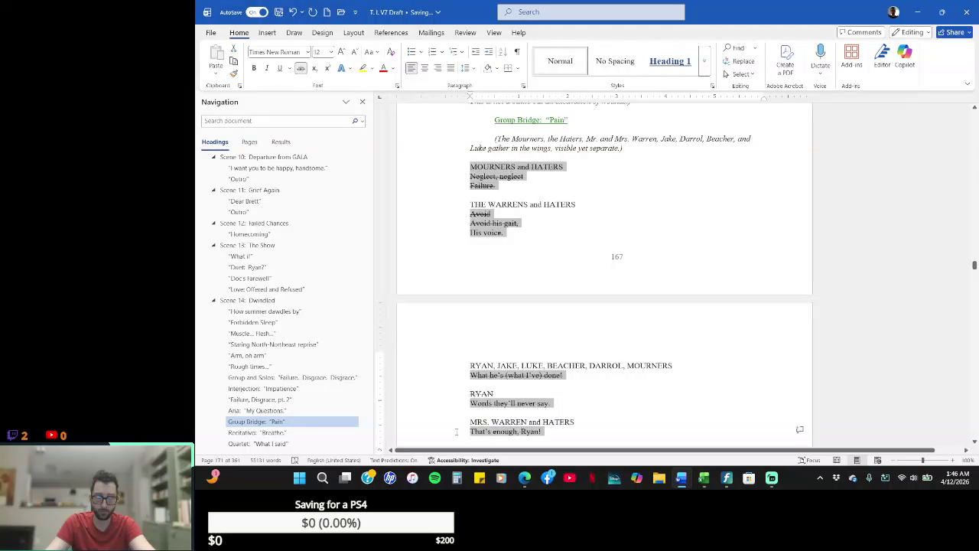
left_click(974, 442)
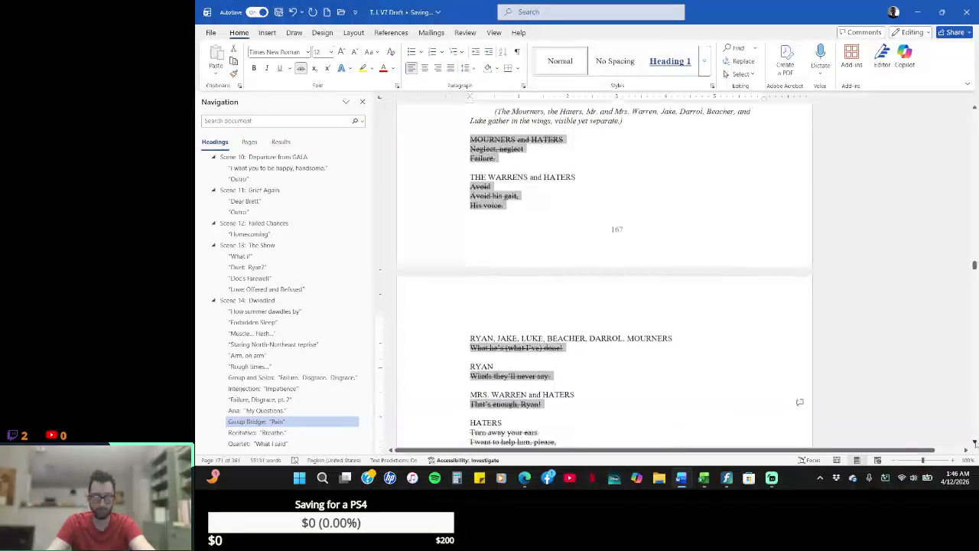
scroll(974, 442, "down", 1)
scroll(973, 442, "down", 2)
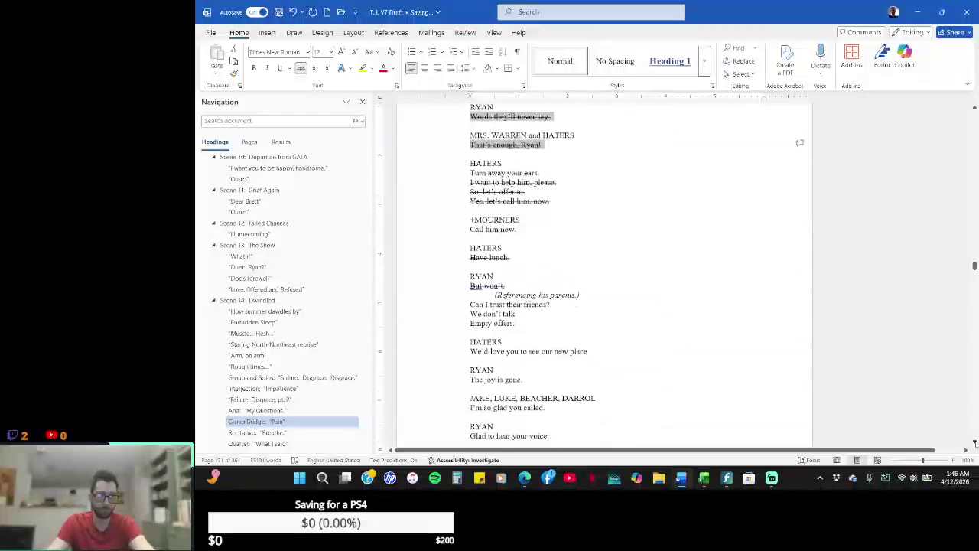
scroll(973, 442, "down", 1)
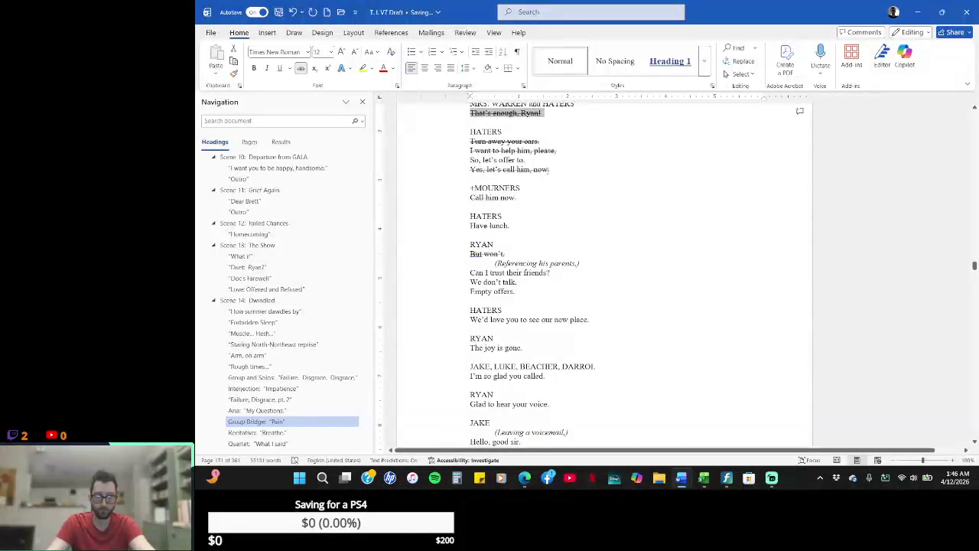
- Add the lines from the HATERS verse through 'Glad to hear your voice.' to the multi-selection
left_click_drag(432, 169, 453, 143)
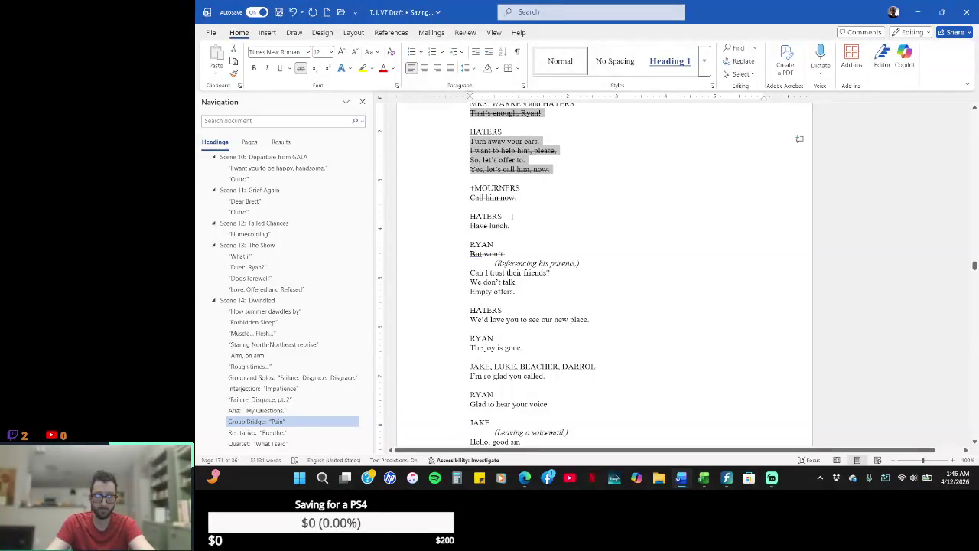
left_click(448, 198, "ctrl")
mouse_move(512, 226)
left_mouse_down()
mouse_move(472, 229)
mouse_move(469, 254)
left_mouse_up()
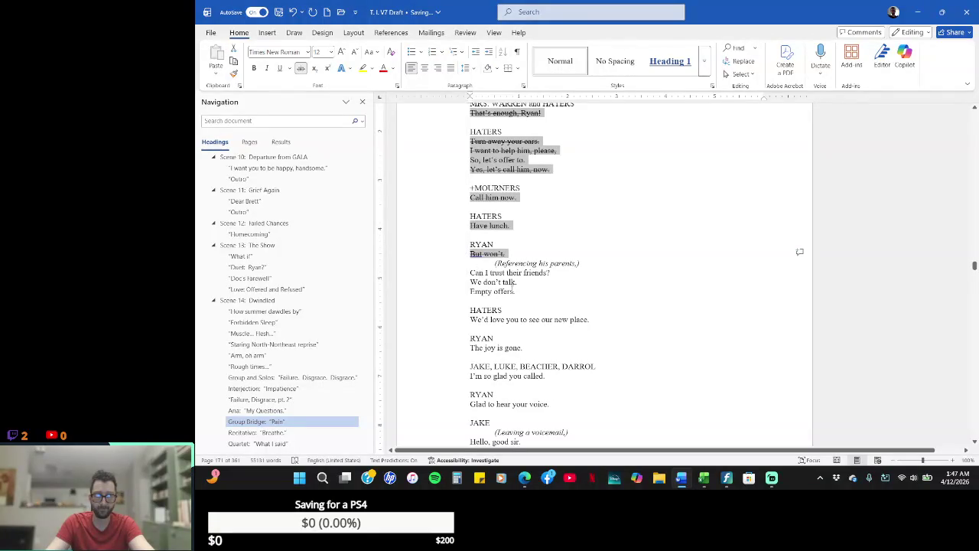
left_click_drag(517, 292, 471, 273)
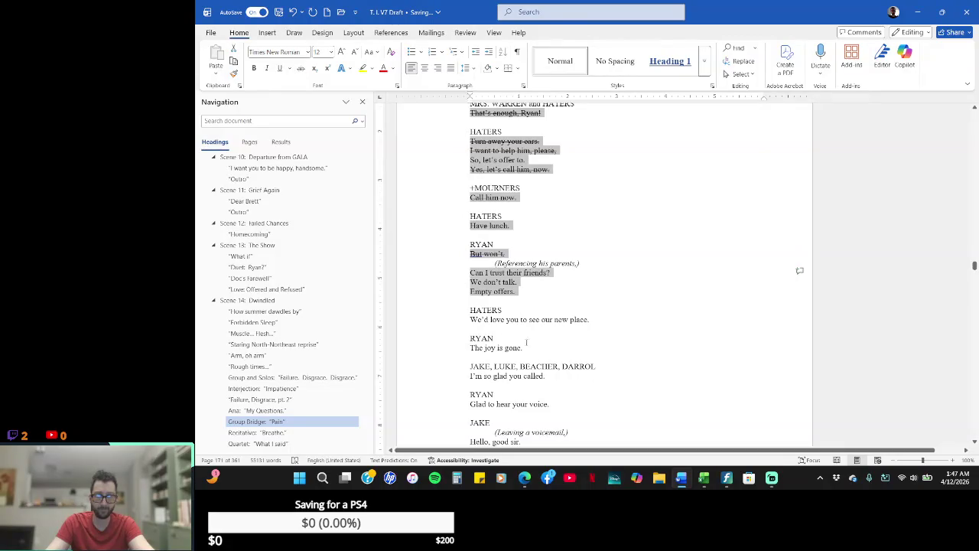
left_click_drag(583, 315, 467, 320)
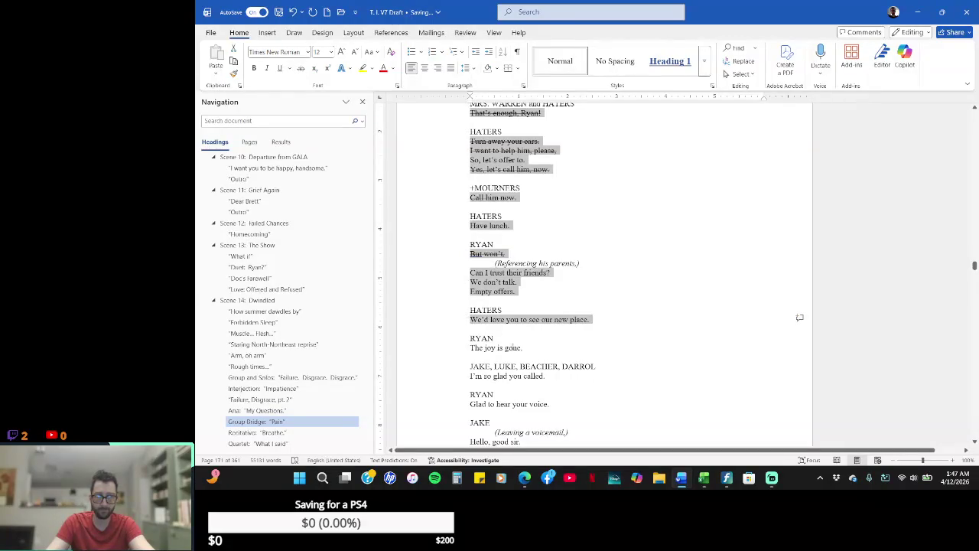
left_click_drag(523, 348, 469, 348)
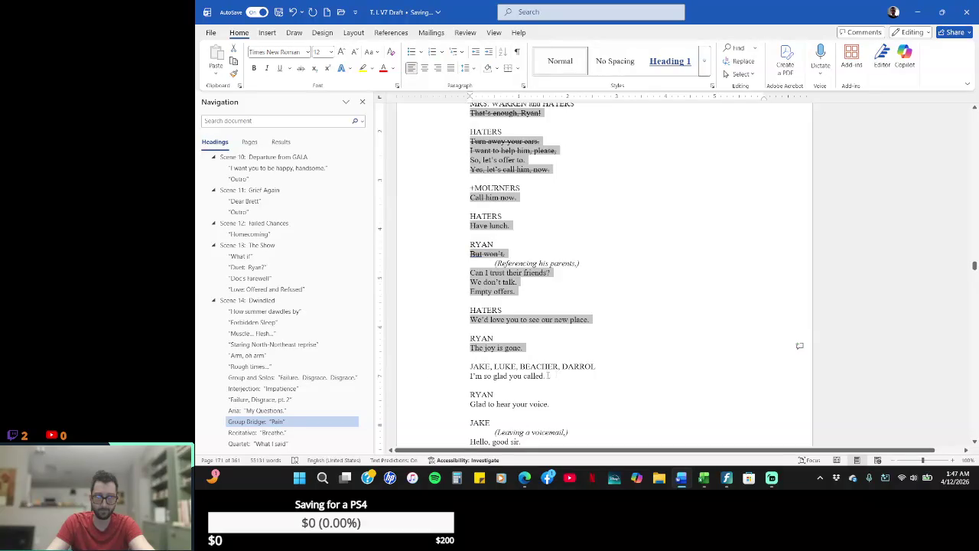
left_click_drag(552, 376, 463, 375)
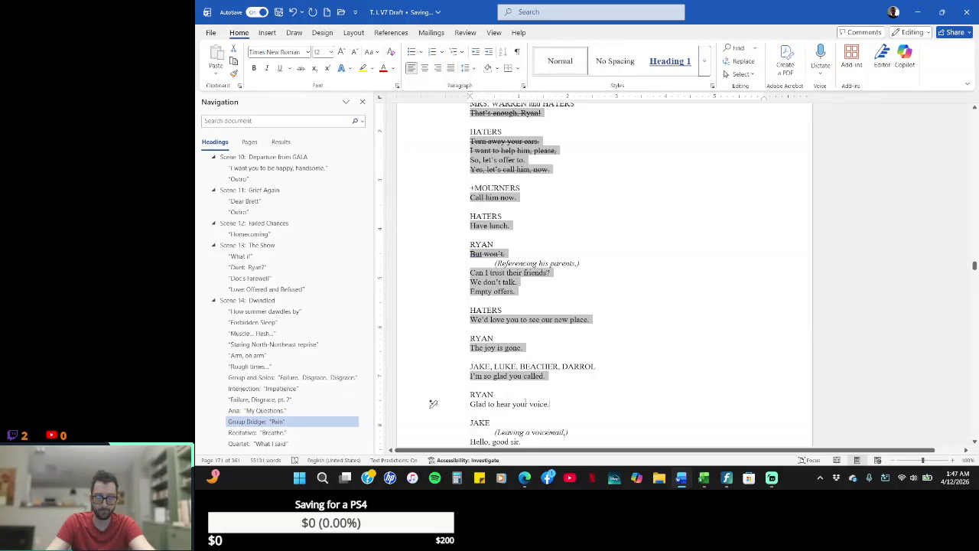
left_click_drag(549, 403, 433, 404)
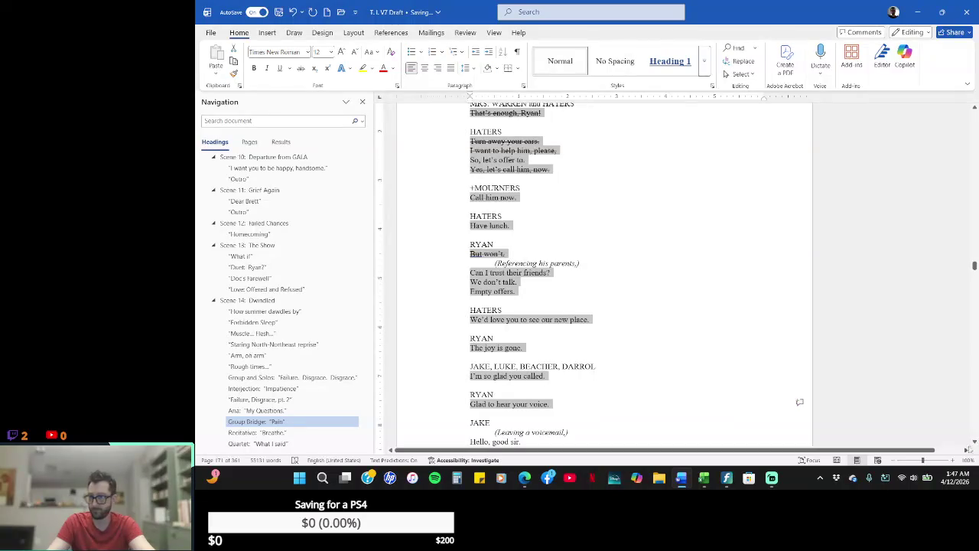
scroll(974, 442, "down", 2)
scroll(975, 442, "down", 2)
scroll(975, 443, "down", 2)
scroll(974, 443, "down", 2)
scroll(974, 442, "down", 2)
left_click(974, 442)
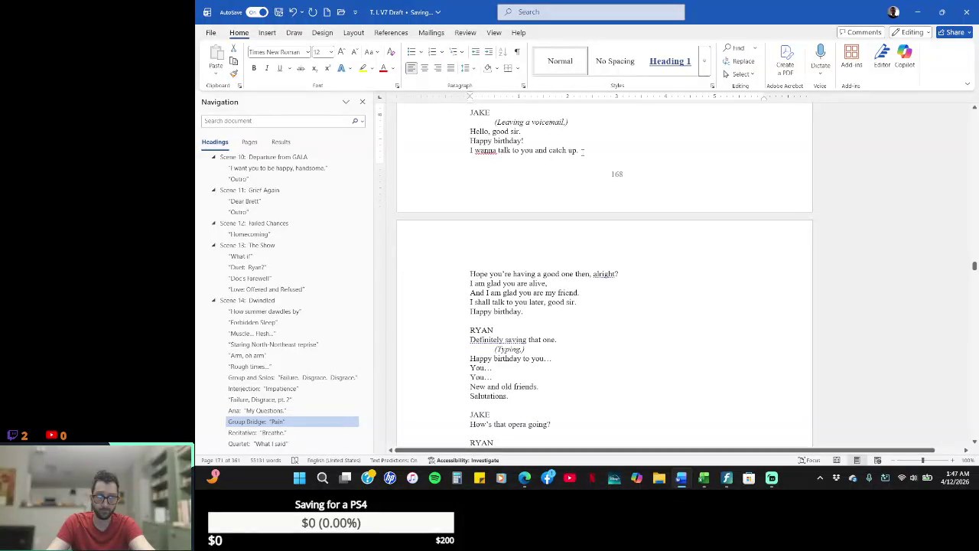
left_click_drag(534, 311, 428, 132)
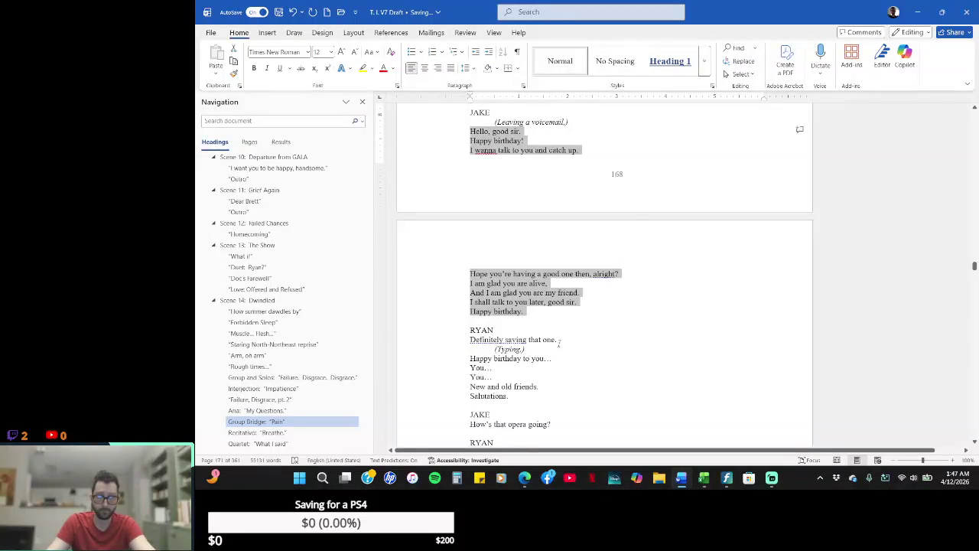
left_click(463, 339)
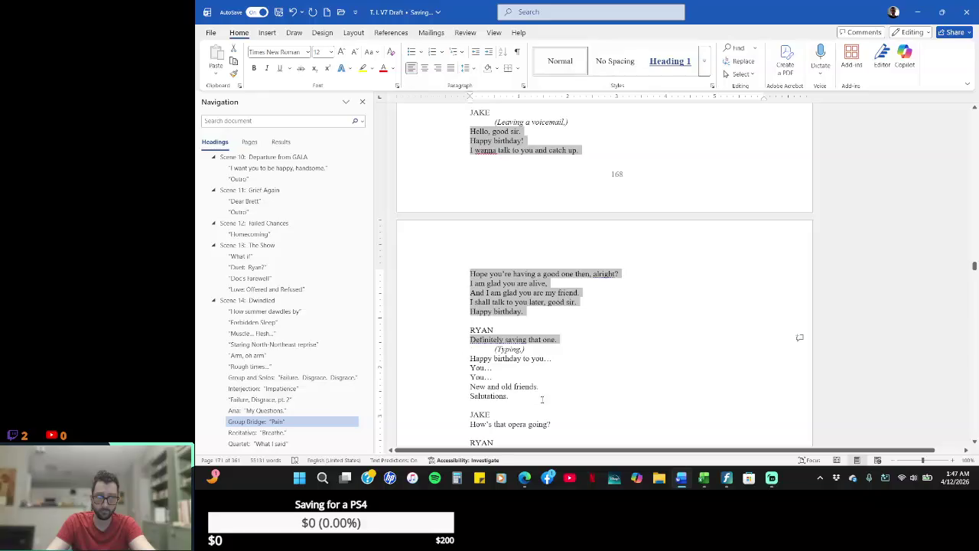
left_click_drag(539, 395, 441, 360)
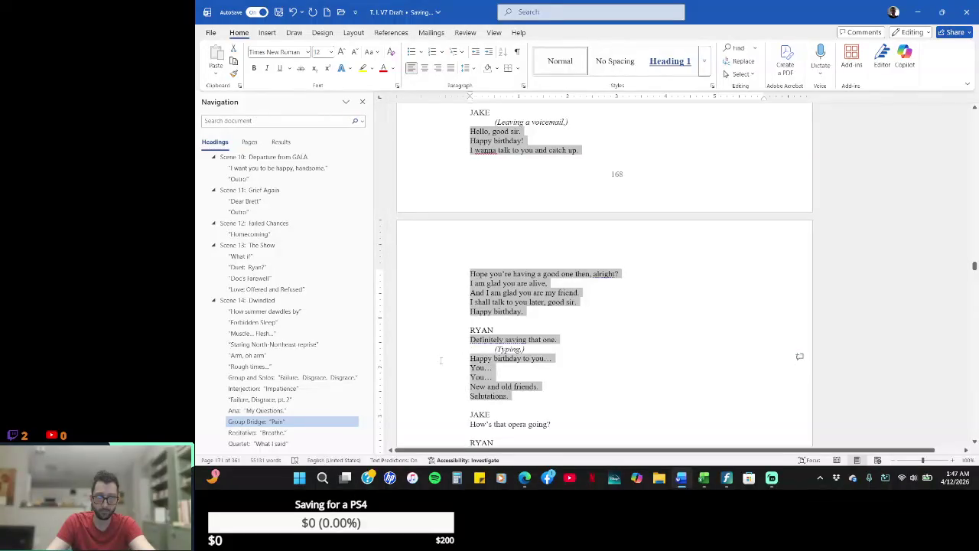
left_click_drag(553, 423, 468, 424)
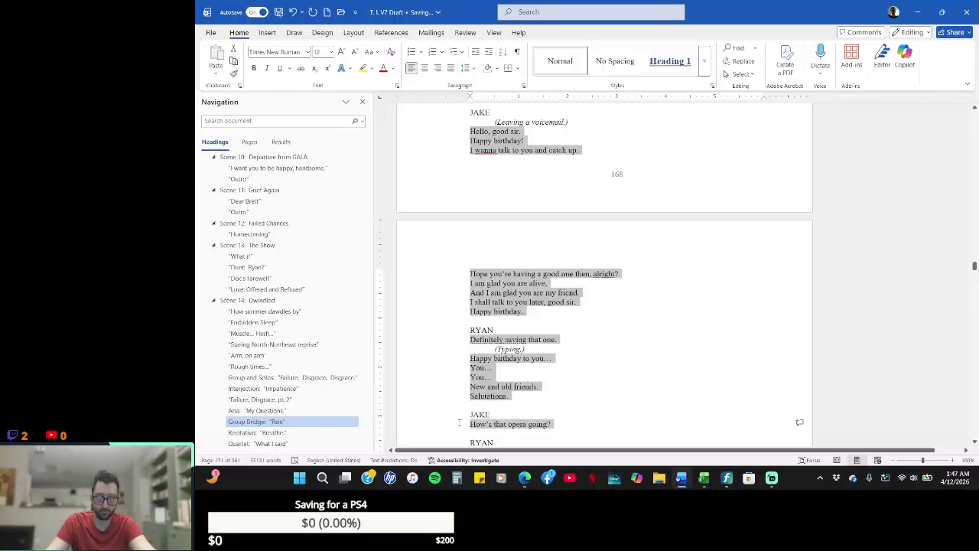
left_click(974, 443)
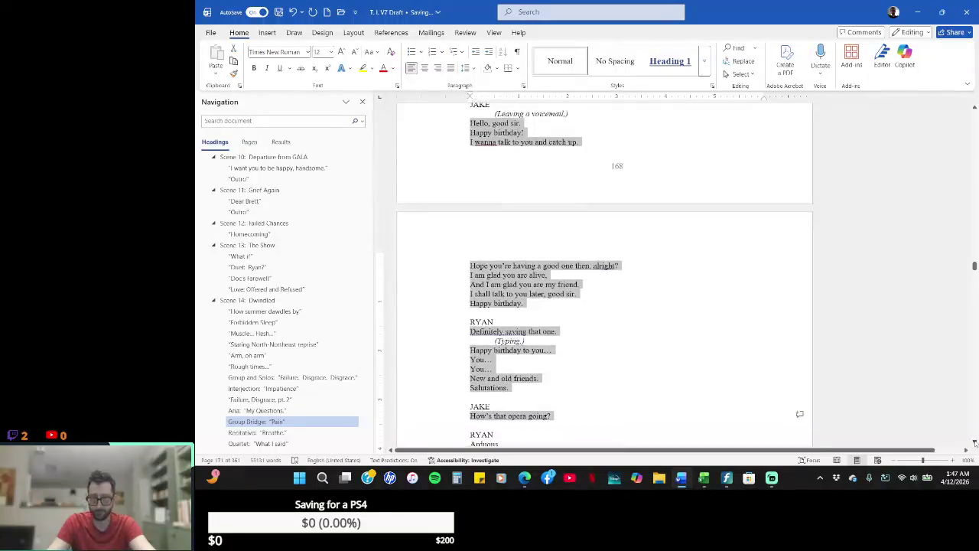
left_click(974, 442)
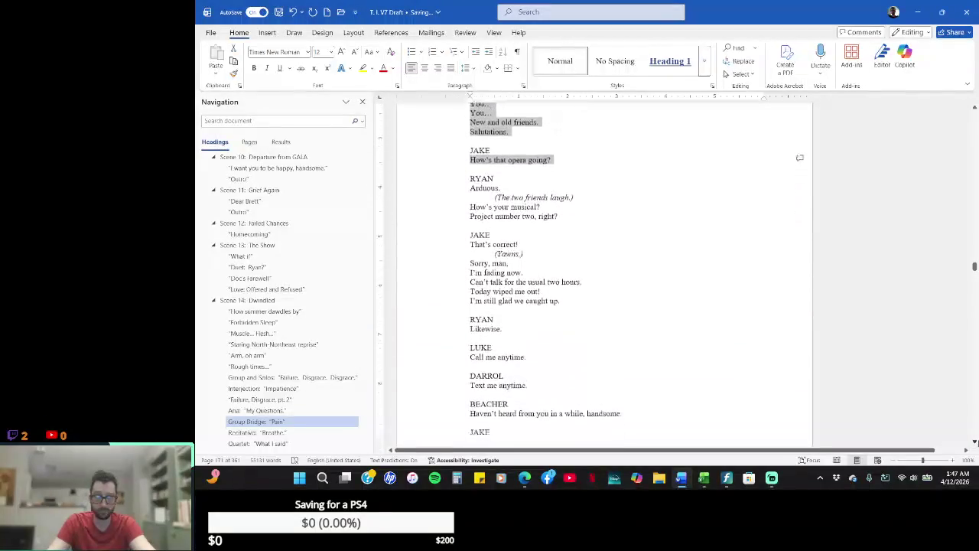
left_click(975, 442)
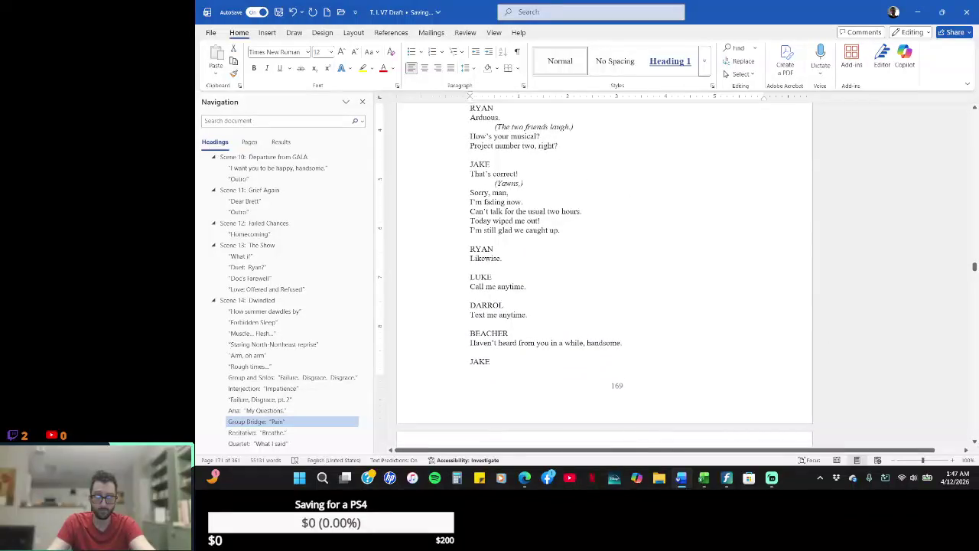
left_click_drag(559, 145, 433, 138)
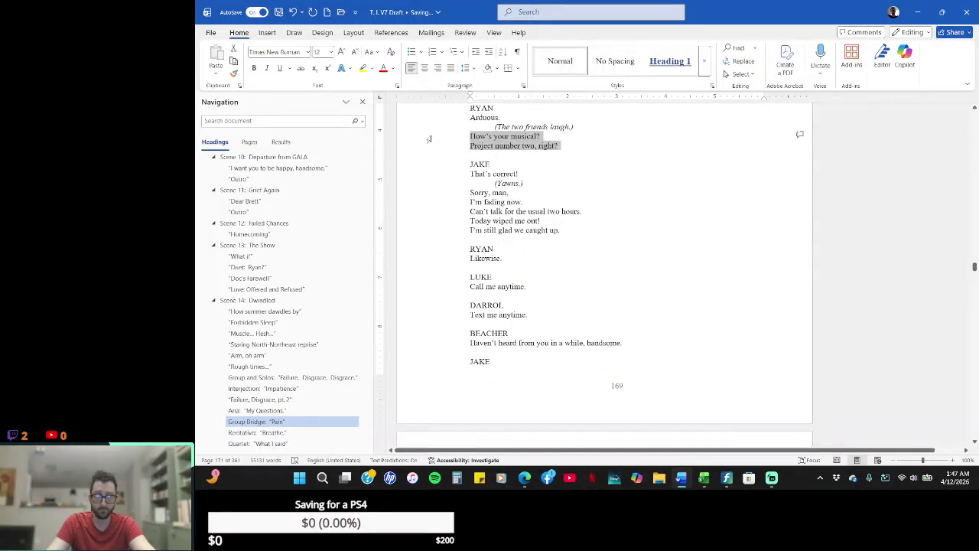
left_click(514, 119, "shift")
left_click(439, 118, "shift")
left_click_drag(525, 174, 471, 174)
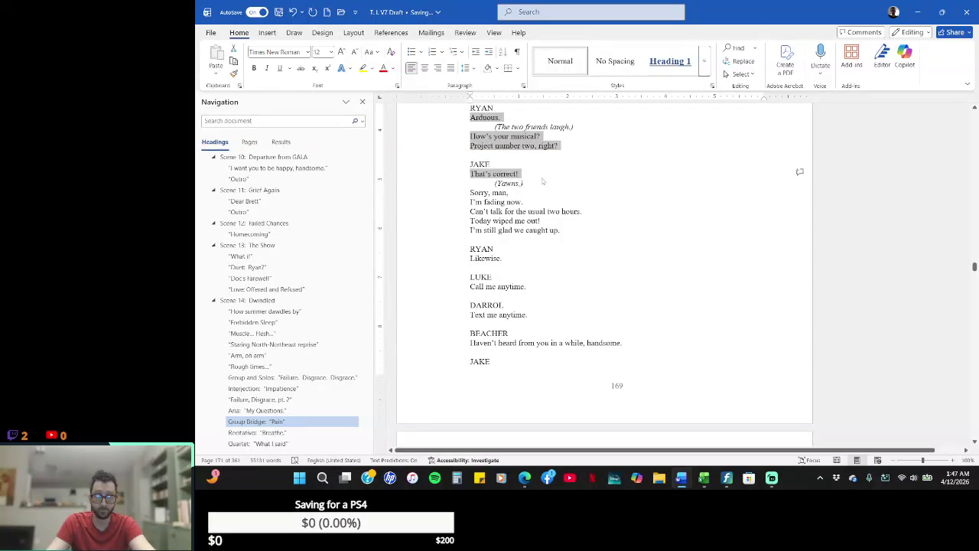
left_click_drag(579, 231, 419, 192)
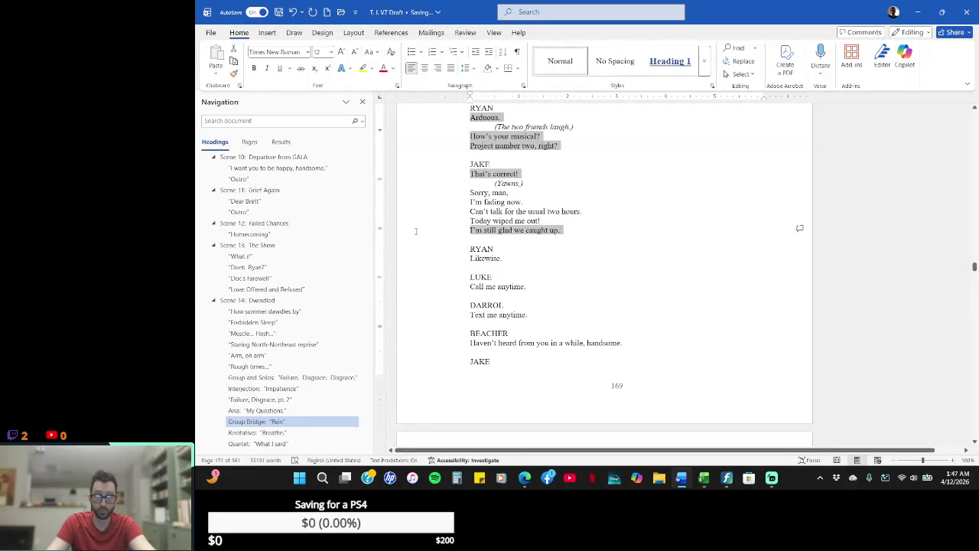
left_click(542, 176)
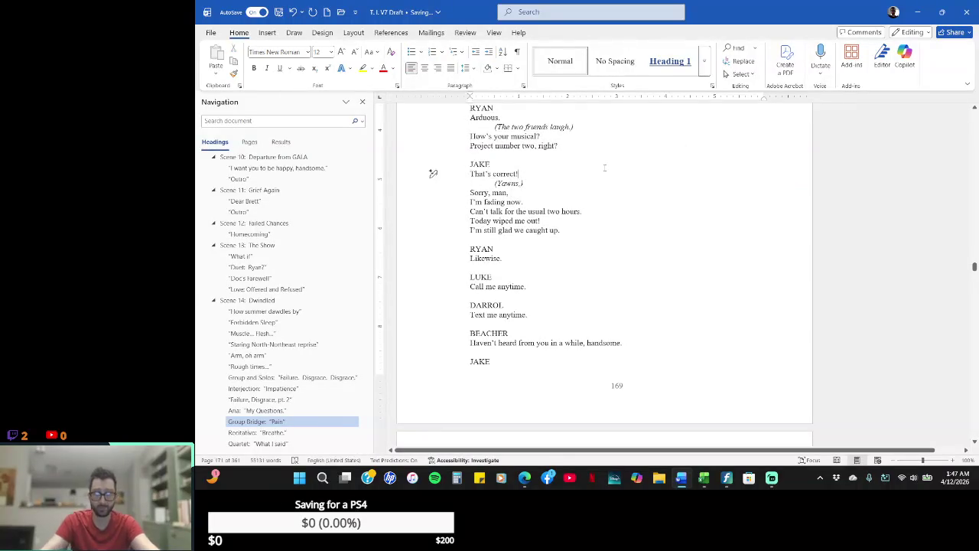
- Below Jake's 'That's correct!', add 'Difficult in patches.' and 'I could use your advice on it.' as separate lines
key("Return")
type("Difficult in patches.")
key("Return")
type("I could use y")
key("BackSpace")
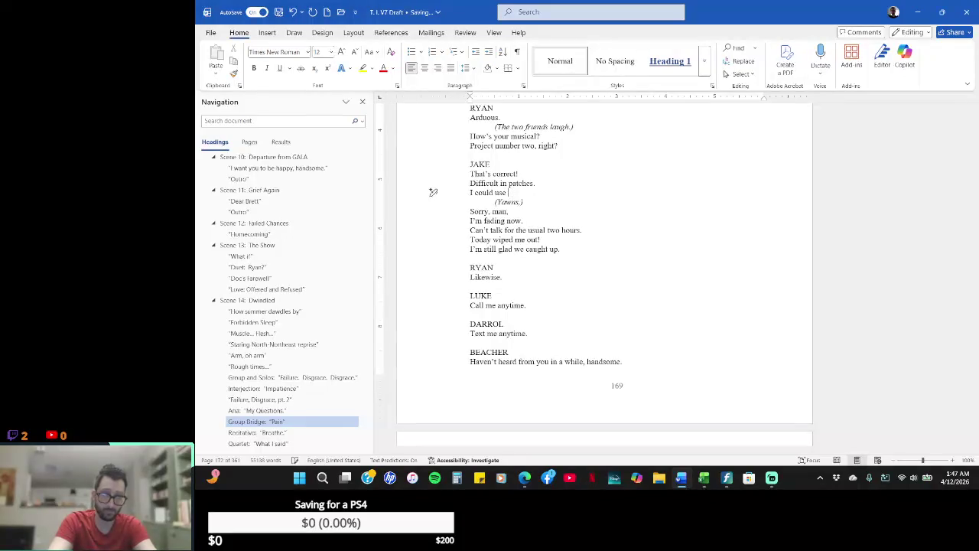
type("ur f")
type("eedback")
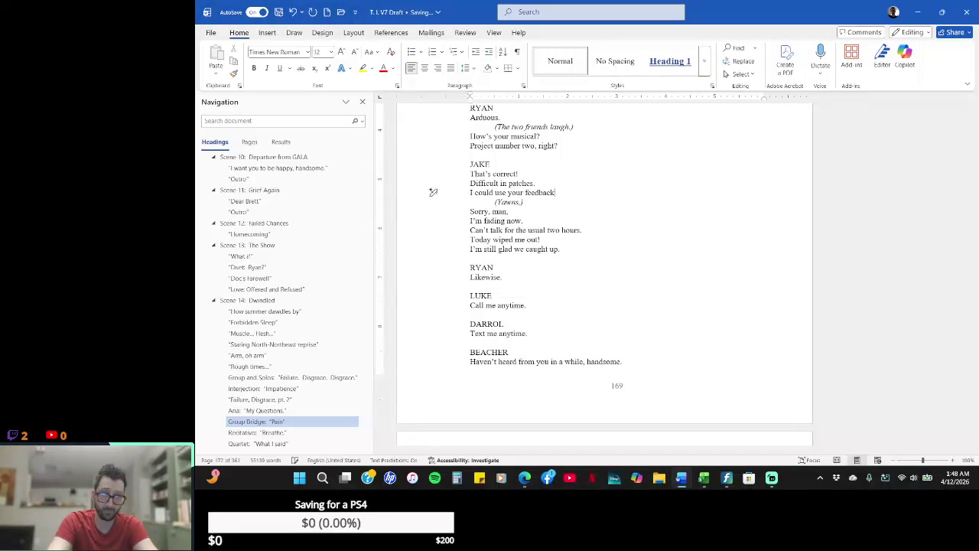
key("BackSpace")
key("BackSpace")
key("BackSpace")
key("BackSpace")
key("BackSpace")
key("BackSpace")
type("d")
key("BackSpace")
type("your ")
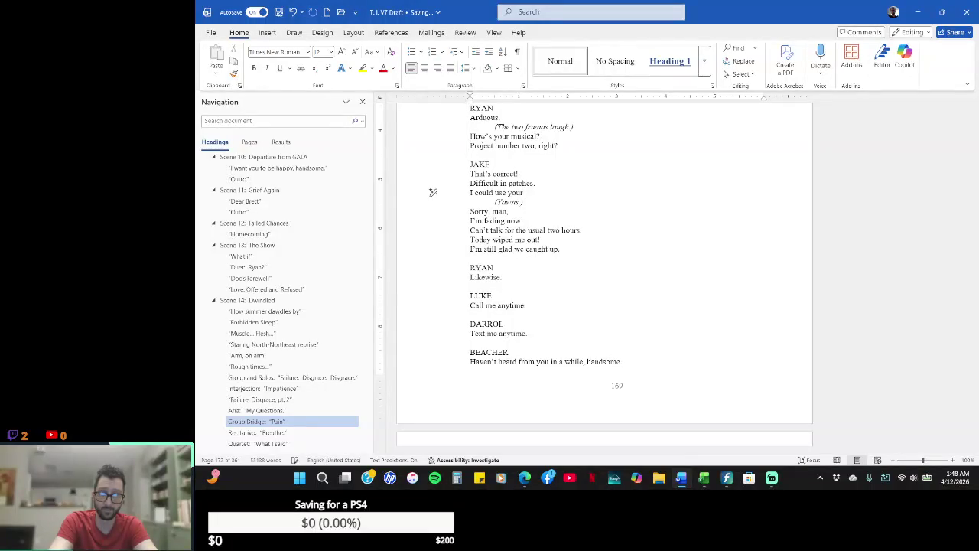
type("advice ")
type("on it.")
key("Return")
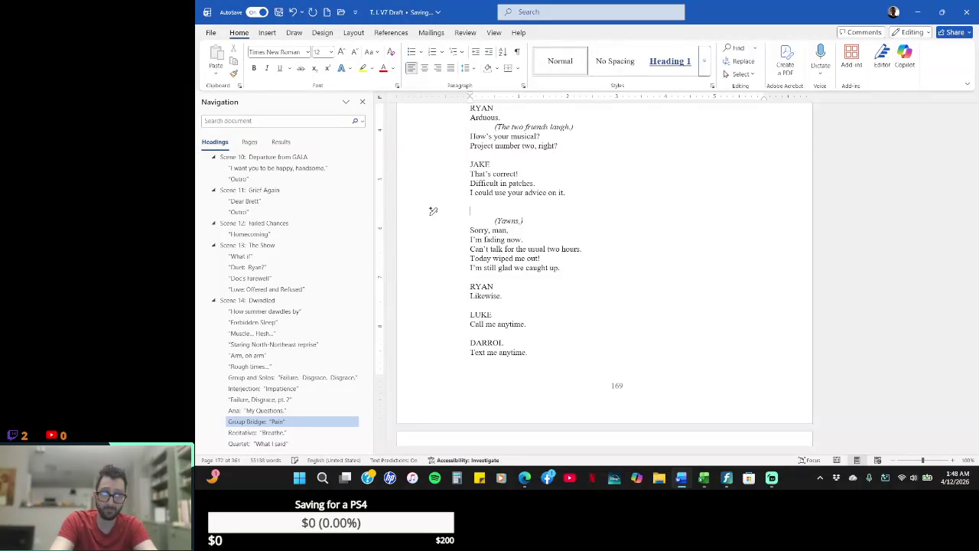
- Type Ryan's reply 'Send me a draft and the music files. I'll reply this Friday.' under a RYAN cue, then a blank line
type("RY")
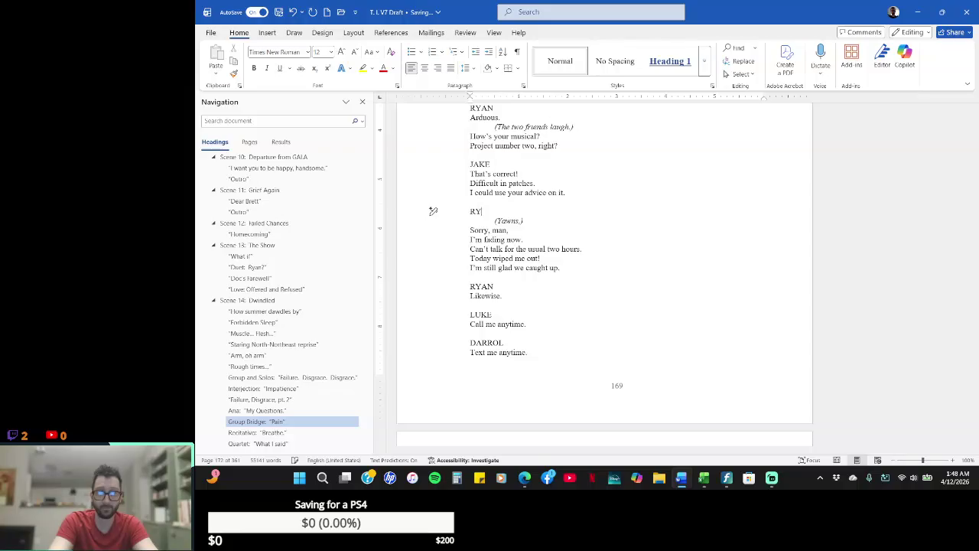
type("AN")
key("Return")
type("S")
type("end me a")
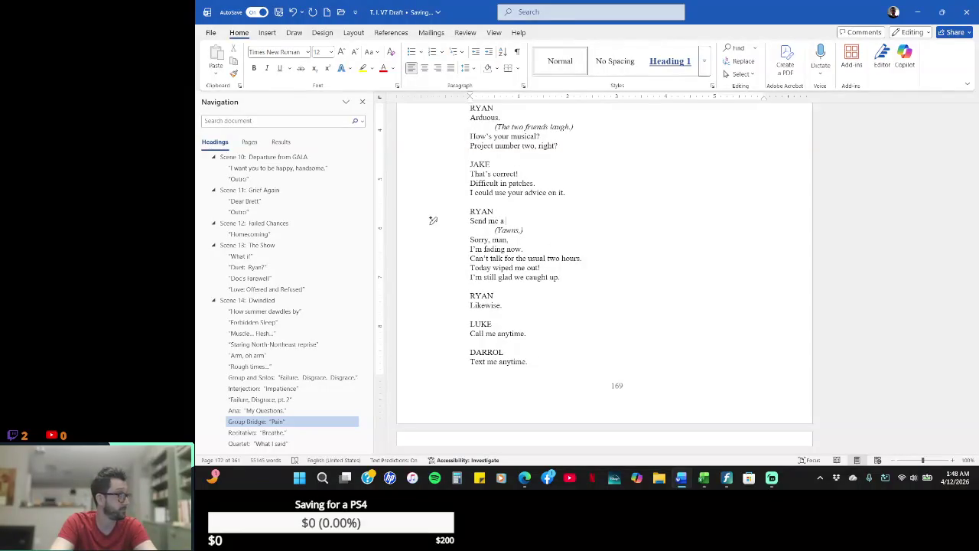
type(" draft and the ne")
key("BackSpace")
key("BackSpace")
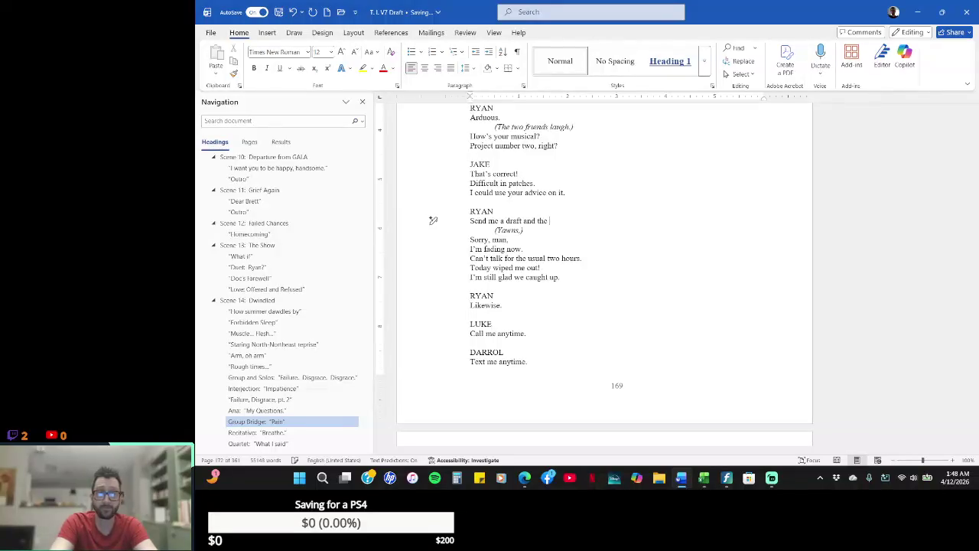
type("music files.")
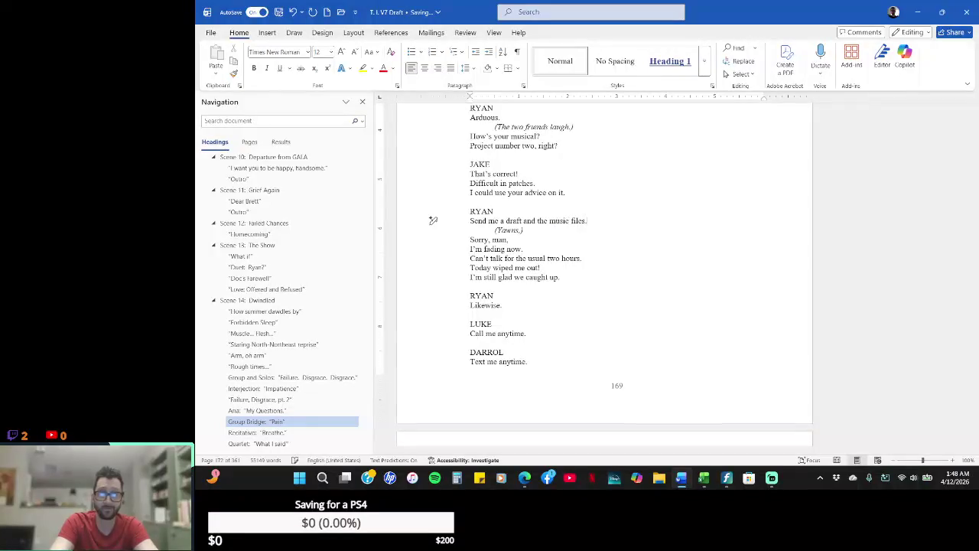
key("Return")
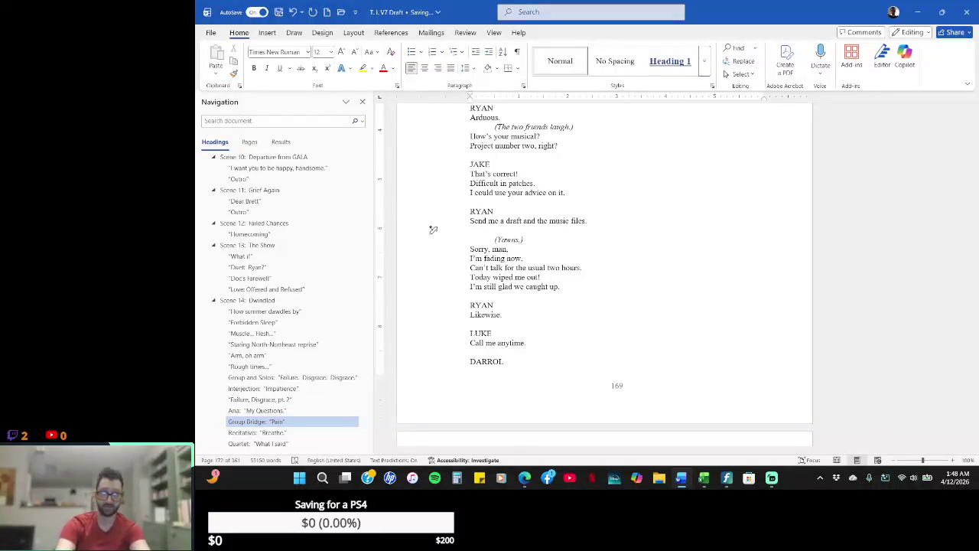
type("I'll reply i")
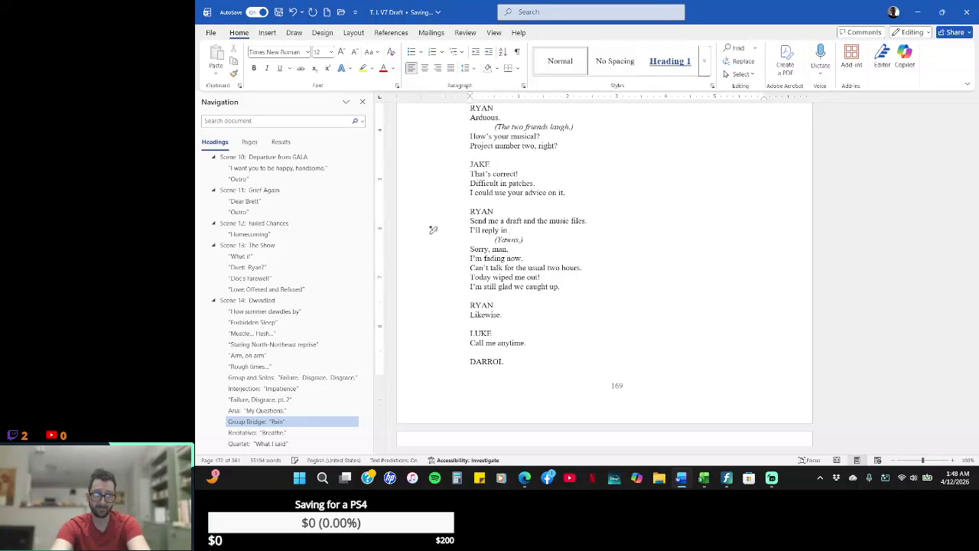
key("BackSpace")
type("this")
key("BackSpace")
key("BackSpace")
type("id")
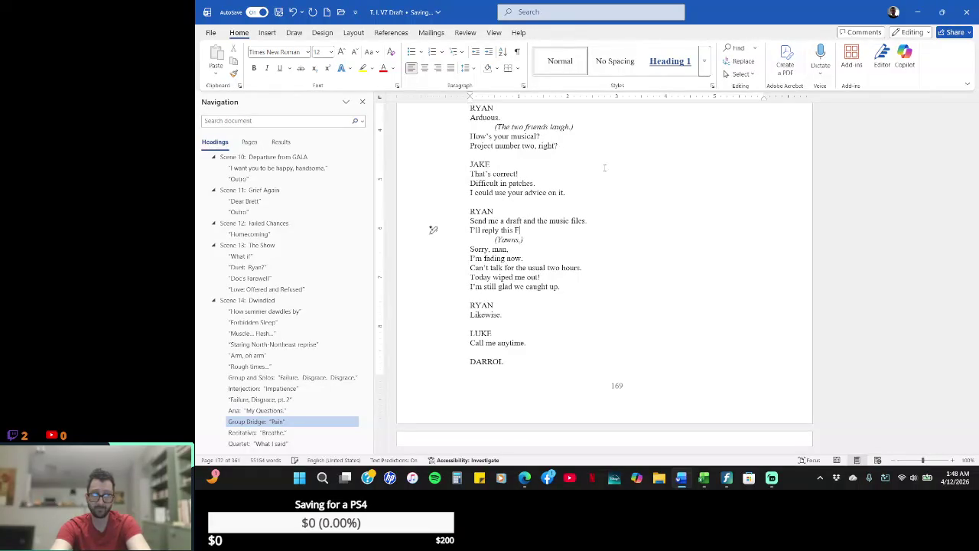
type("ay.")
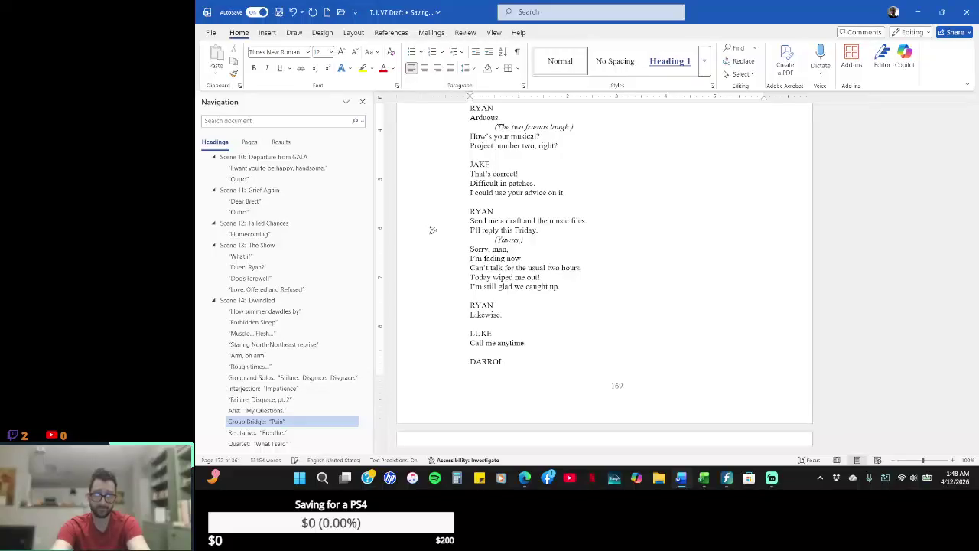
key("Return")
key("Return")
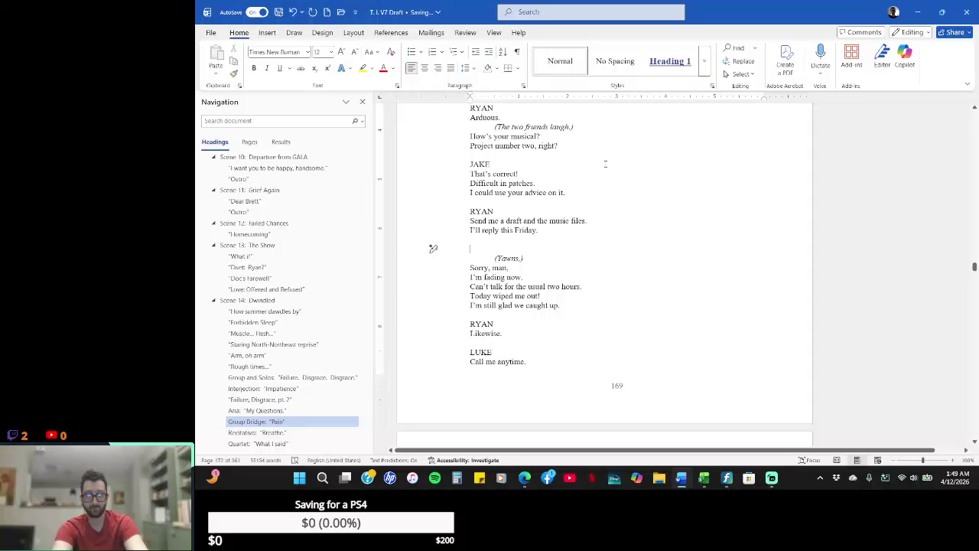
- Add a JAKE cue answering 'Great, I'll do that.', with the spacing and comma corrected
type("J")
type("JAKE")
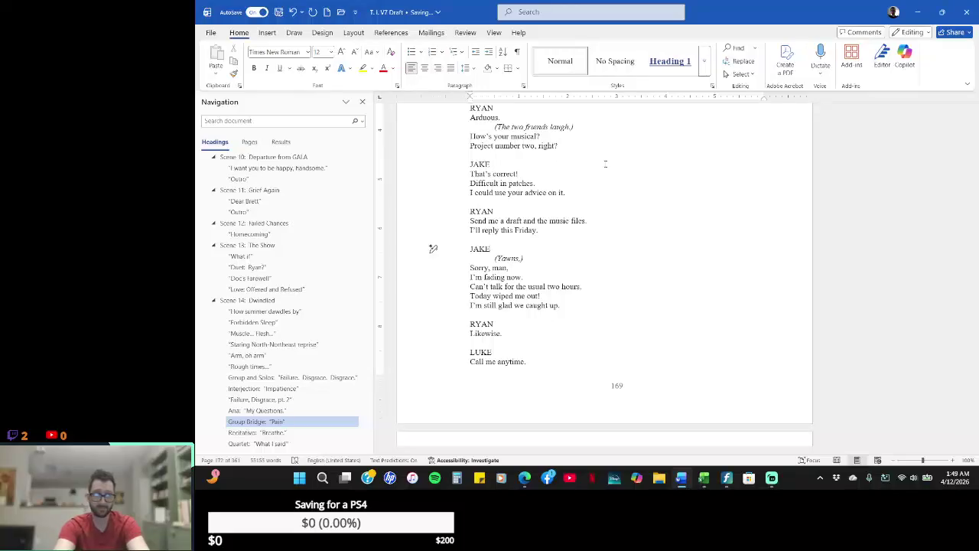
key("Return")
type("Great.")
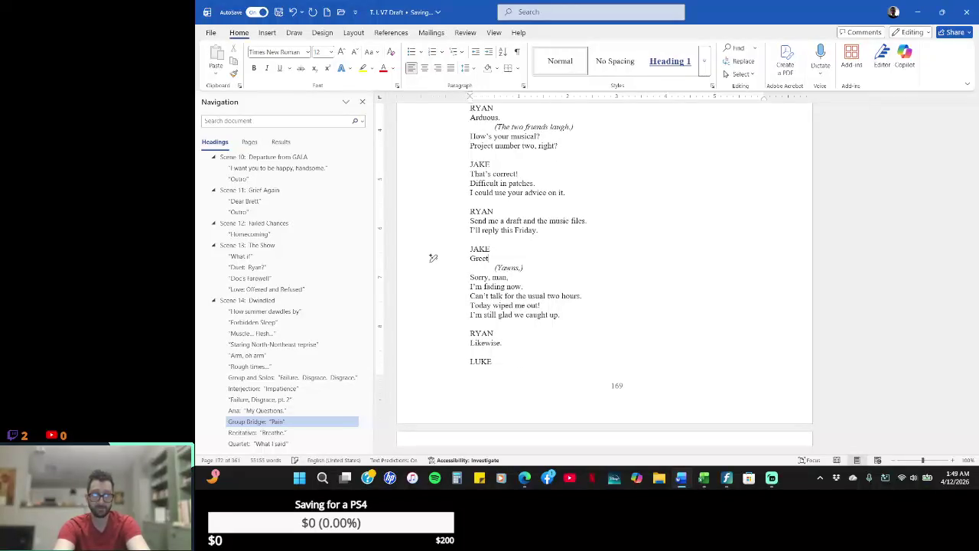
type("at.  I'll do")
type(" that.")
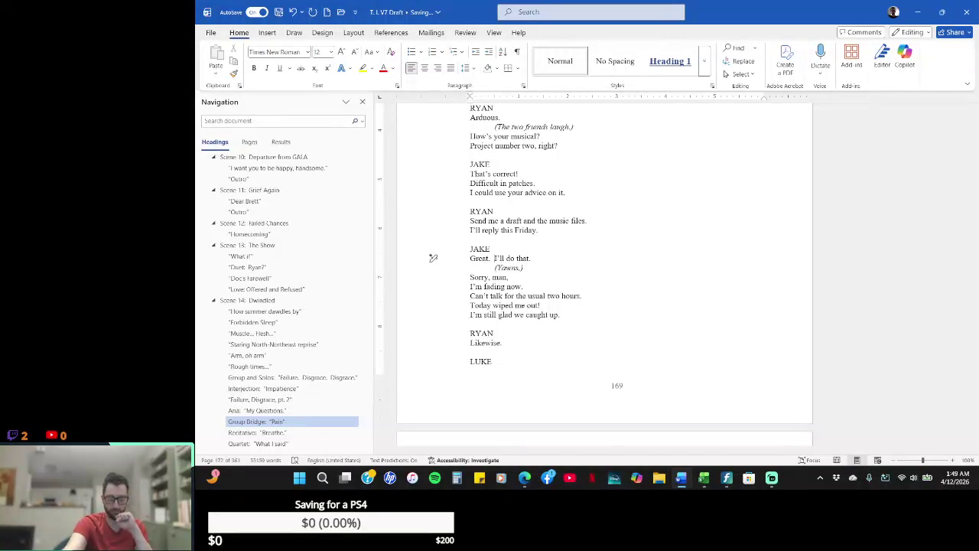
key("BackSpace")
key("BackSpace")
type(",")
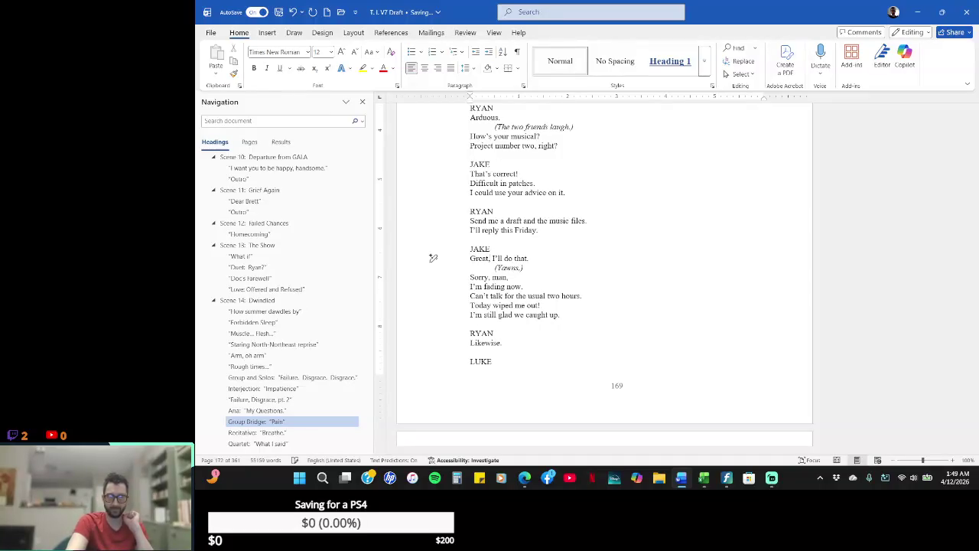
left_click(433, 323)
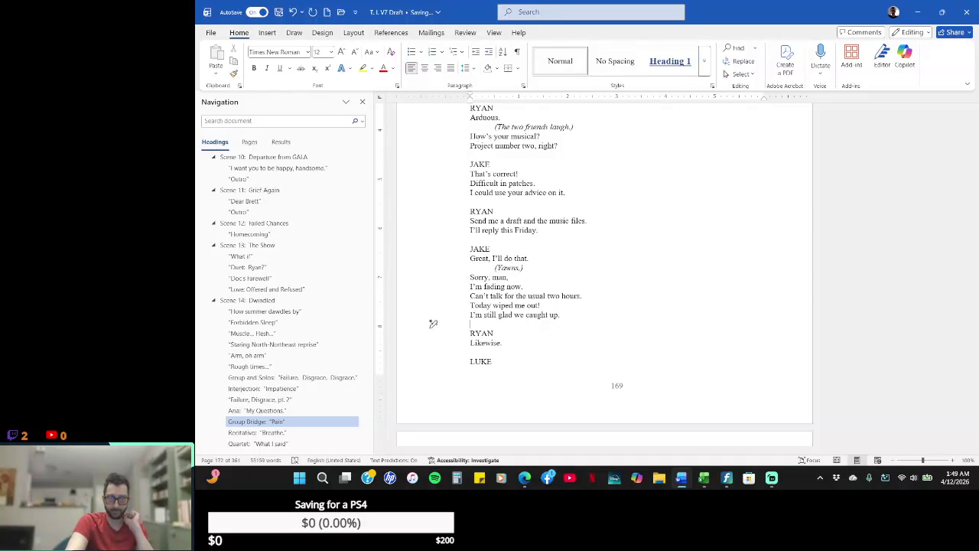
- Add the line 'Swell in others.' after Jake's 'Difficult in patches.'
key("Left")
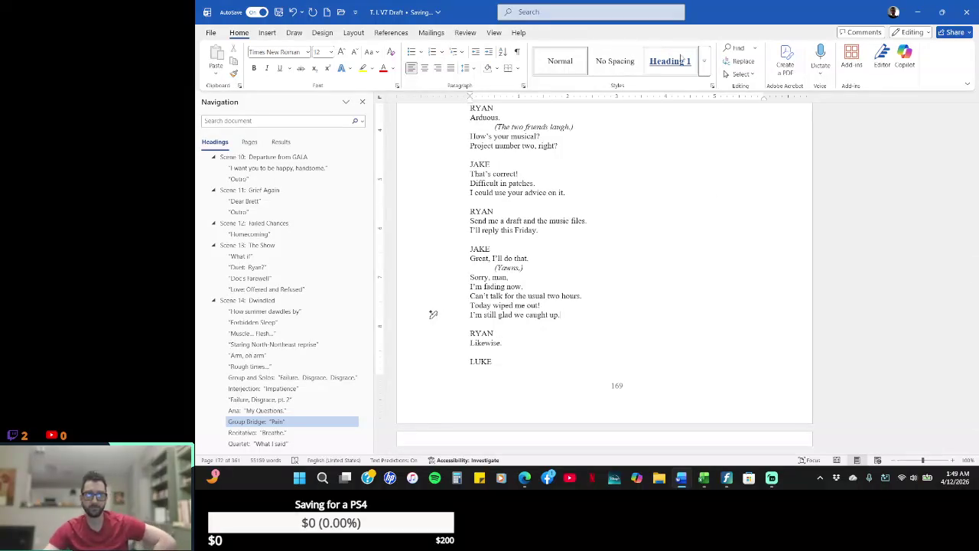
left_click(588, 180)
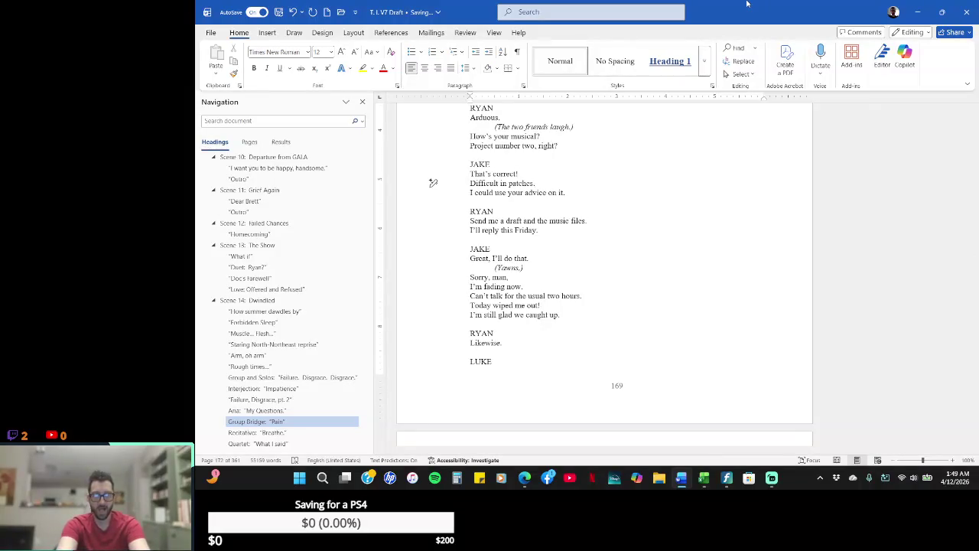
key("Return")
type("Sweet")
key("BackSpace")
key("BackSpace")
key("BackSpace")
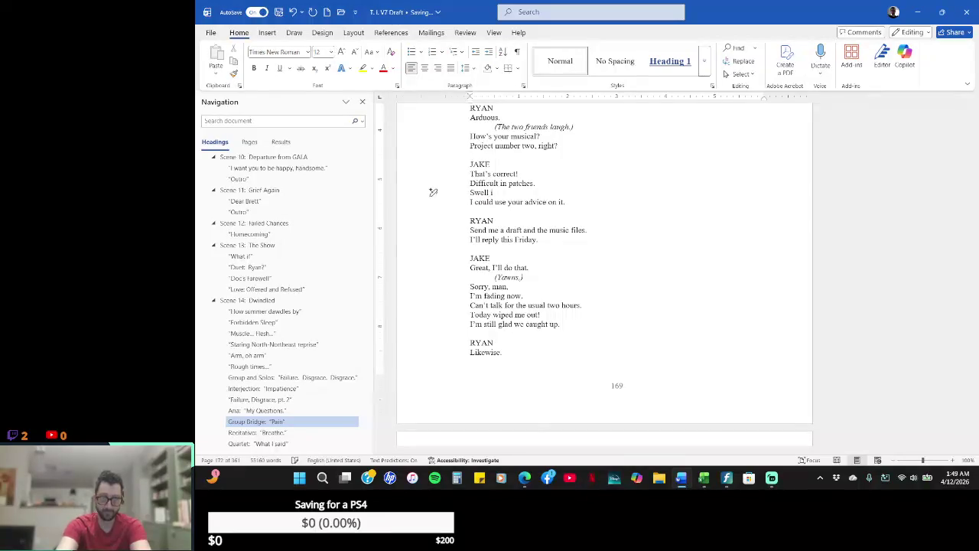
type("thers.")
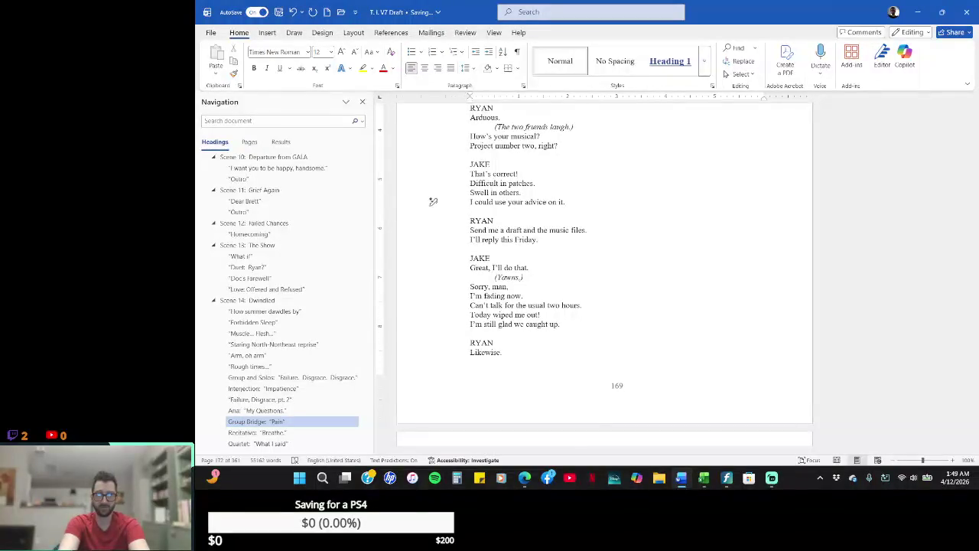
- Change Jake's 'advice on it' line to ask for feedback on songs
left_click(433, 201)
key("shift+Right")
key("shift+Right")
key("shift+Right")
key("shift+Right")
key("shift+Right")
key("shift+Right")
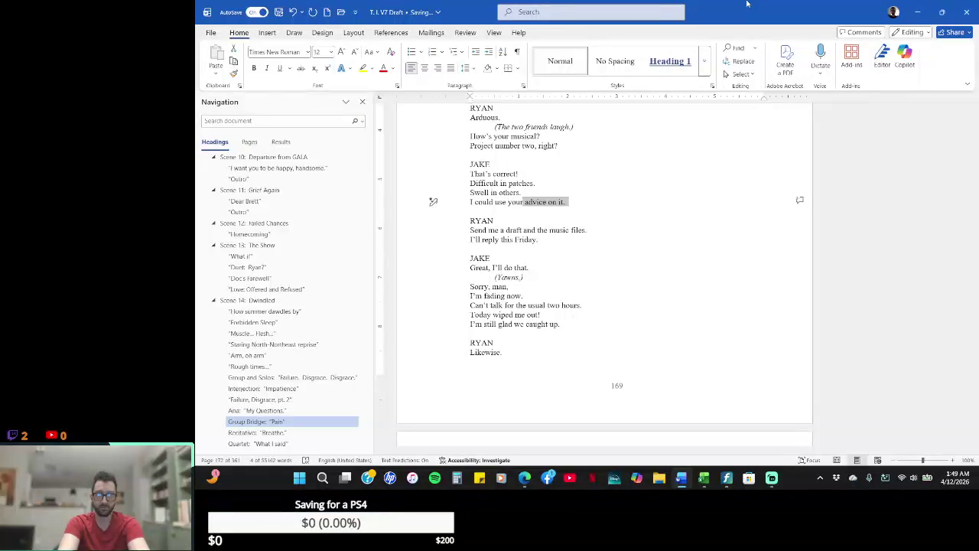
type("feedback")
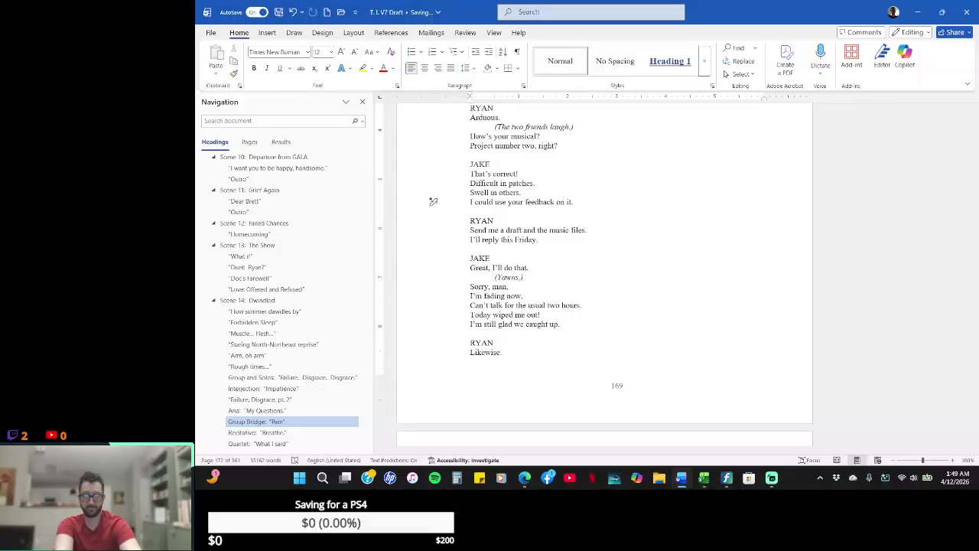
key("BackSpace")
key("BackSpace")
key("BackSpace")
type("a few")
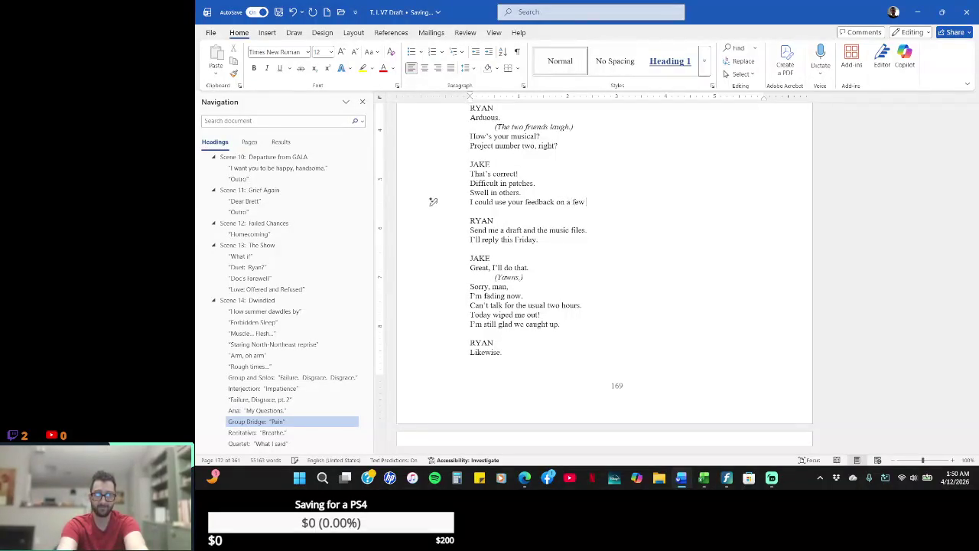
type("ongs.")
- Reword Ryan's request to 'Send me the drafts and music files.'
left_click(433, 211)
left_click(433, 220)
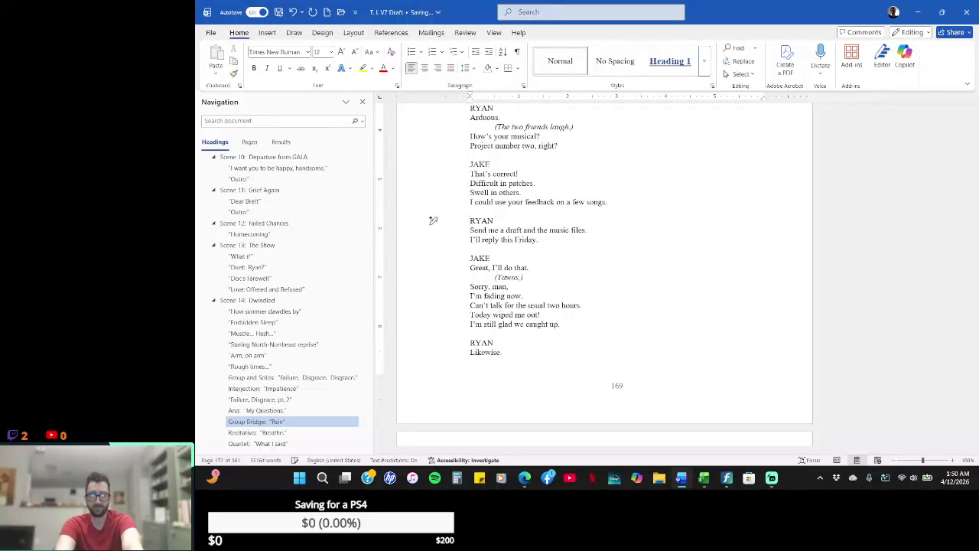
left_click(433, 239)
left_click(433, 229)
type("s")
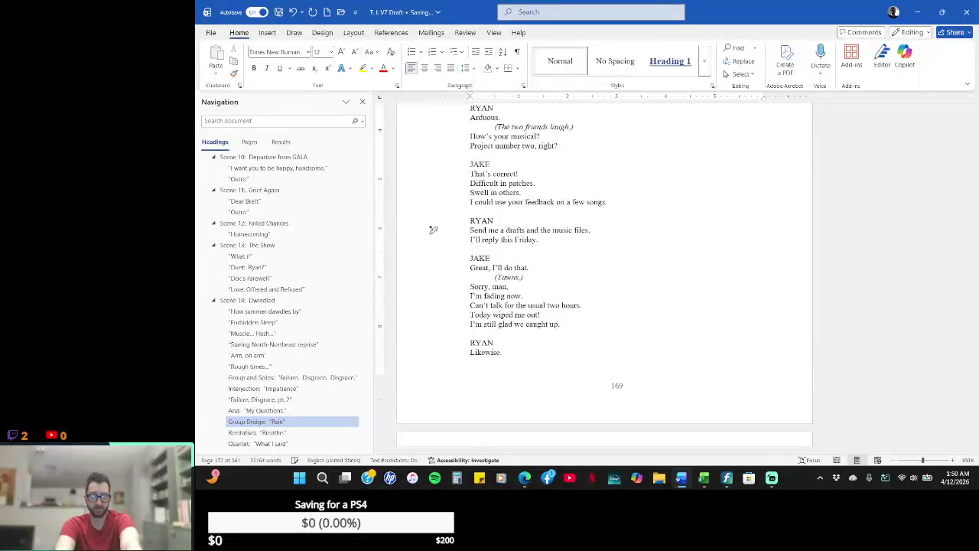
key("BackSpace")
type("the")
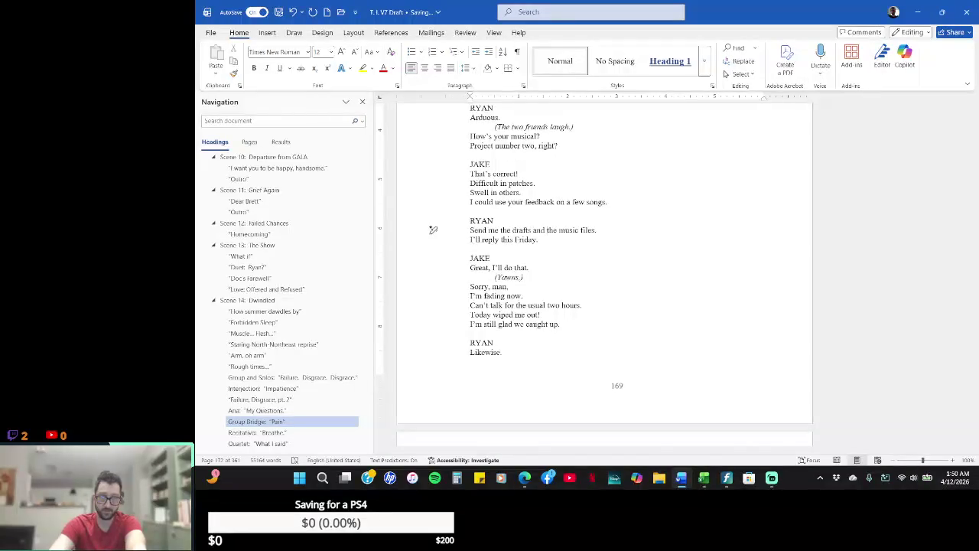
key("BackSpace")
key("BackSpace")
key("BackSpace")
key("BackSpace")
key("BackSpace")
key("BackSpace")
key("BackSpace")
key("BackSpace")
type("musi")
left_click(433, 249)
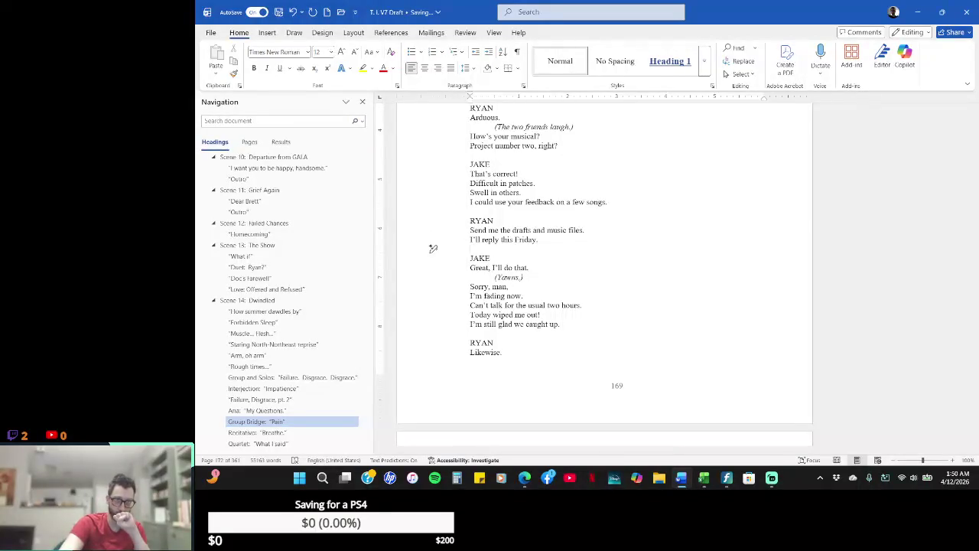
- Change Ryan's line to 'I'll reply by Friday.' and add 'Let's chat about it on Saturday.'
key("Left")
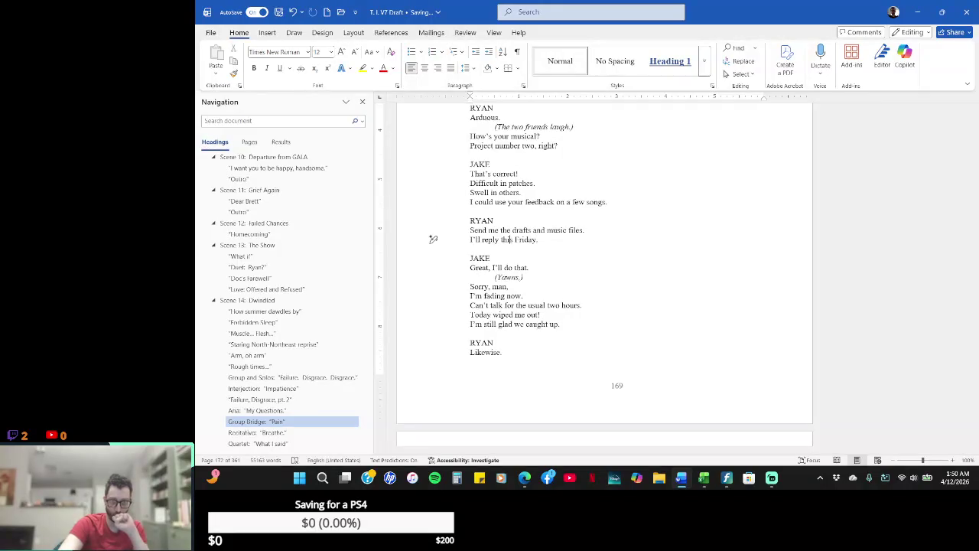
key("BackSpace")
key("BackSpace")
key("BackSpace")
key("BackSpace")
type("by")
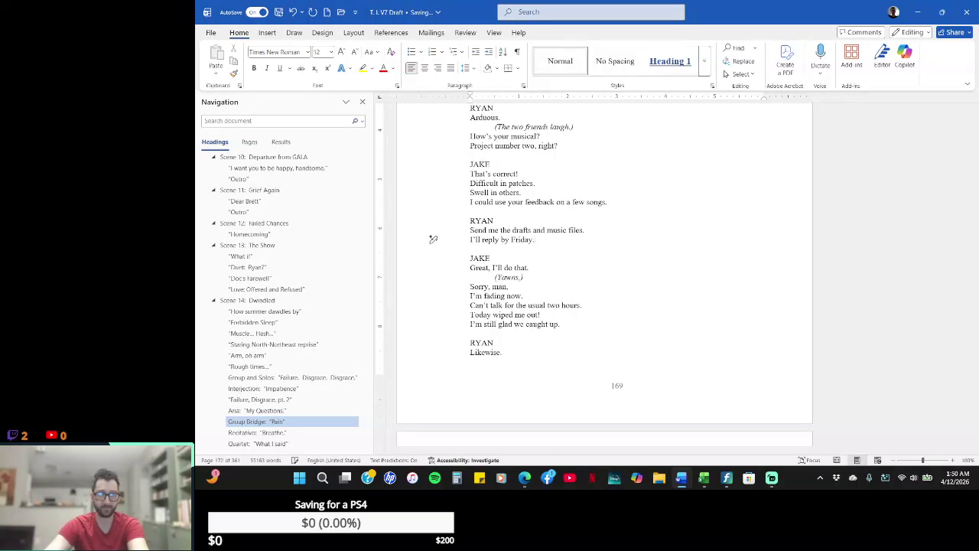
key("Return")
type("Let")
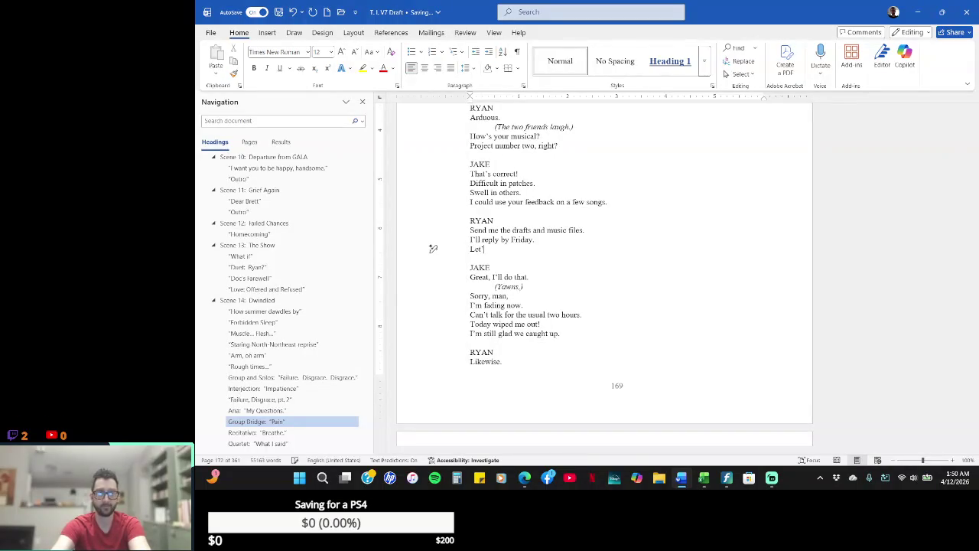
type("t about it on Fri")
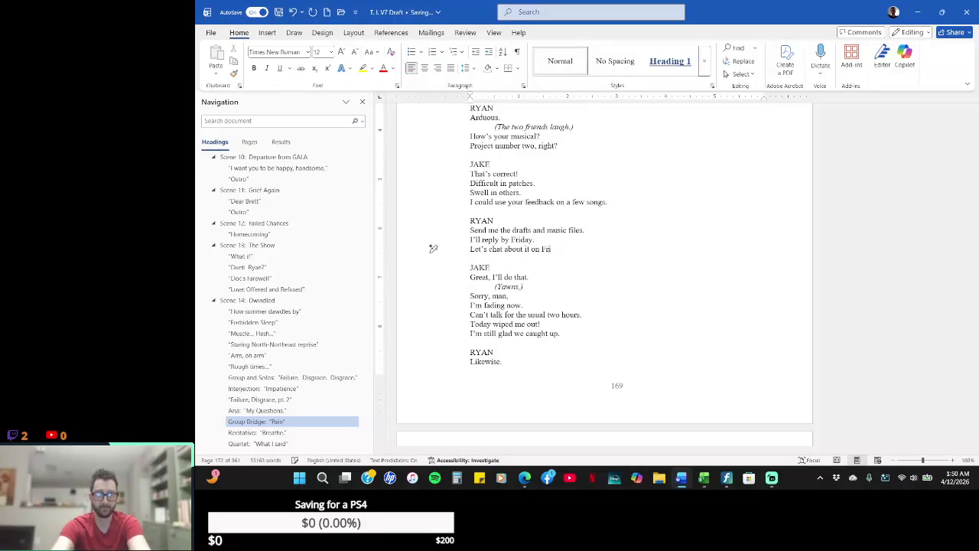
key("BackSpace")
key("BackSpace")
key("BackSpace")
type("Saturday.")
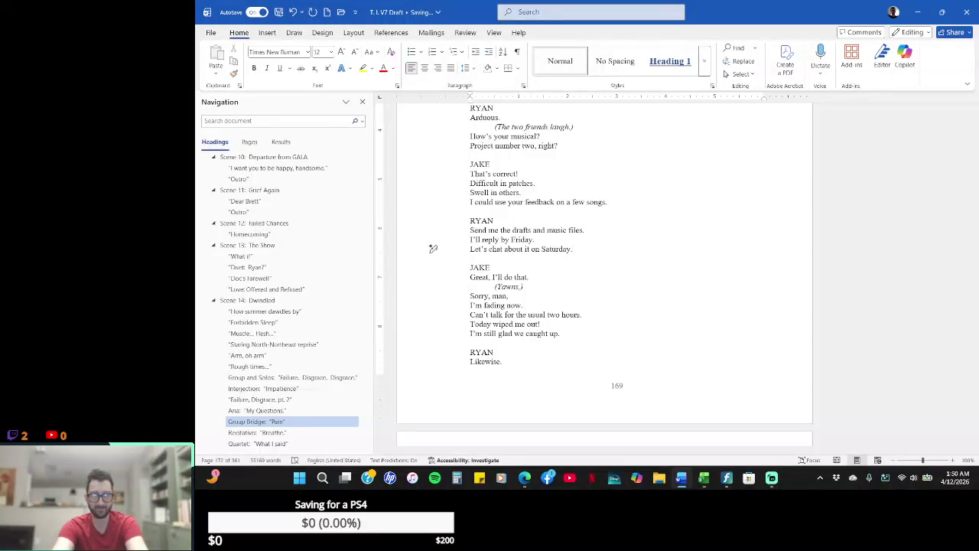
- Add Ryan's question 'How's 2:00pm for you?' and tidy the blank lines before the next cue
key("Return")
type("How's")
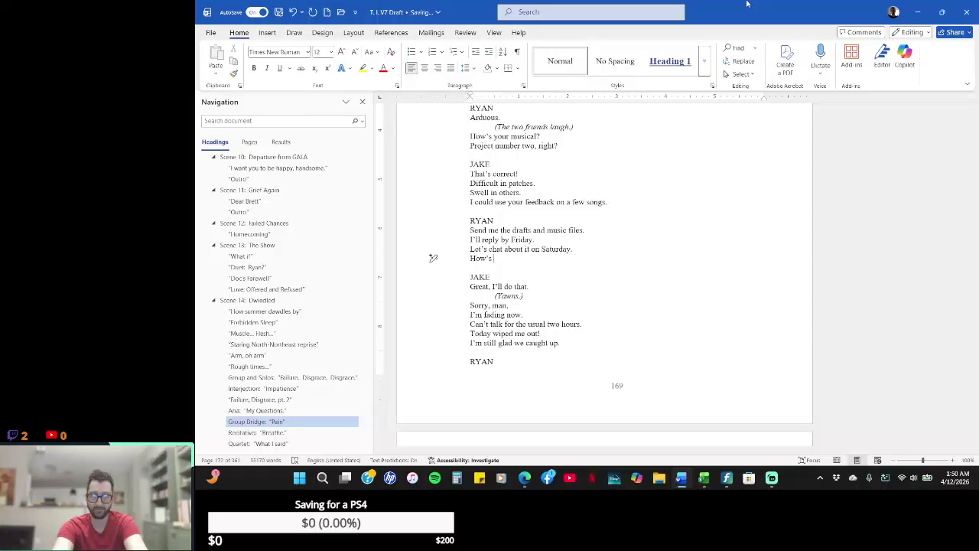
type(" 2;")
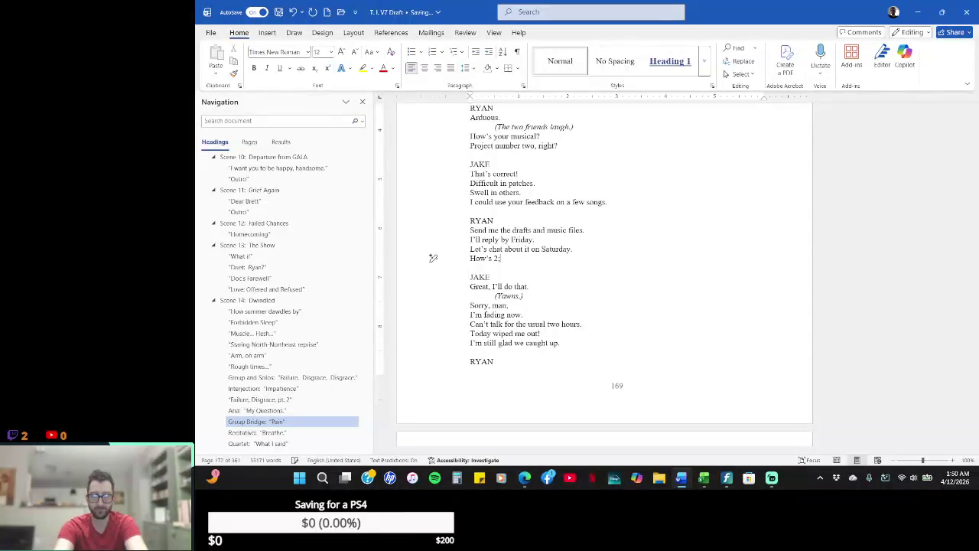
type("00")
key("BackSpace")
key("BackSpace")
key("BackSpace")
type("0")
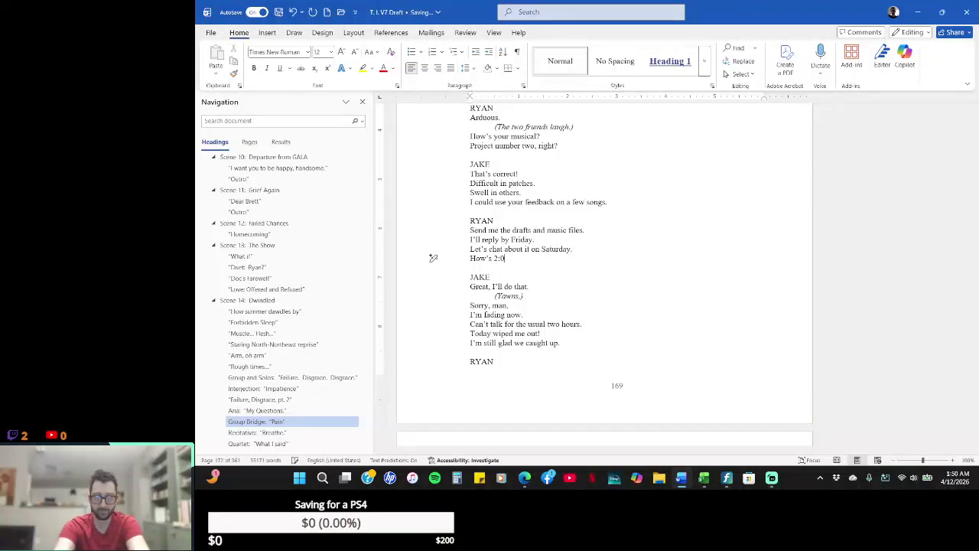
type("pm")
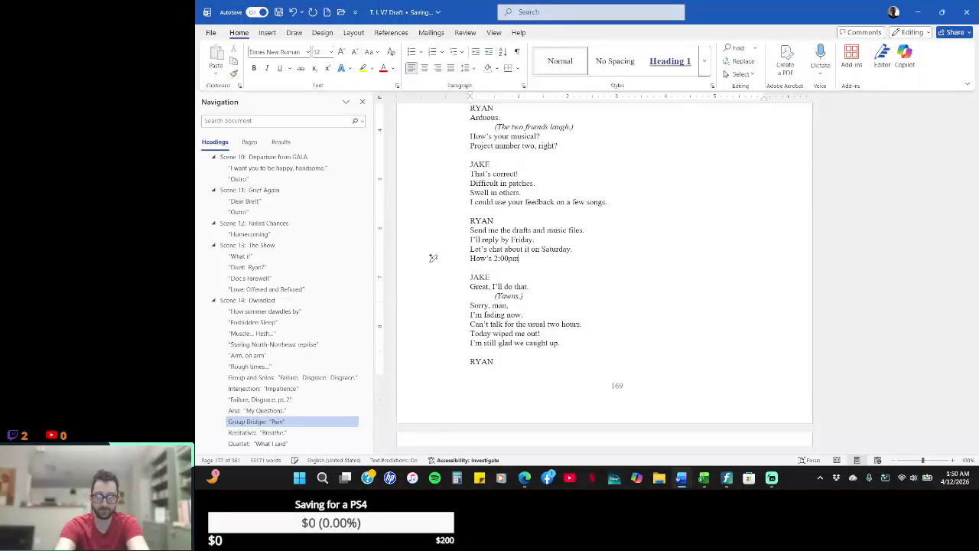
key("BackSpace")
key("BackSpace")
type("about")
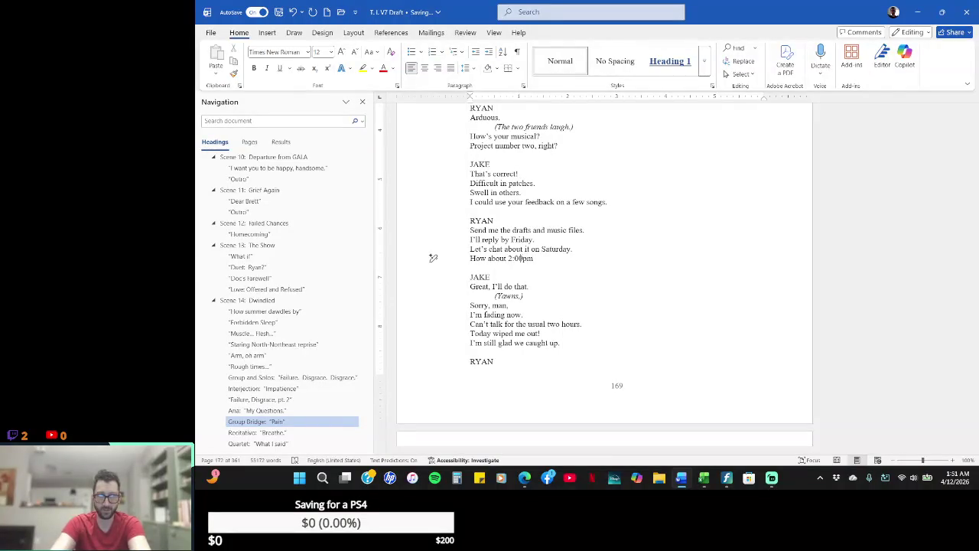
key("BackSpace")
key("BackSpace")
key("BackSpace")
key("BackSpace")
key("BackSpace")
key("BackSpace")
type("'s")
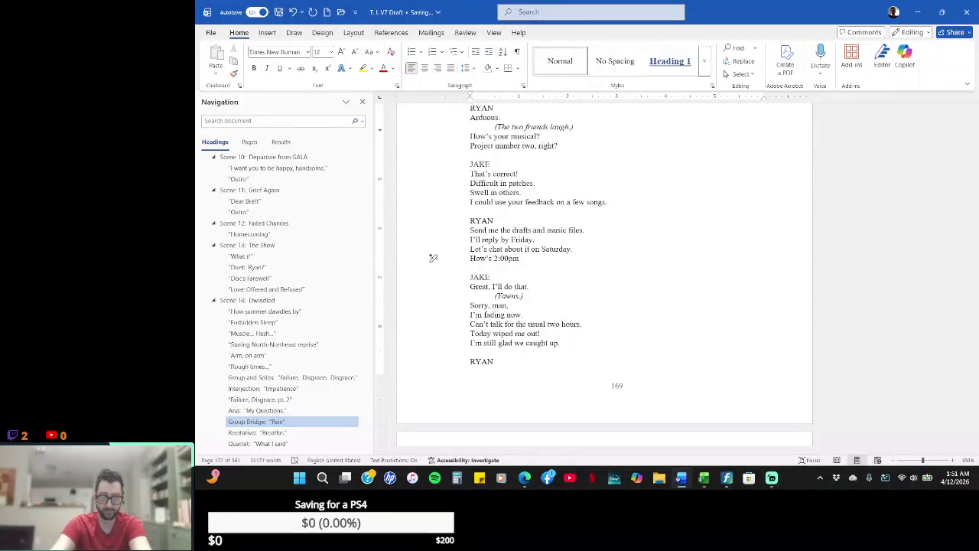
type(" 2:00pm for you?")
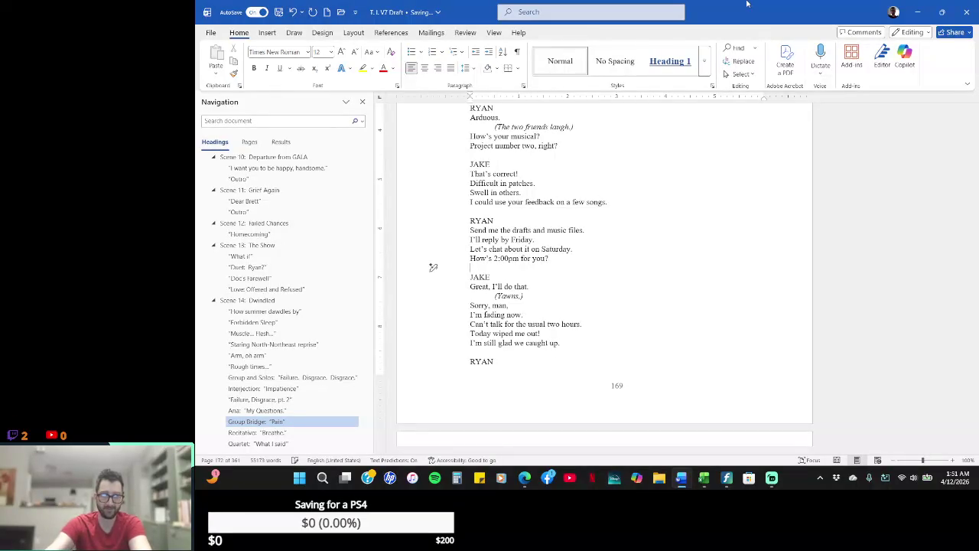
key("Return")
key("Return")
key("BackSpace")
key("BackSpace")
type("RYAN")
key("Return")
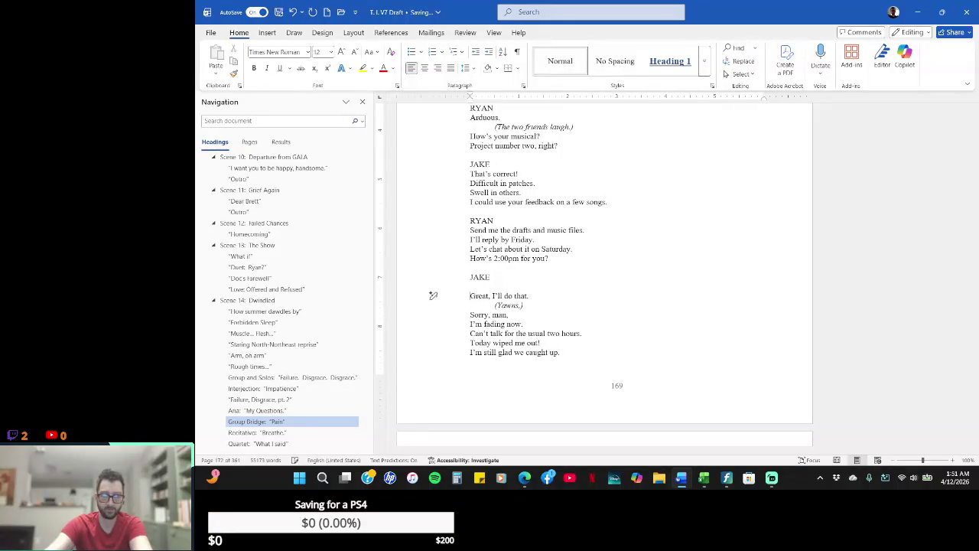
- Replace Jake's answer with 'Perfect. I'm free then.' and 'I'll send you my stuff.', plus blank lines before the yawn
type("F")
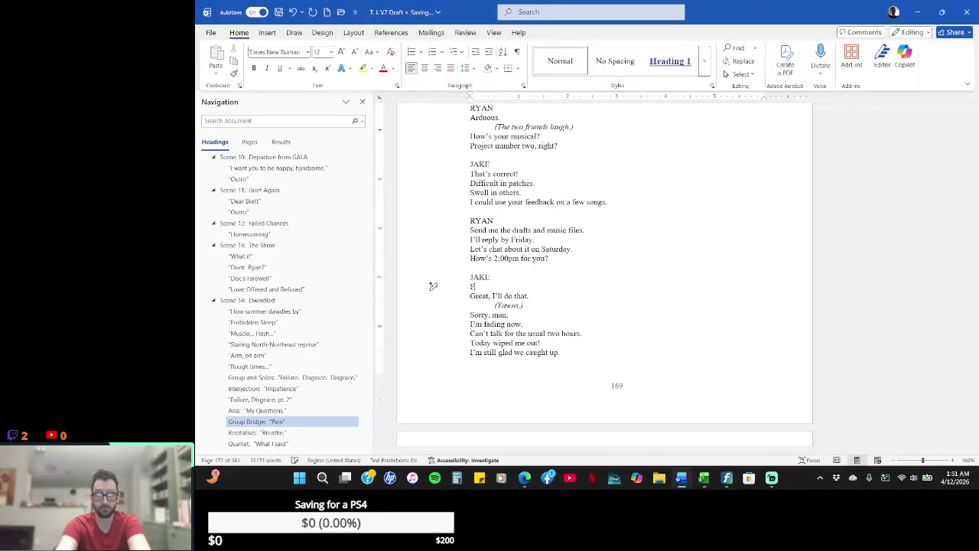
type("ree.")
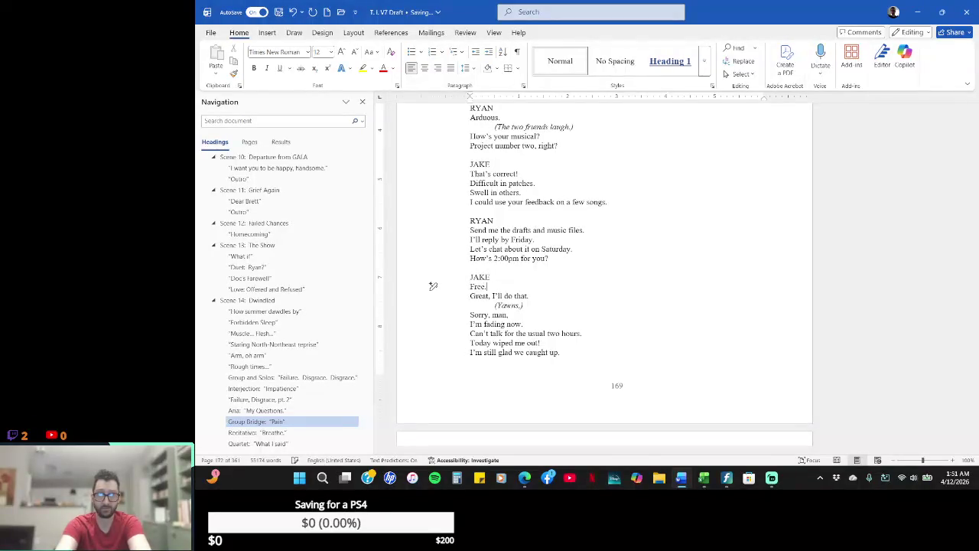
key("BackSpace")
key("BackSpace")
key("BackSpace")
type("ect.")
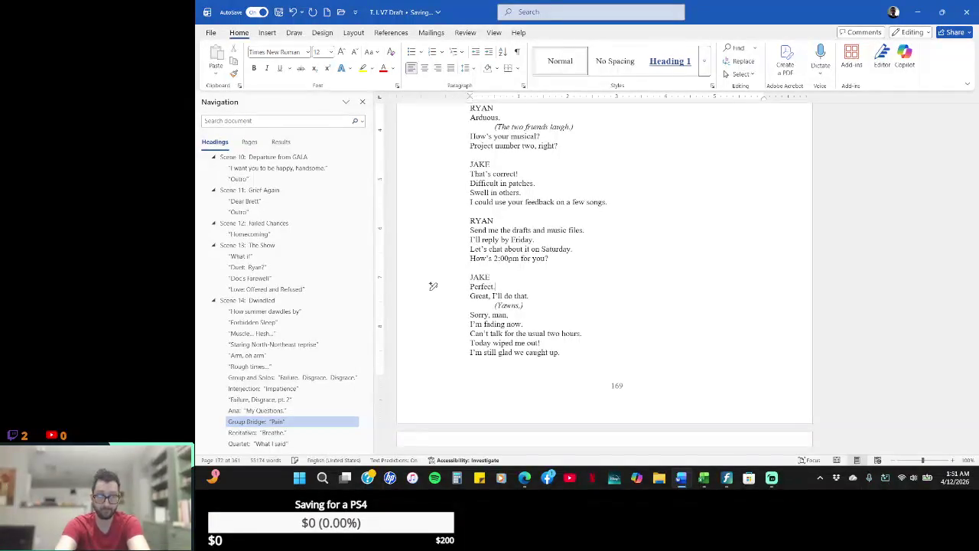
type("  I'm free")
type(" then.")
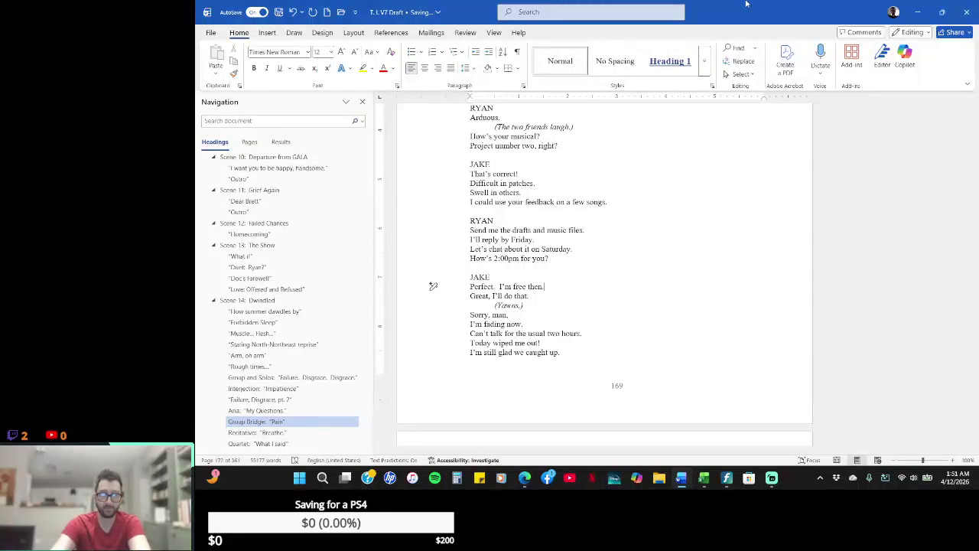
left_click(432, 295)
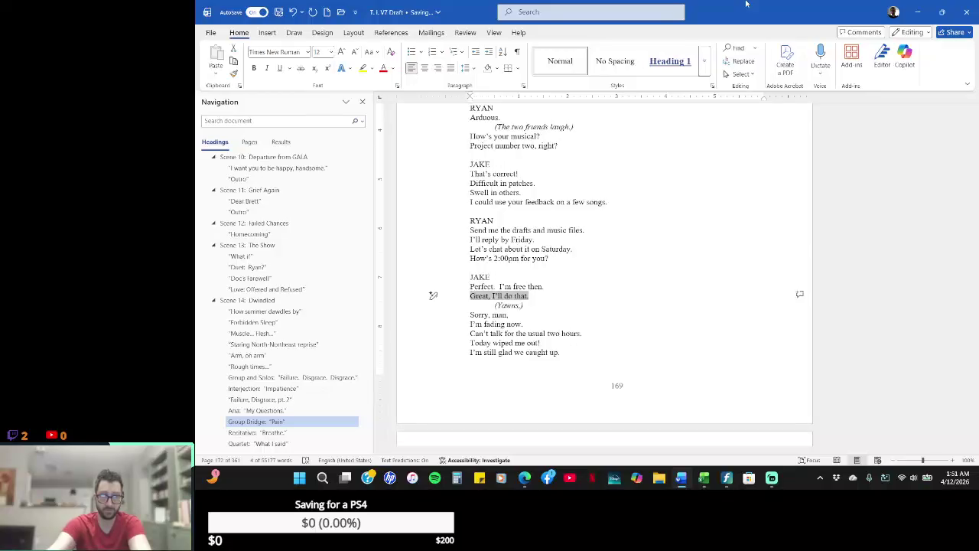
key("BackSpace")
type("I'll send you my")
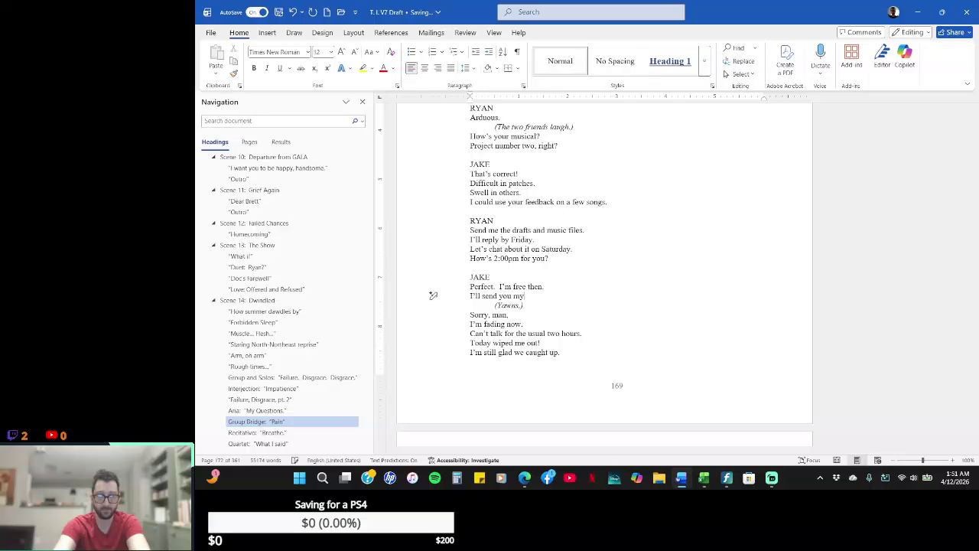
type(" stuff.")
key("Return")
key("BackSpace")
key("Return")
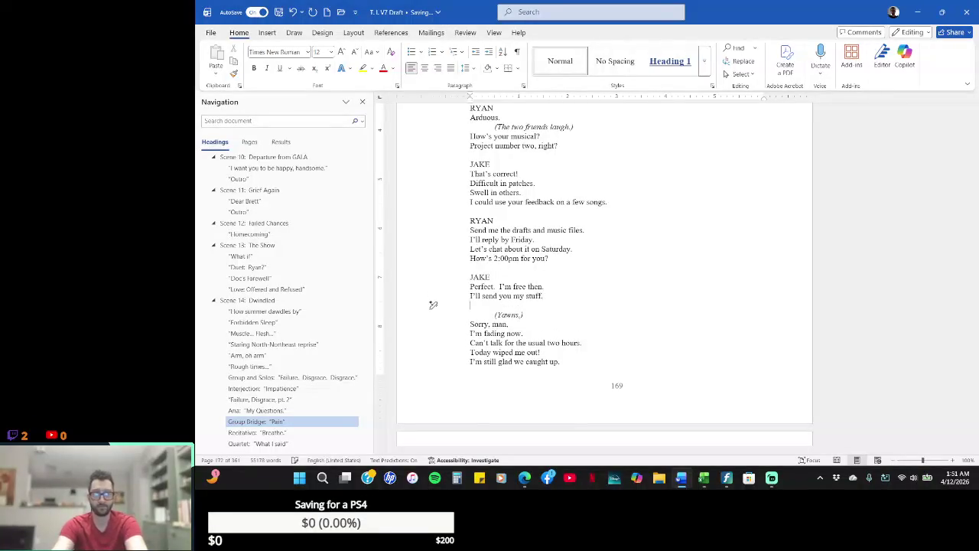
key("Return")
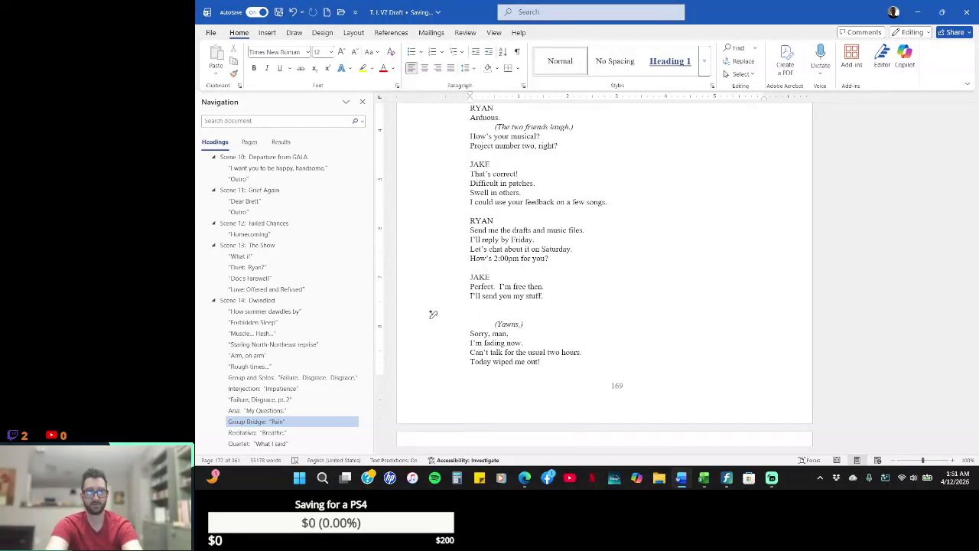
- Add a RYAN cue asking 'Can I send you some samples, too?'
type("J")
type("RYAN")
key("Return")
type("Do you mind take")
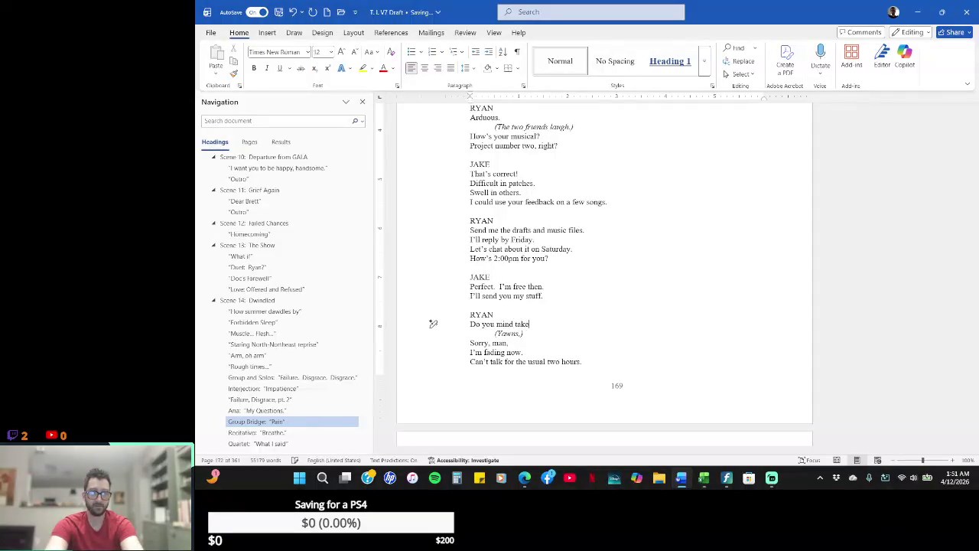
type("ng ")
type("ook")
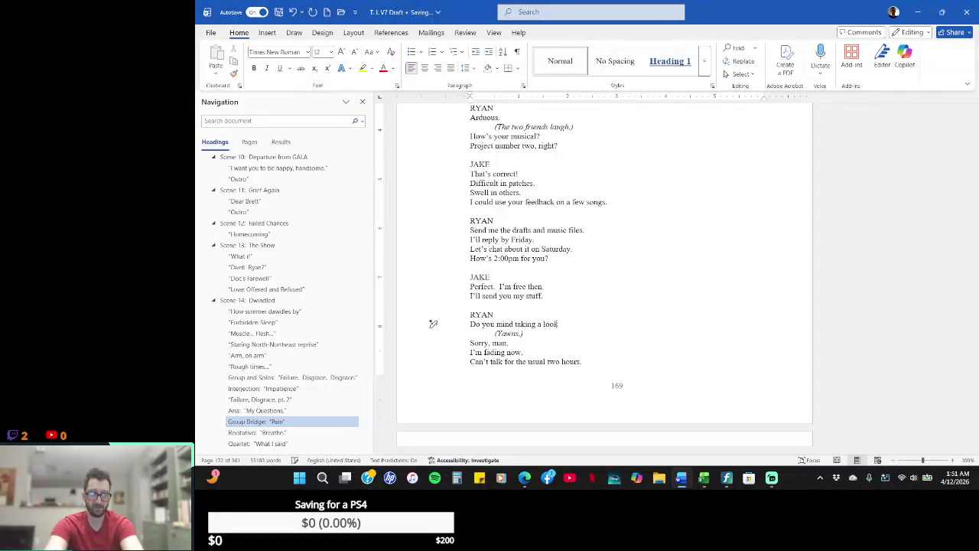
type("somethin")
key("BackSpace")
key("BackSpace")
key("BackSpace")
type("of my ")
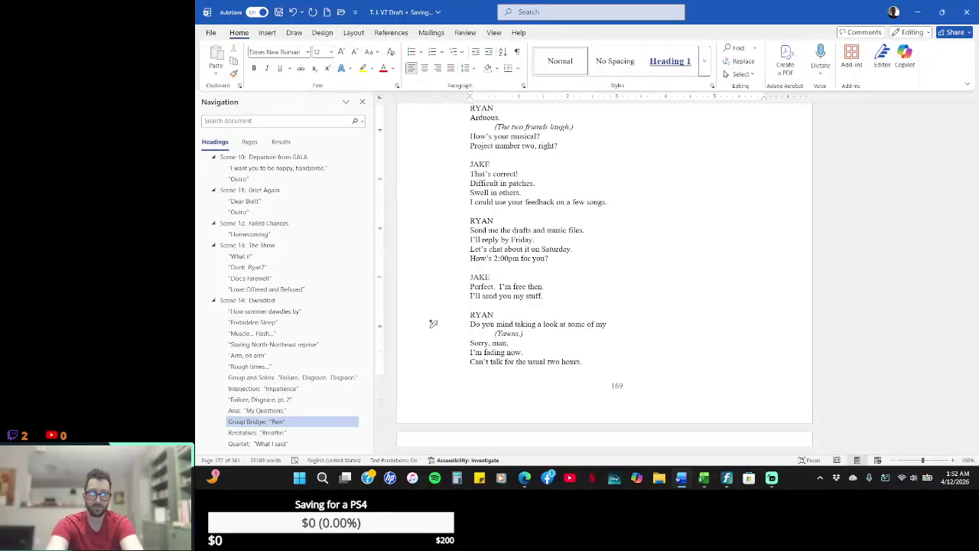
type("works?")
key("Return")
key("Return")
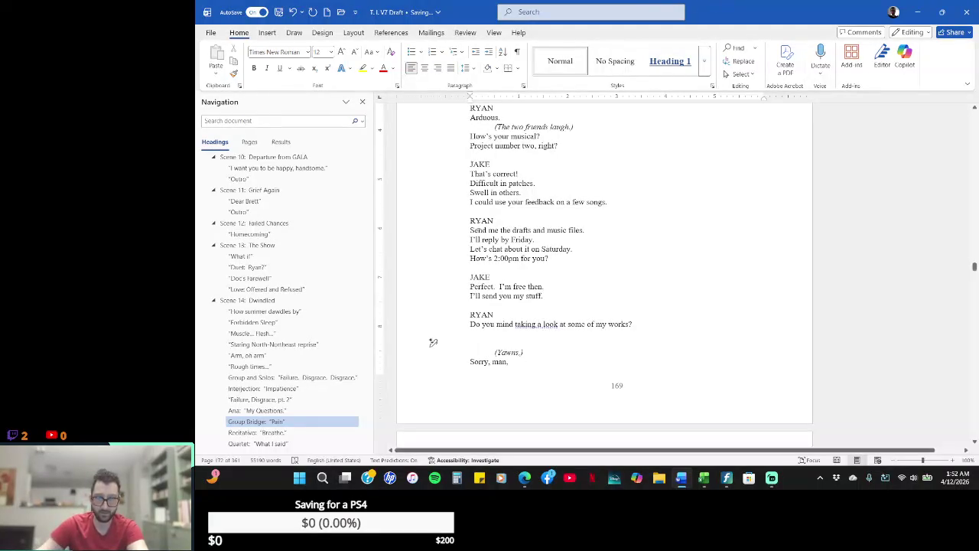
key("Up")
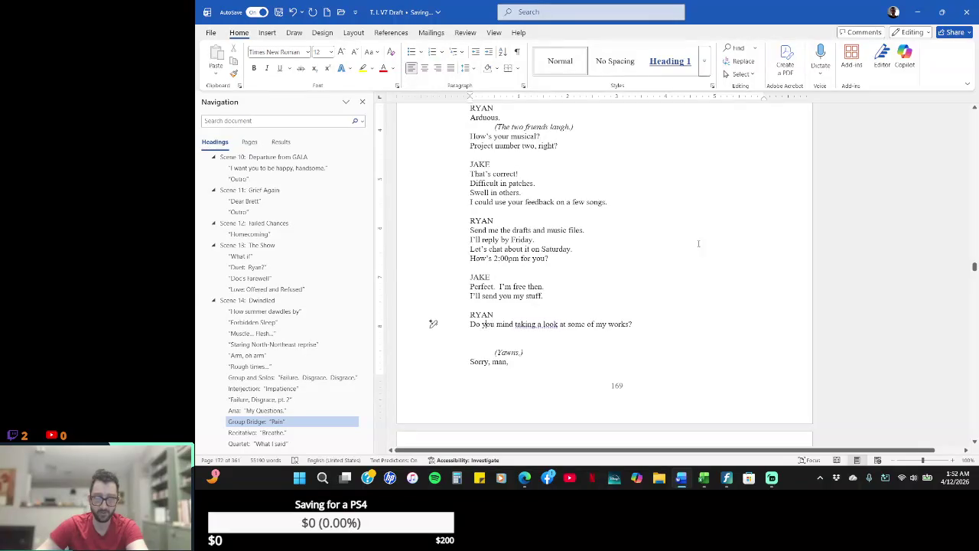
key("Delete")
key("Delete")
key("Delete")
key("Delete")
key("shift+End")
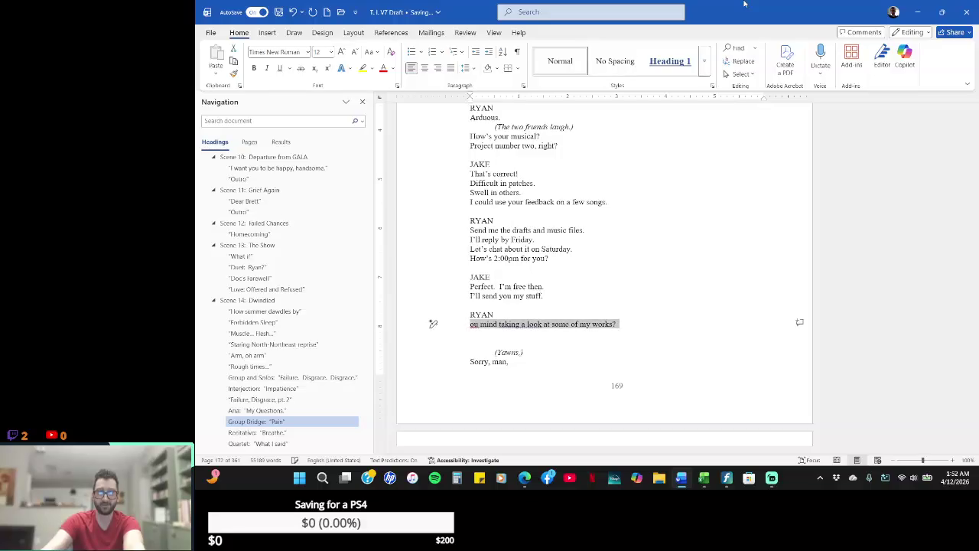
type("Can")
type(" I")
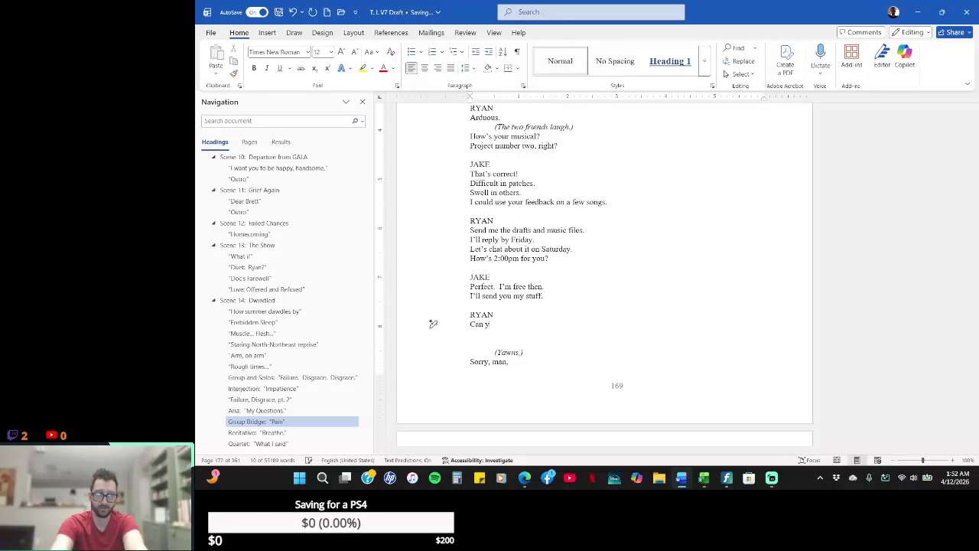
type(" send you some st")
key("BackSpace")
key("BackSpace")
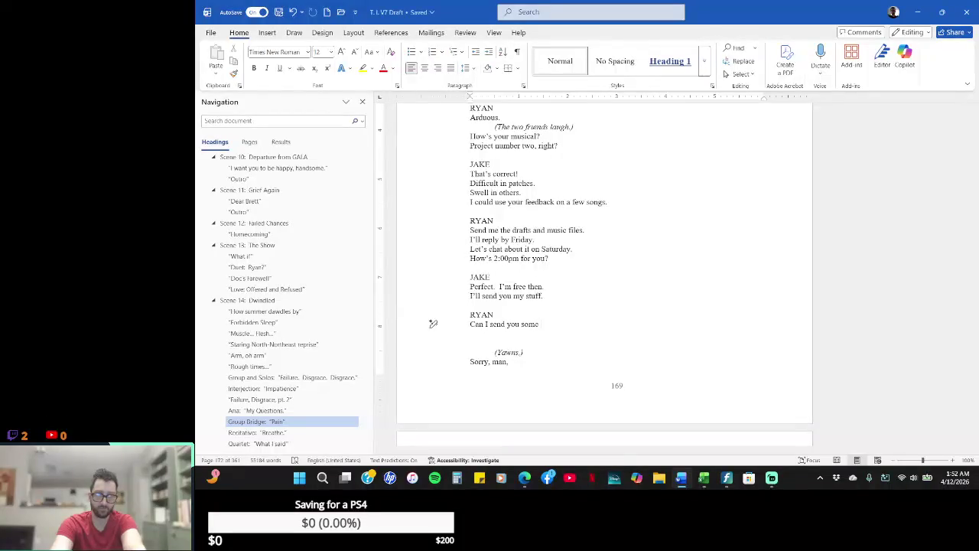
type("samples,too?")
- Add Jake's answer 'Anytime, sir.' and 'Of course.' under a JAKE cue
key("Return")
key("Return")
type("JAKE")
key("Return")
type("Ann")
type("time, sir")
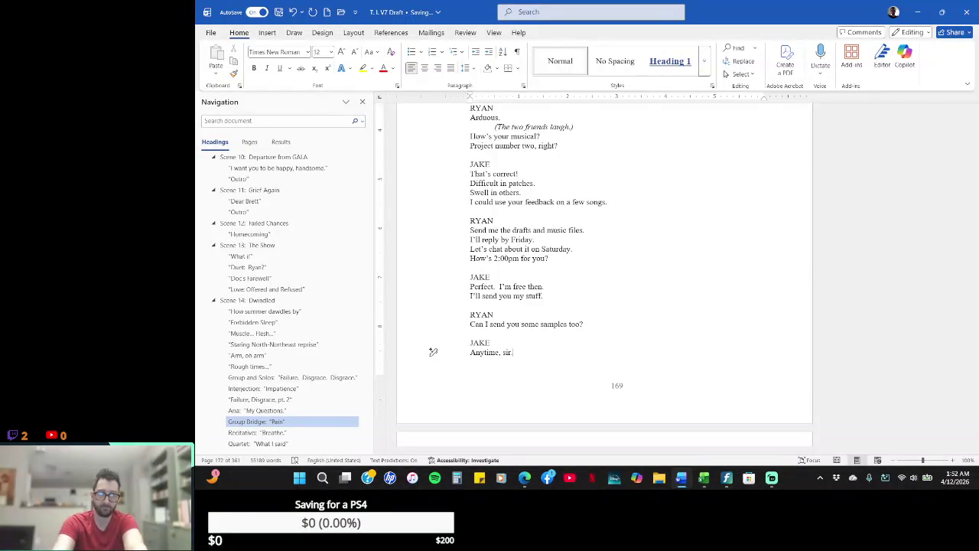
key("Return")
type("course.")
key("Return")
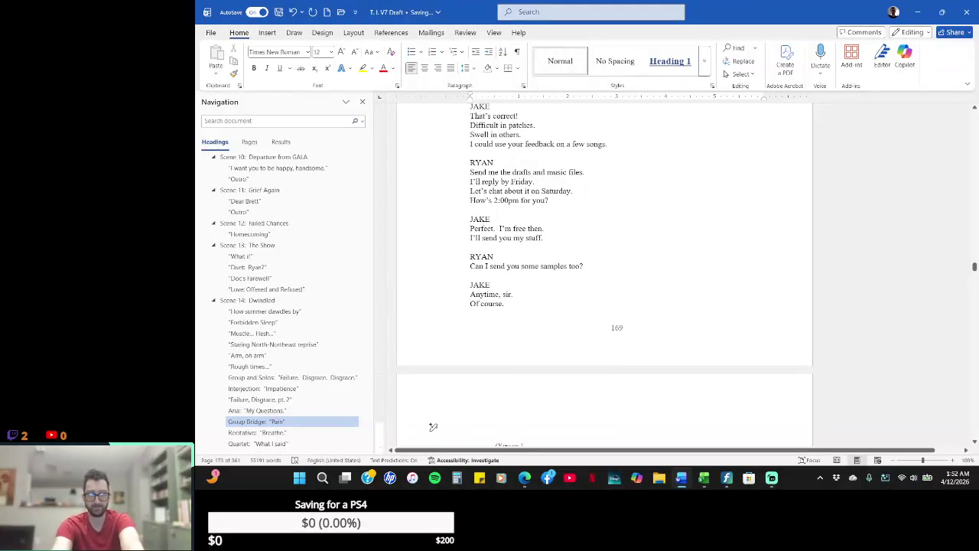
- Add Ryan's reply 'Splendid.' and a JAKE cue before the yawning lines
type("RYAN")
key("Return")
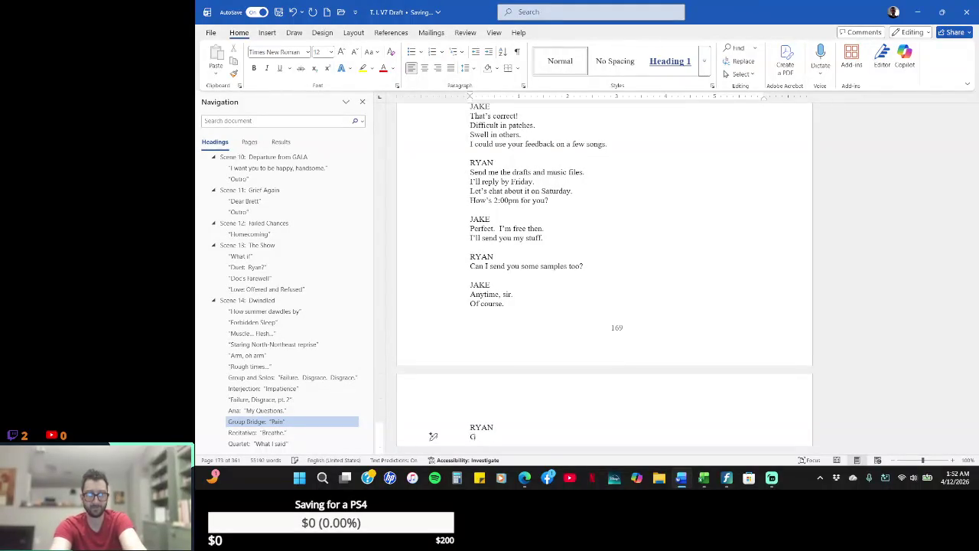
type("Splendid.")
key("Return")
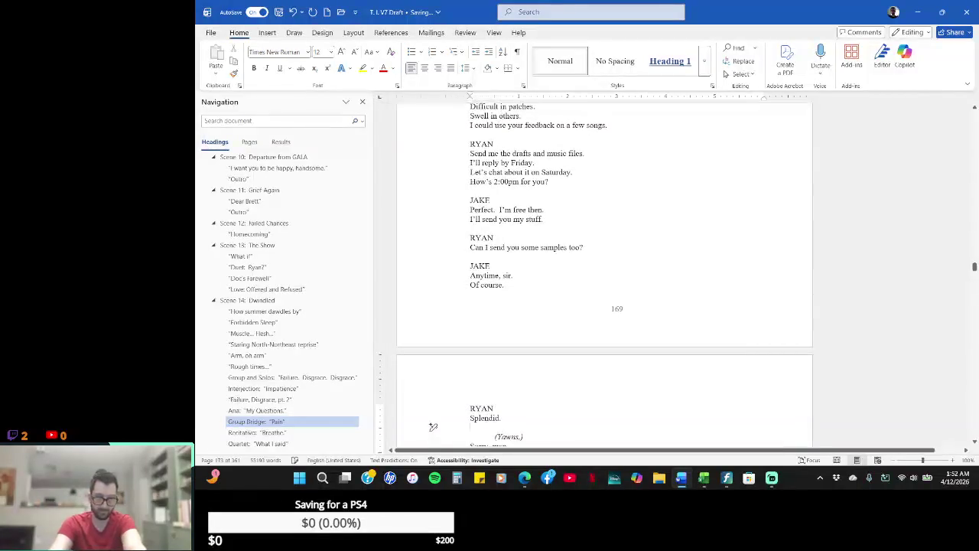
type("JAKE")
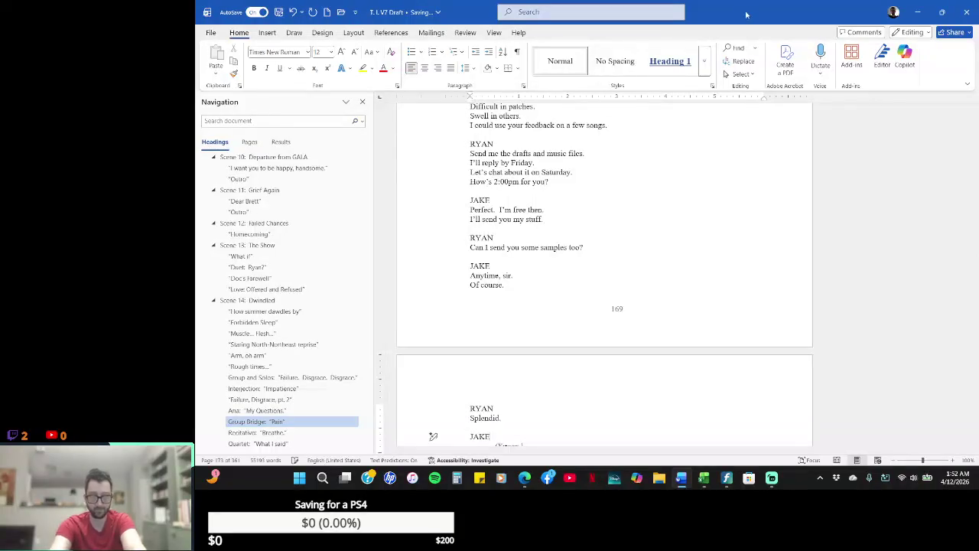
- Scroll through the script, then switch over to the Finale score of 'Pain'
scroll(744, 3, "down", 1)
scroll(745, 9, "down", 4)
scroll(746, 16, "down", 2)
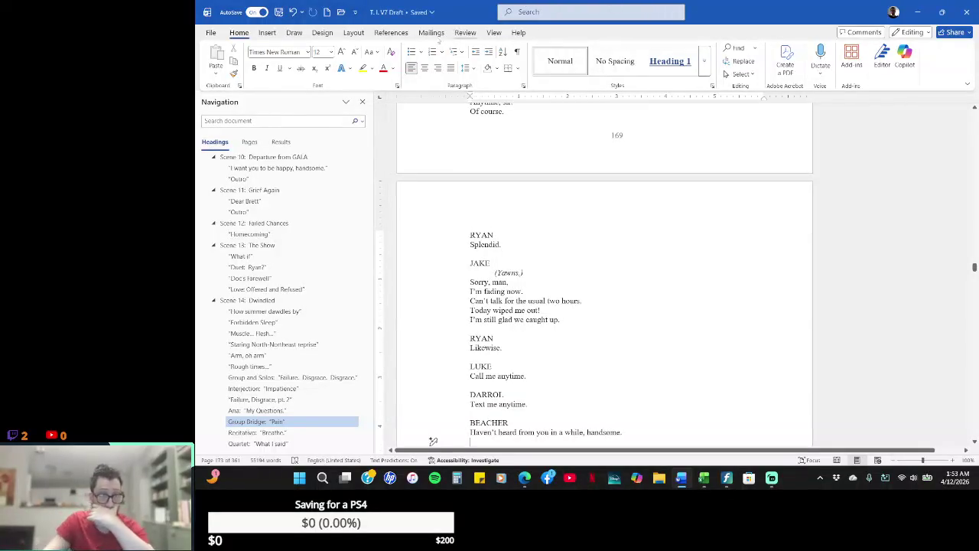
scroll(736, 273, "up", 4)
scroll(736, 273, "up", 10)
scroll(736, 273, "up", 10)
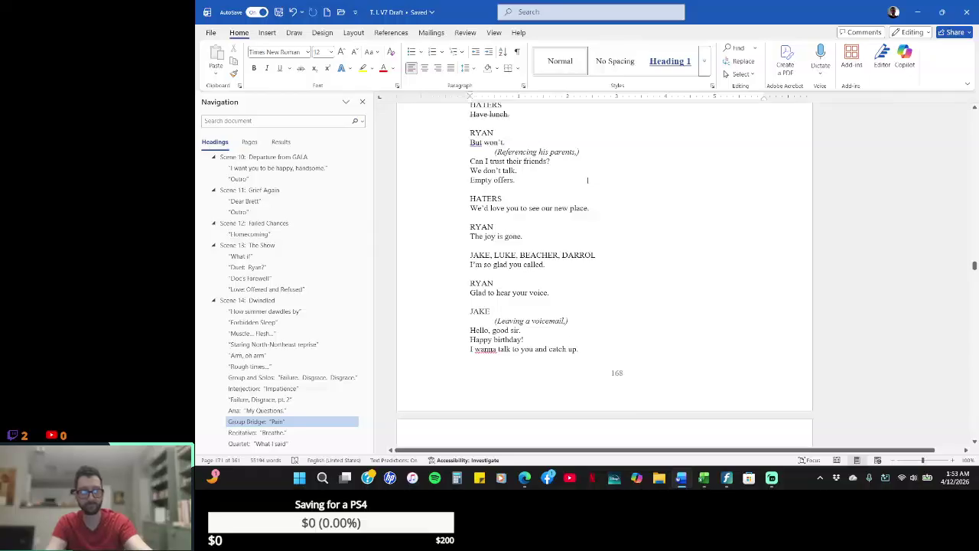
key("alt+Tab")
scroll(588, 175, "up", 2)
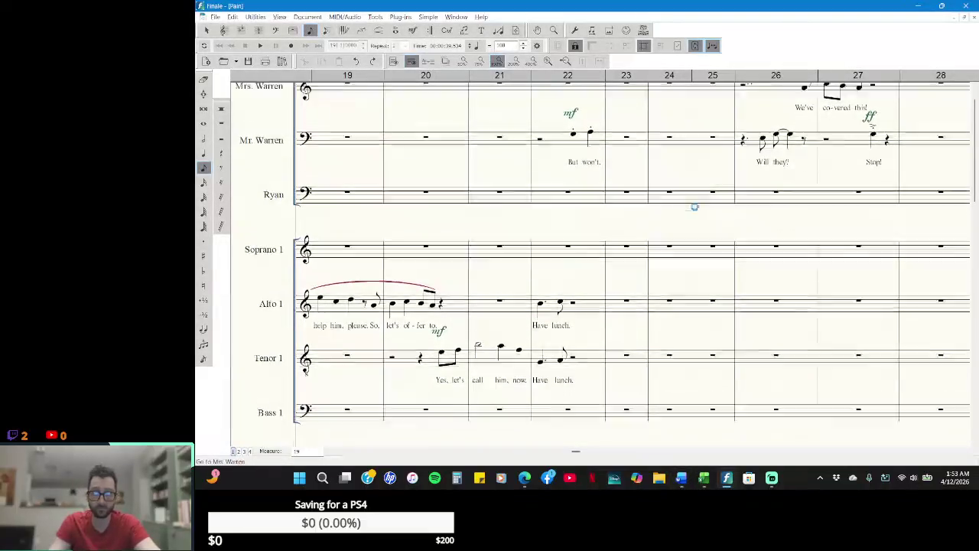
- Review the Jake, Luke, Beacher and Darrol staves in Finale, then return to Word after Ryan's 'But won't.'
scroll(705, 218, "down", 1)
scroll(706, 218, "down", 3)
scroll(705, 218, "down", 5)
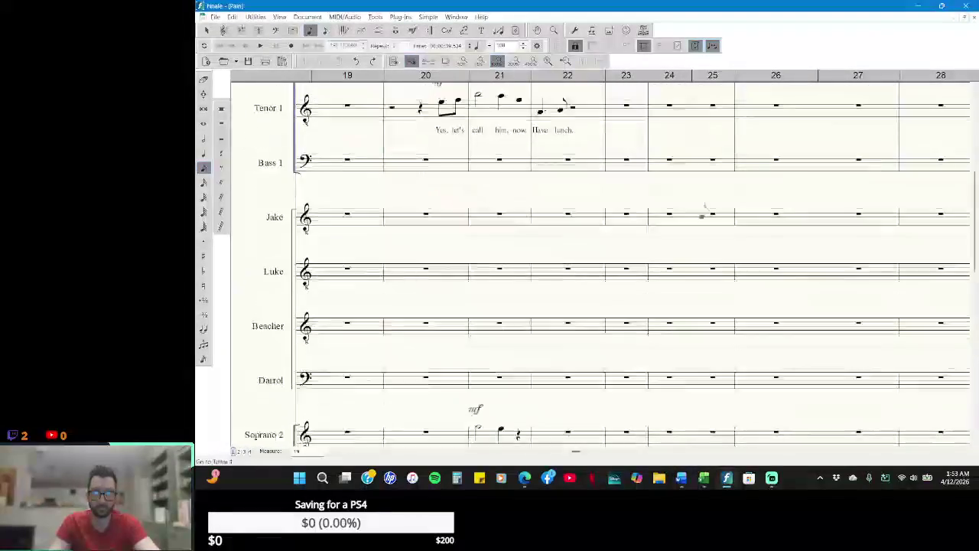
scroll(706, 218, "down", 5)
scroll(706, 216, "down", 3)
scroll(704, 222, "down", 1)
scroll(701, 225, "up", 4)
scroll(703, 225, "up", 5)
scroll(699, 225, "up", 6)
key("alt+Tab")
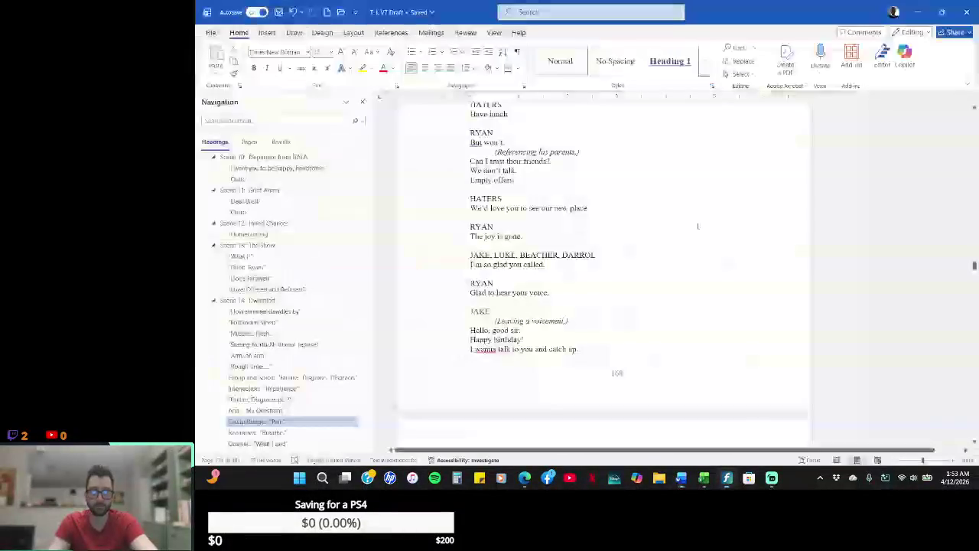
key("alt+Tab")
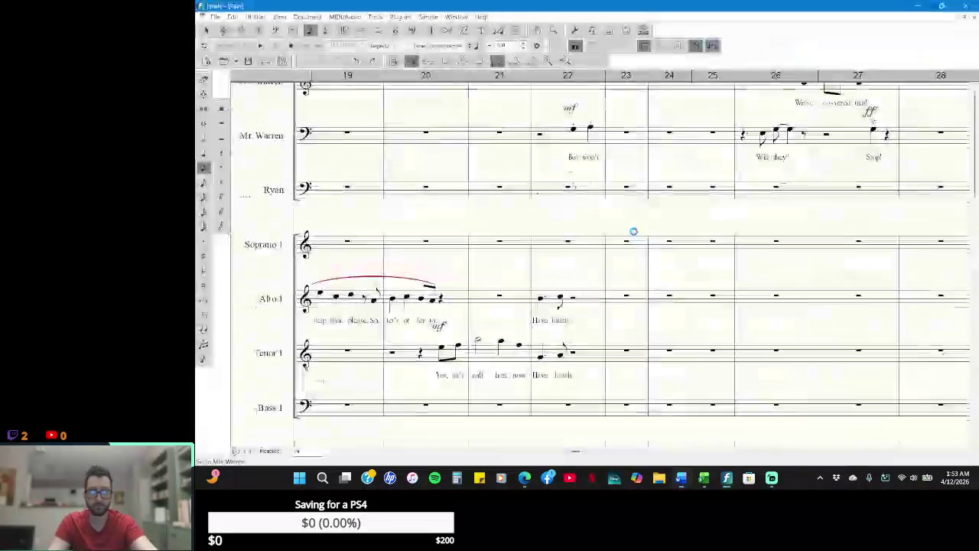
key("alt+Tab")
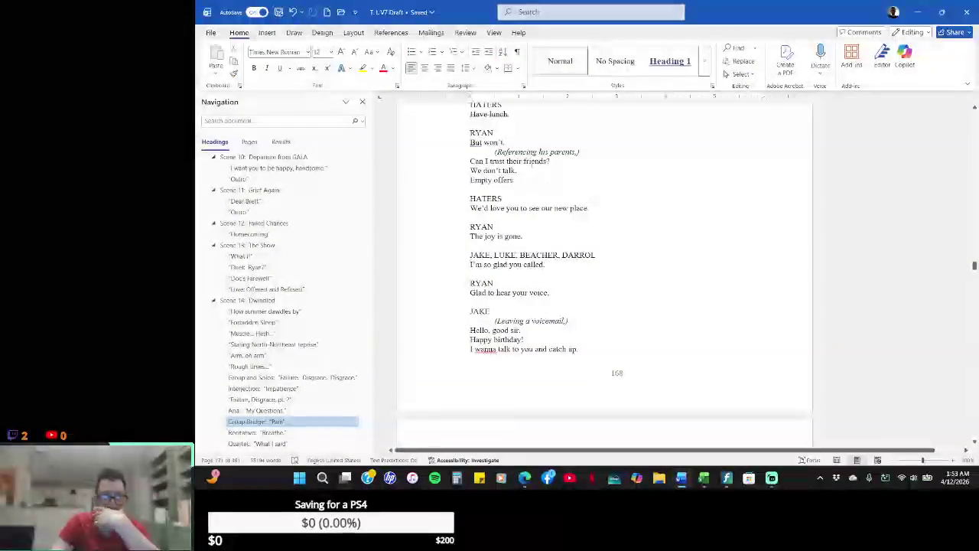
left_click(552, 144)
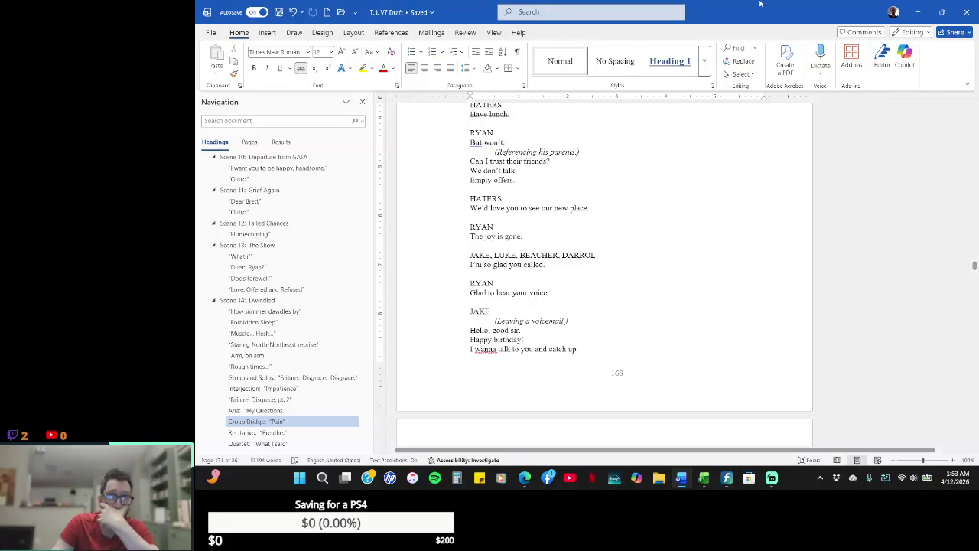
- Insert a MOURNERS cue with the line 'Is it worse?' ahead of Ryan's next cue
key("Return")
key("Return")
key("Return")
type("R")
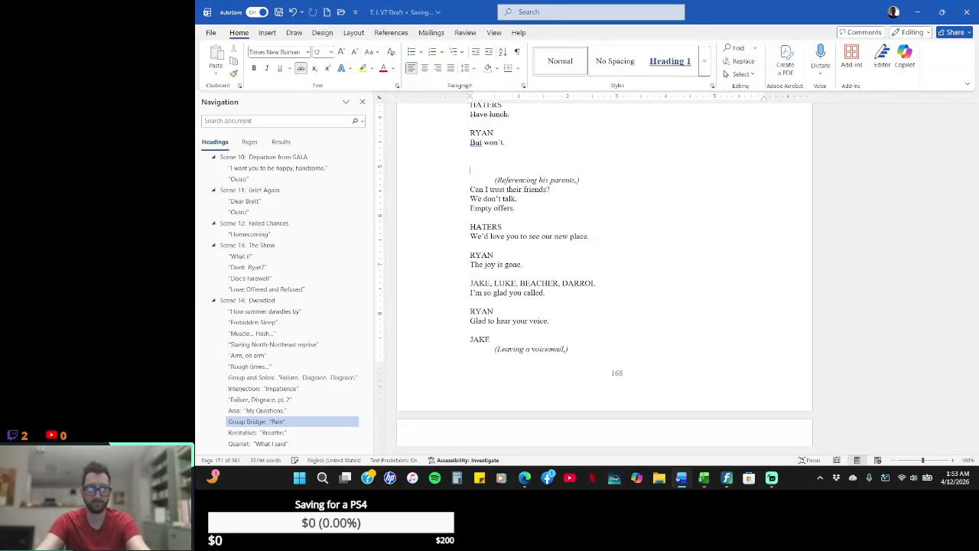
type("YAN")
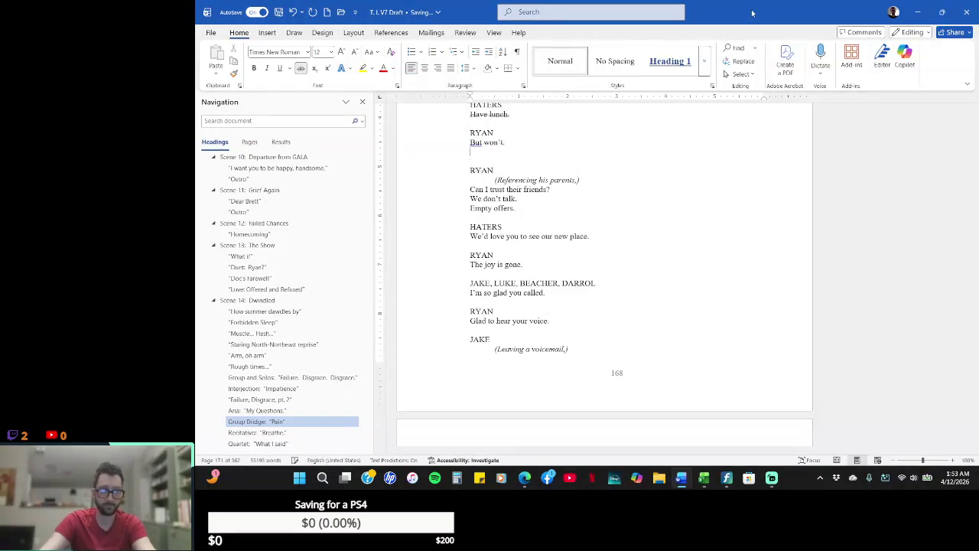
key("Home")
key("Return")
key("Up")
type("MOURNERS")
key("Return")
type("s it")
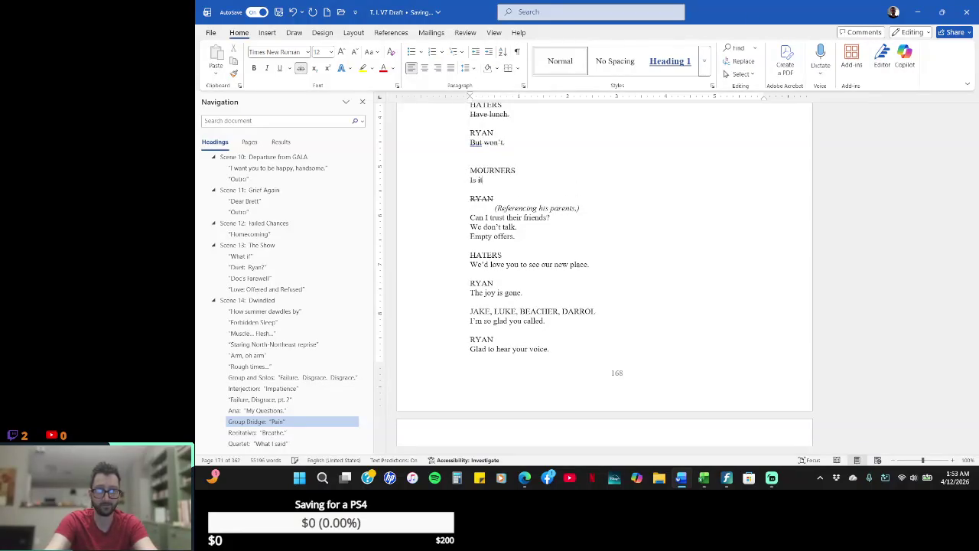
type(" worse?")
- Add a blank line above the new MOURNERS cue
key("shift+Up")
key("shift+Up")
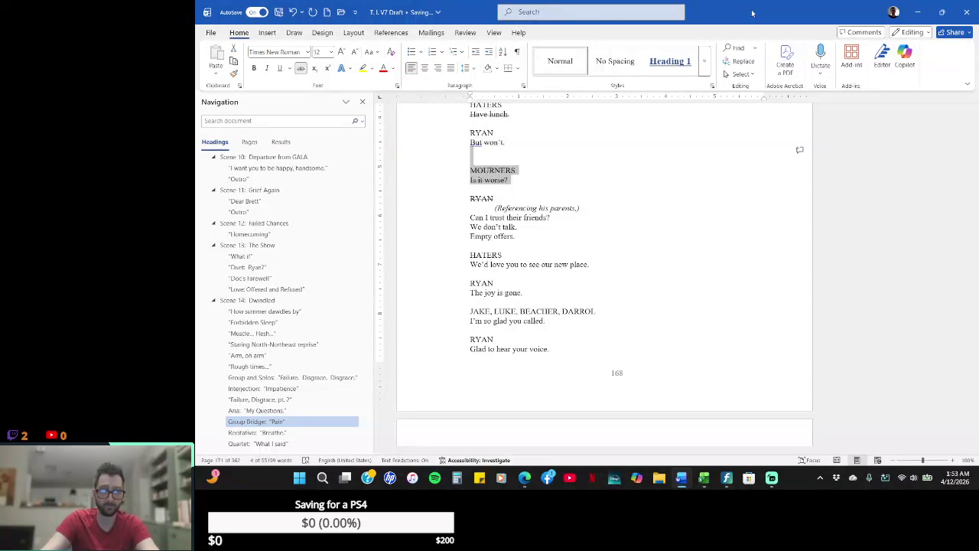
key("Right")
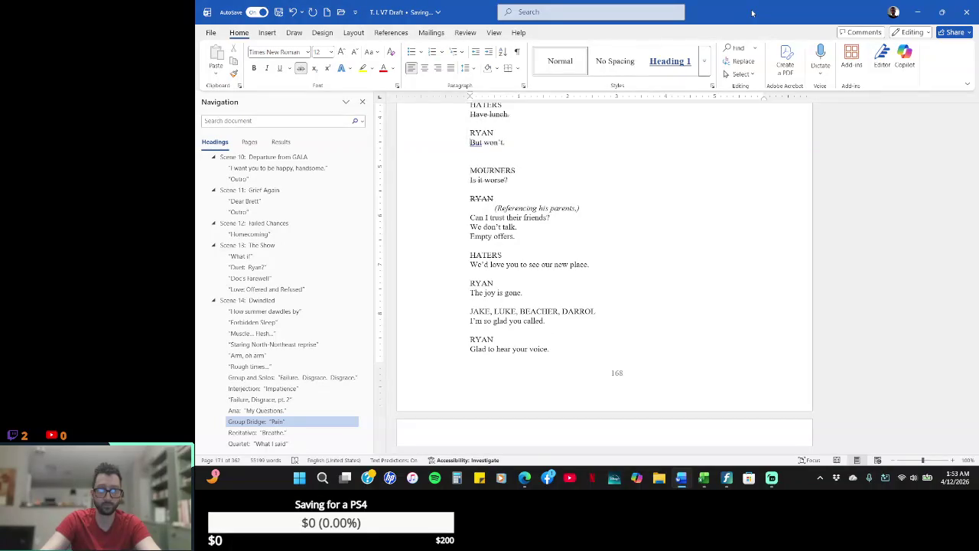
key("shift+Right")
key("shift+Right")
key("shift+Right")
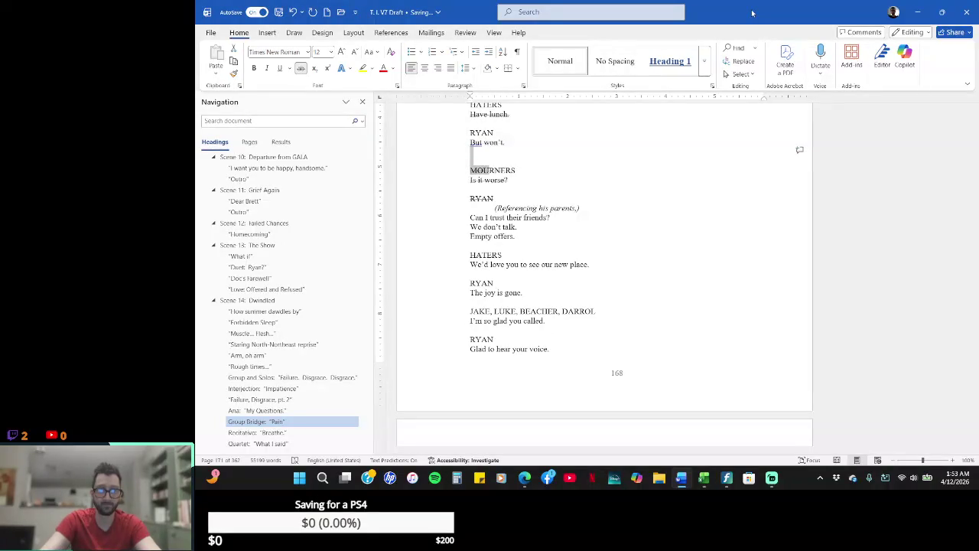
key("shift+Right")
key("shift+Down")
key("shift+Down")
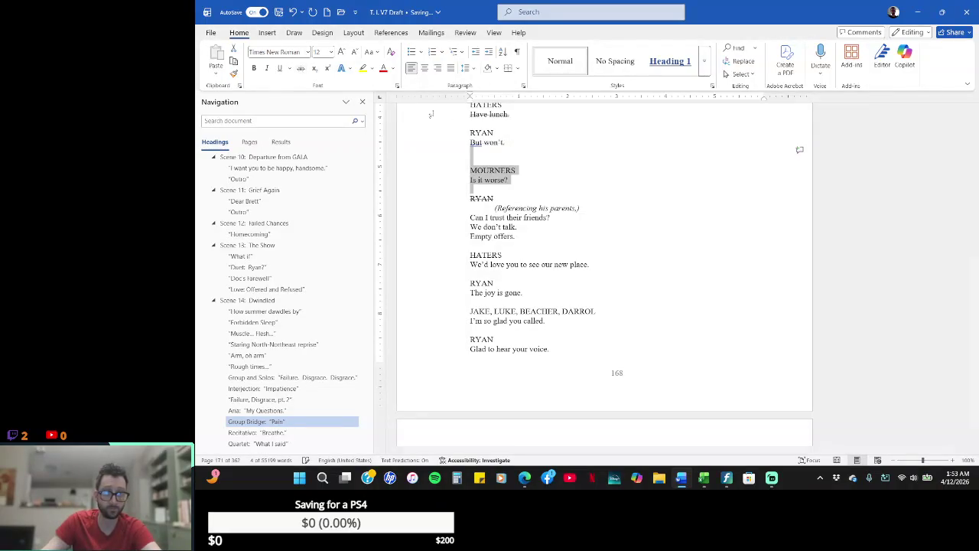
left_click(558, 153)
key("Return")
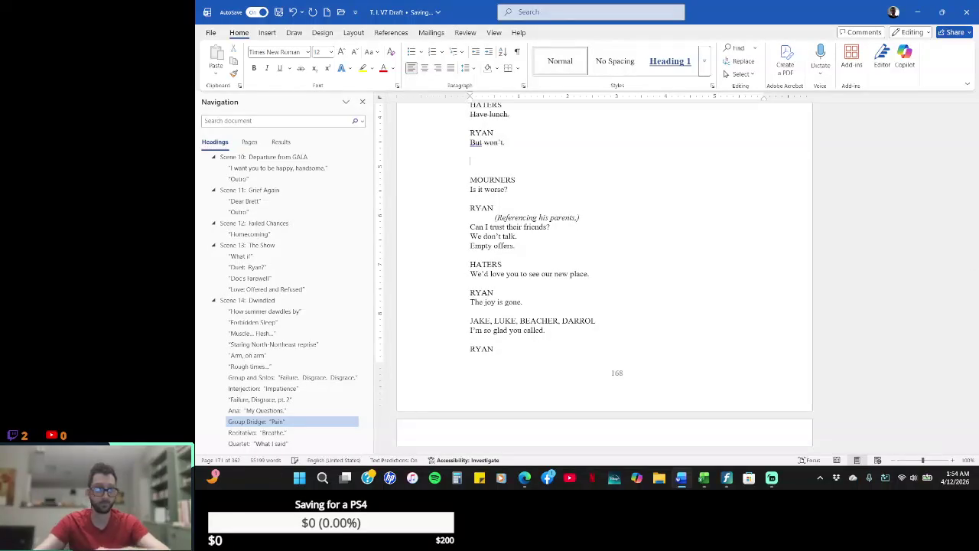
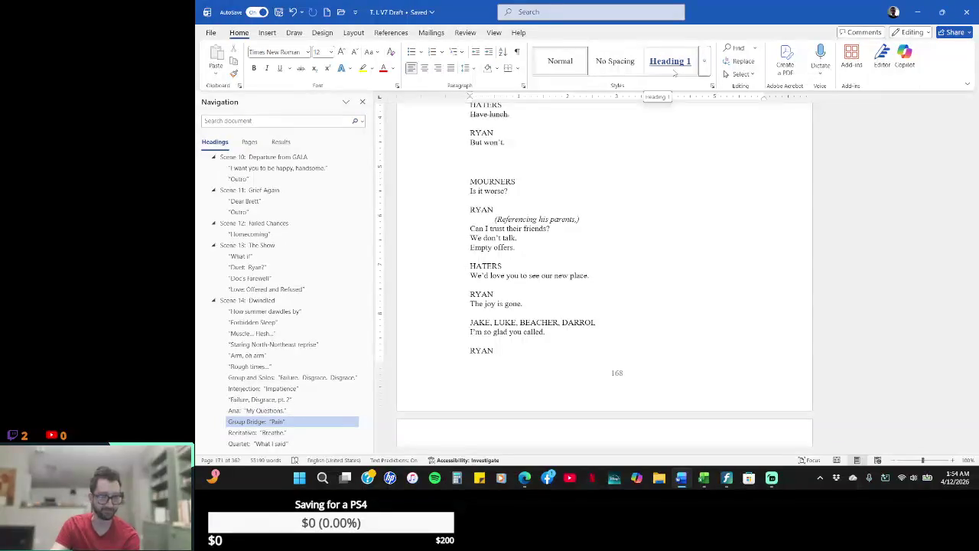
- Dismiss the 'But won't.' grammar suggestion and add a JAKE, LUKE, DARROL speaker heading under RYAN
right_click(433, 144)
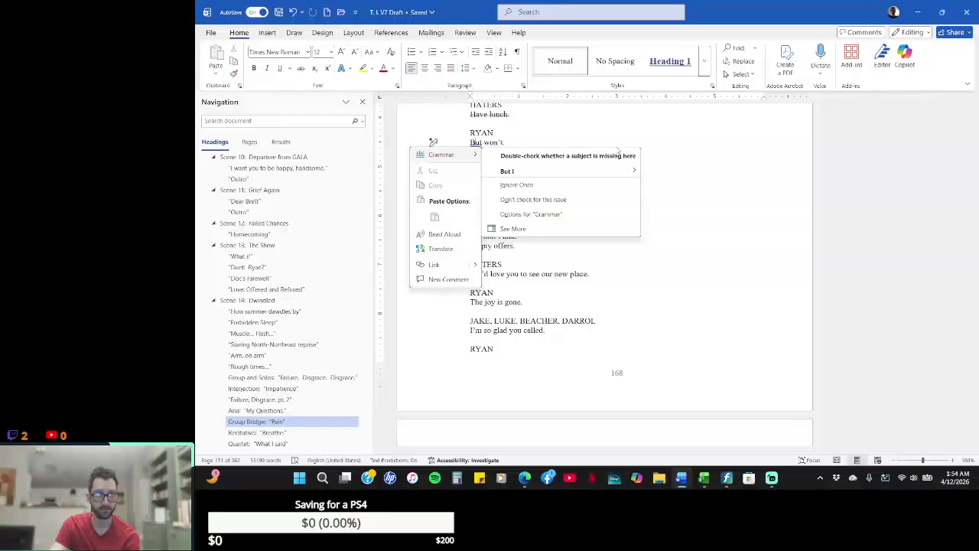
left_click(680, 145)
left_click(504, 151)
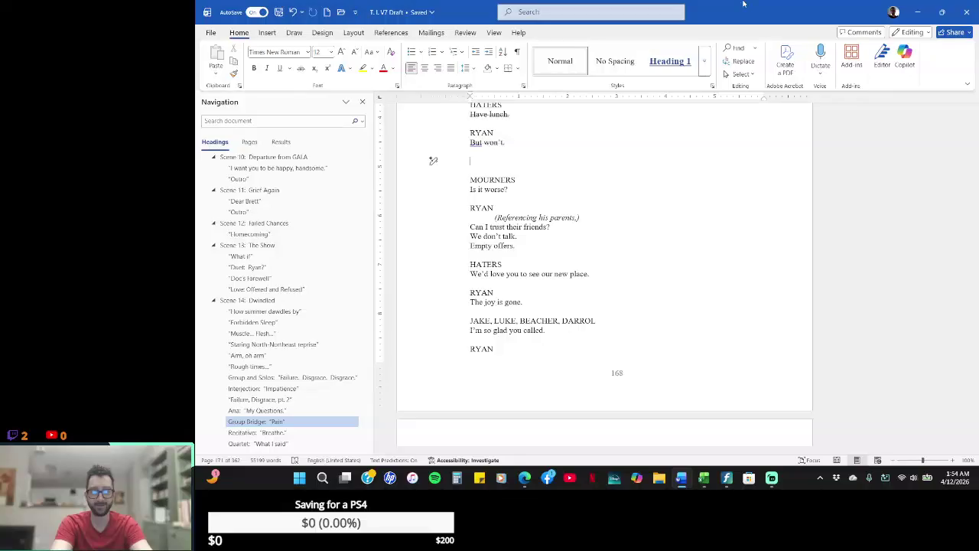
type("LUKE")
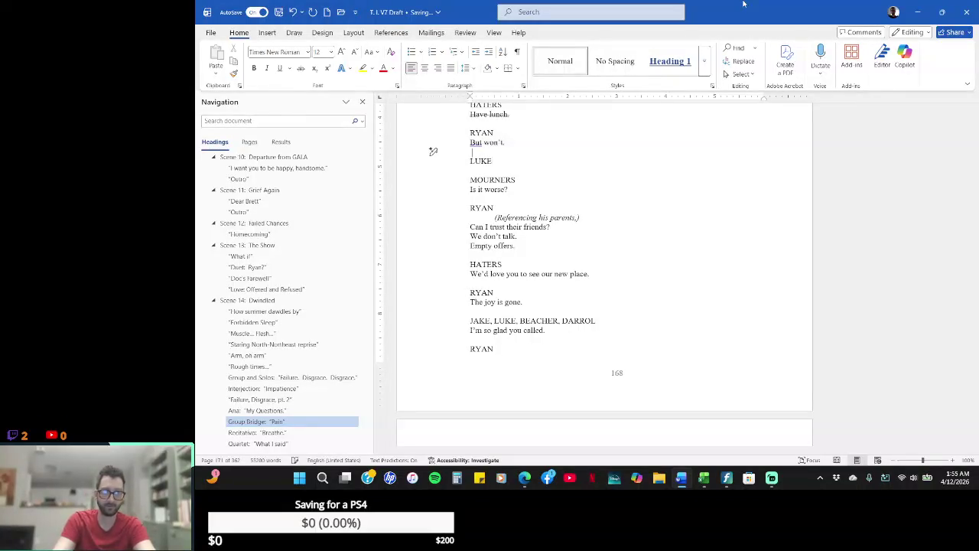
type("JAKE")
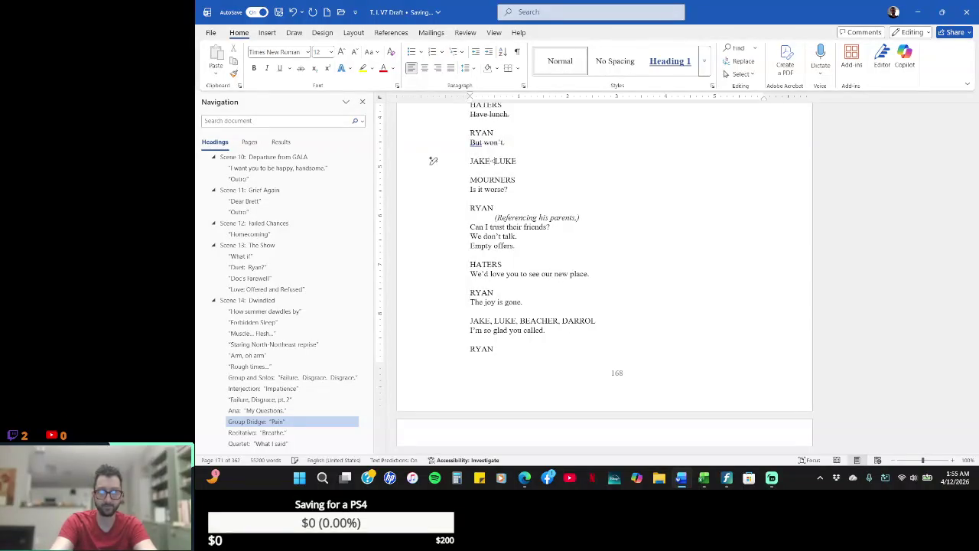
type(", ")
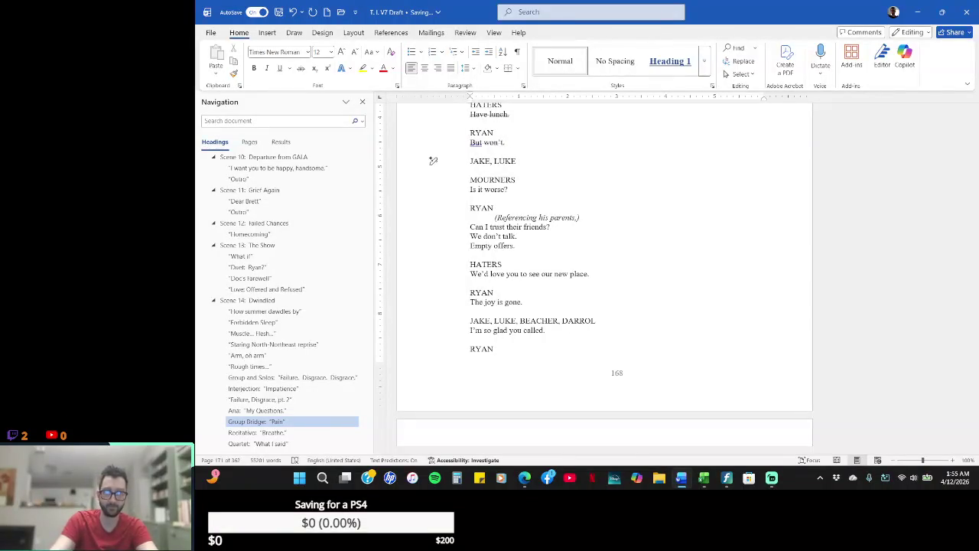
type(".")
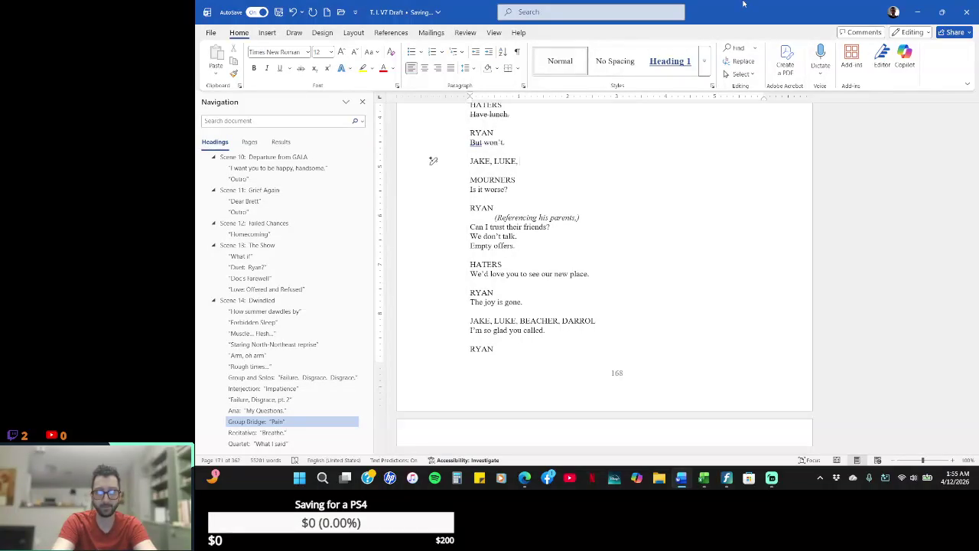
type("RRO")
type(",")
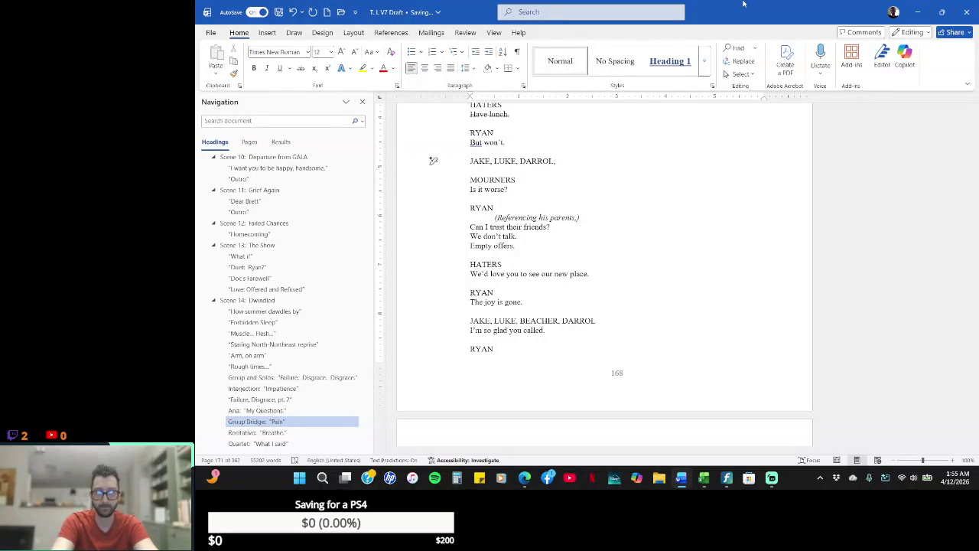
type("EACHER")
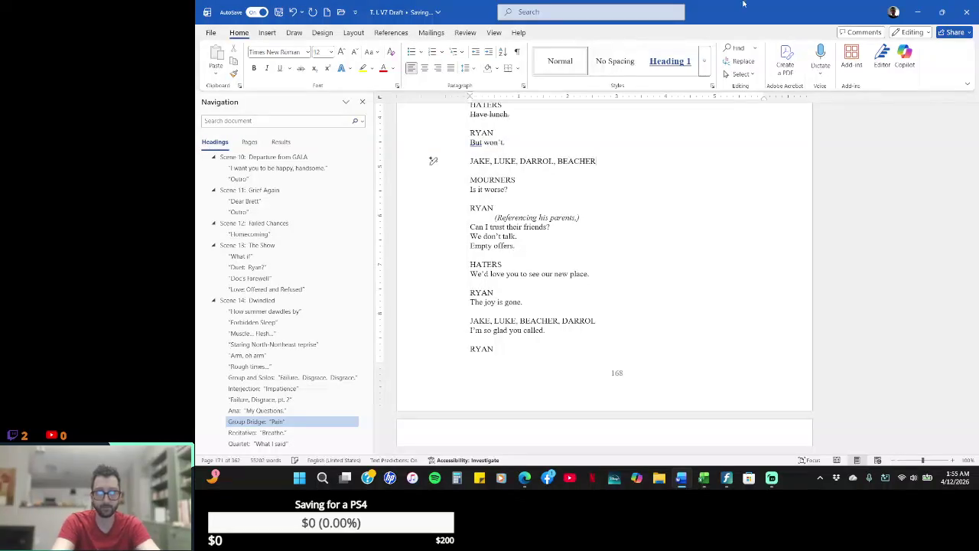
key("BackSpace")
key("BackSpace")
key("BackSpace")
key("Return")
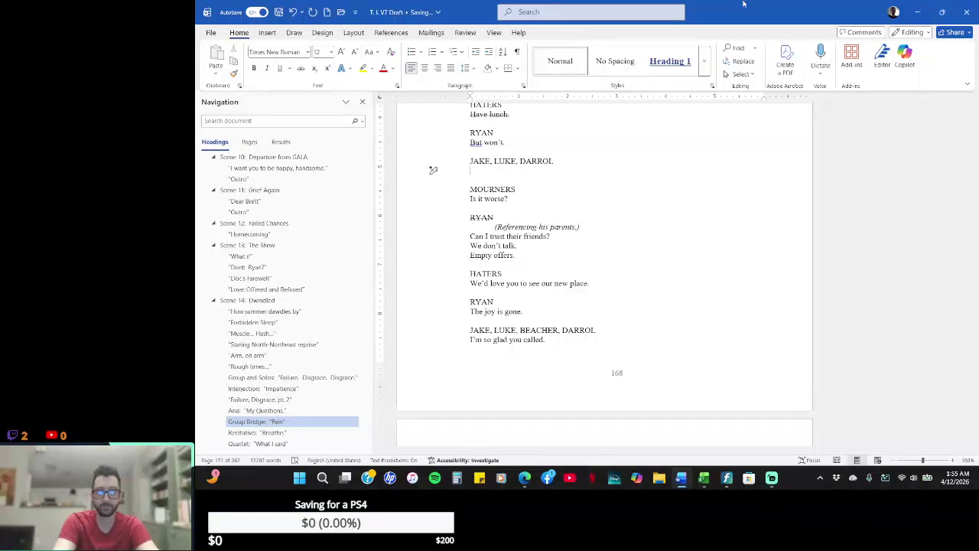
- Give the group the line 'Is it that bad.' and add BEACHER saying 'I believe it.'
type("I")
type("ke")
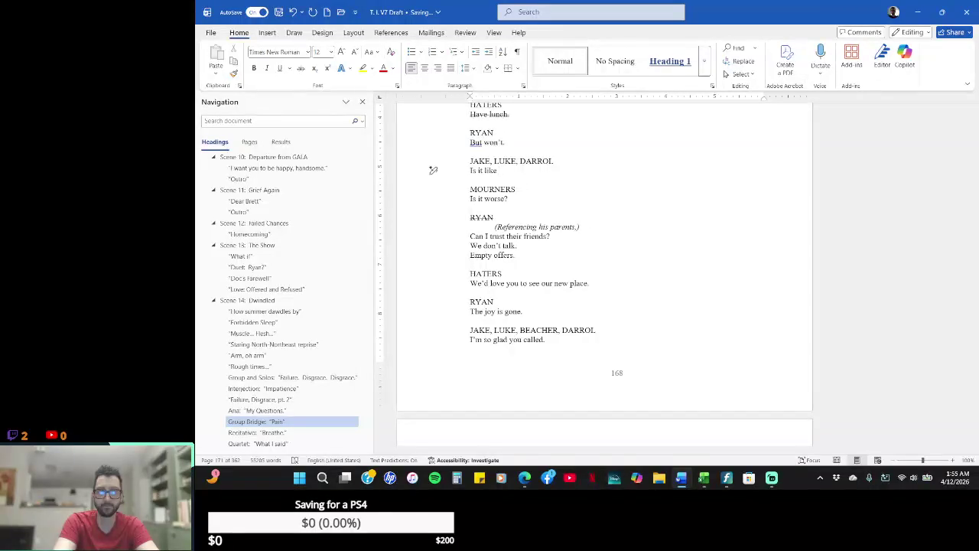
key("BackSpace")
key("BackSpace")
key("BackSpace")
key("BackSpace")
type("that bad.")
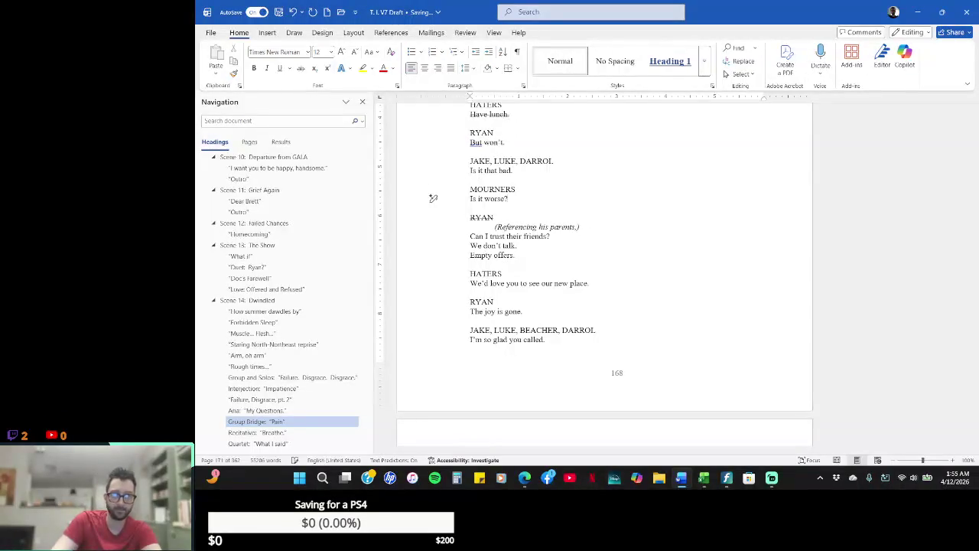
key("Return")
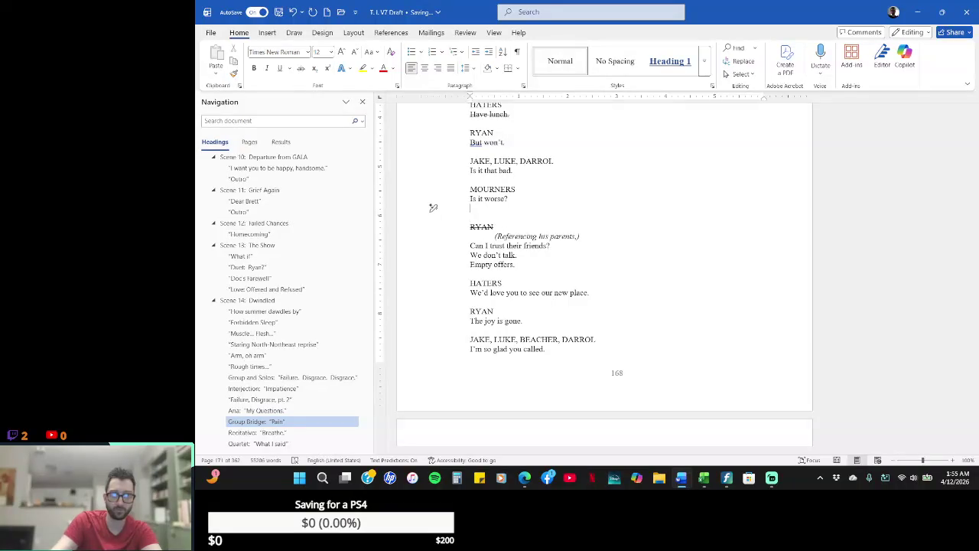
key("Return")
type("BEACHER")
key("Return")
type("I believe it.")
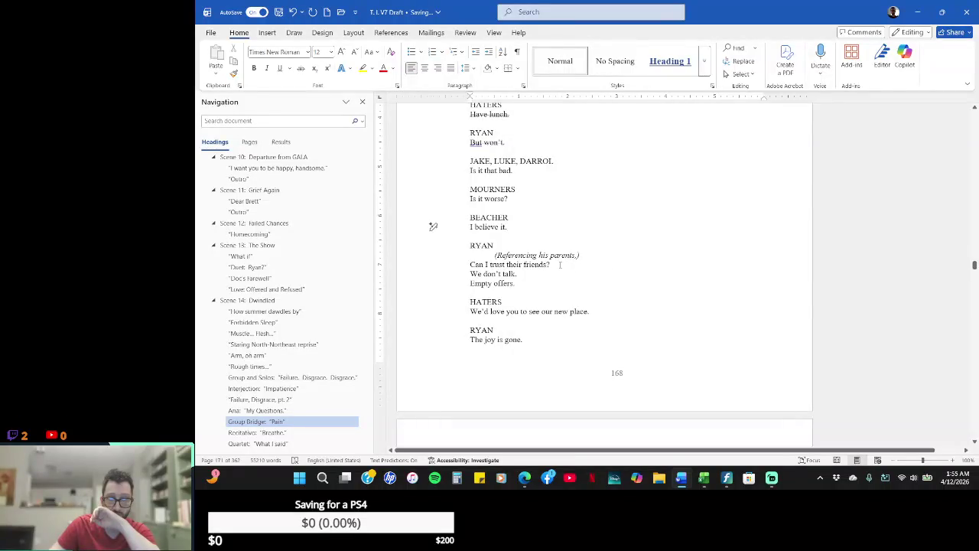
- Change 'their friends?' to 'them?' and delete the '(Referencing his parents,)' stage direction under RYAN
left_click_drag(550, 264, 512, 264)
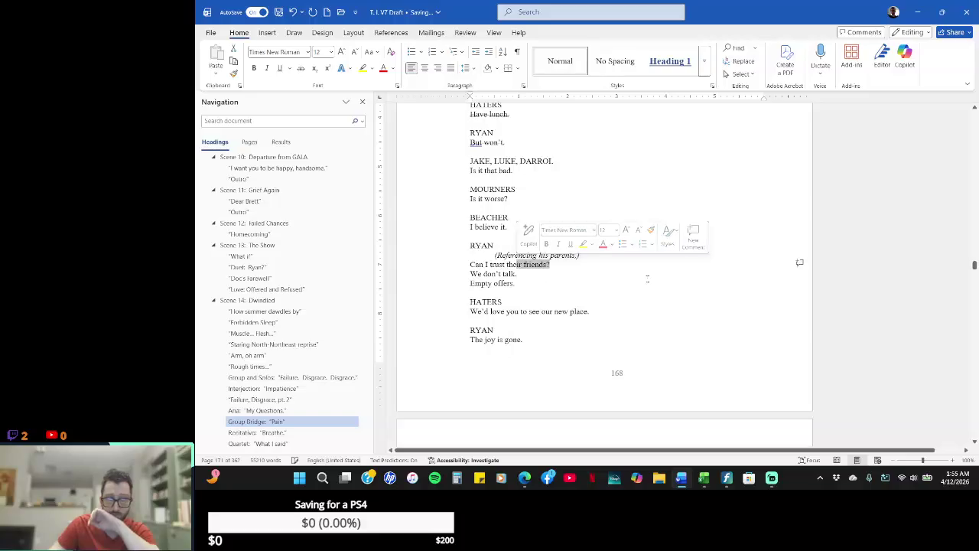
type("m?")
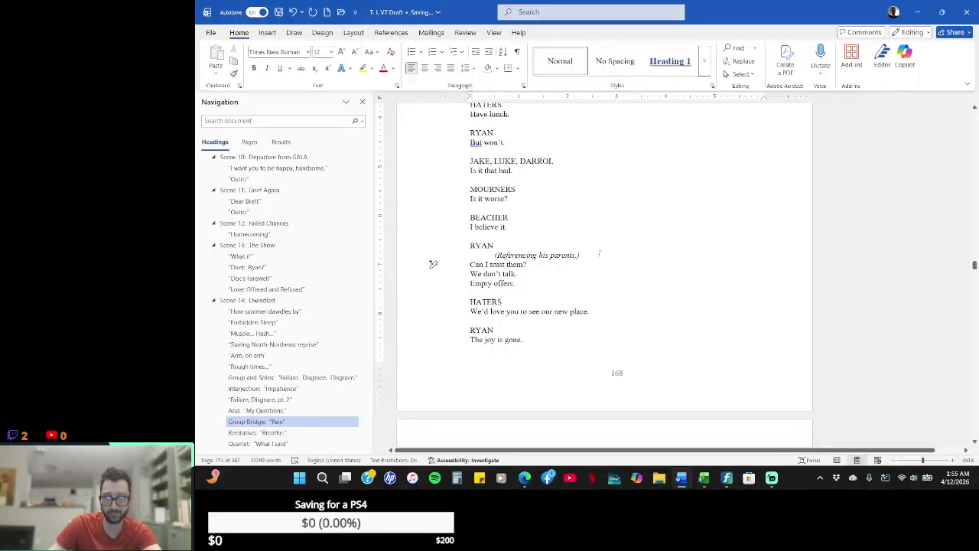
left_click_drag(433, 254, 433, 254)
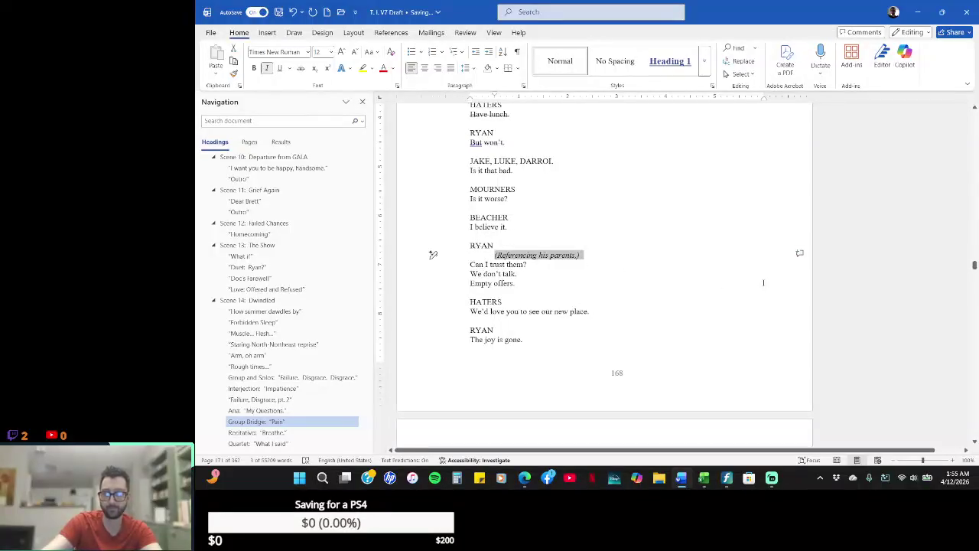
key("Delete")
key("BackSpace")
key("Return")
left_click_drag(432, 245, 433, 301)
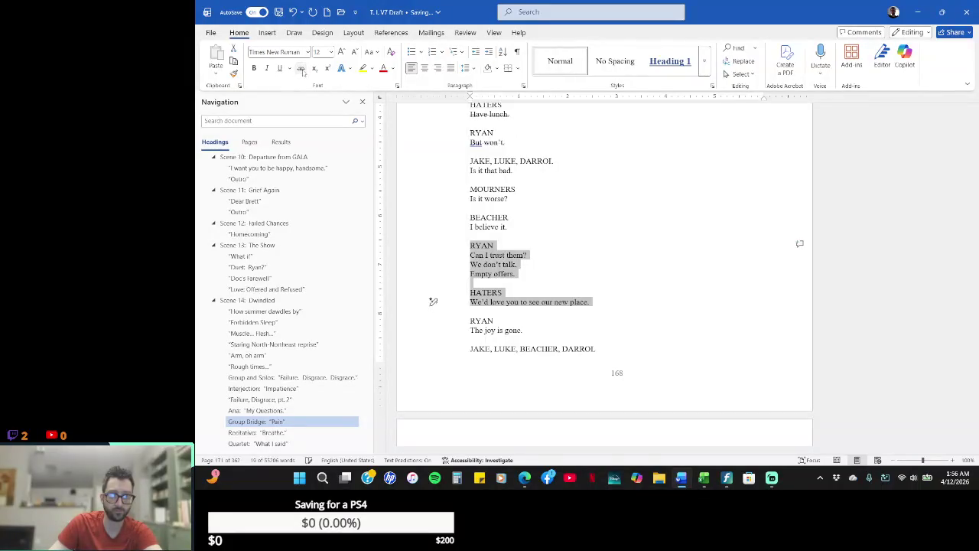
left_click(604, 225)
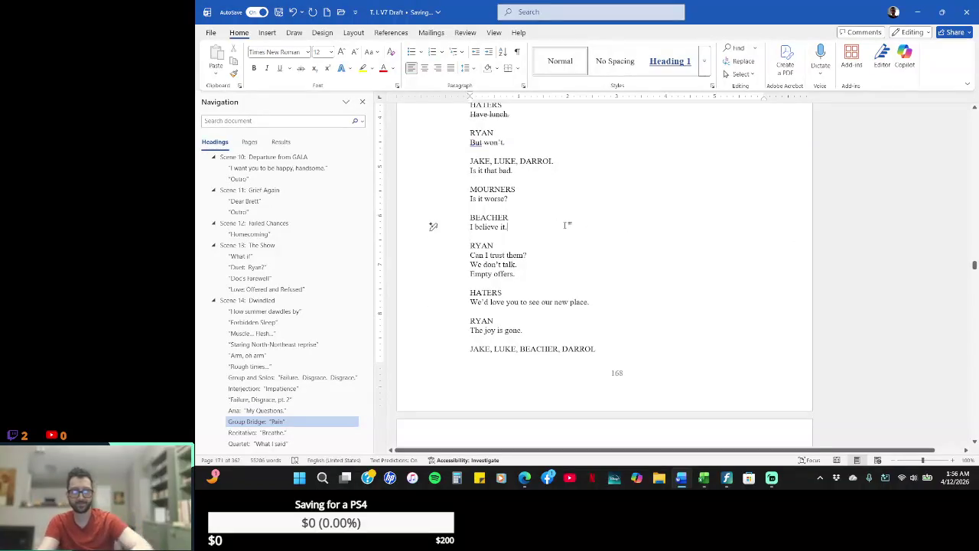
key("BackSpace")
key("BackSpace")
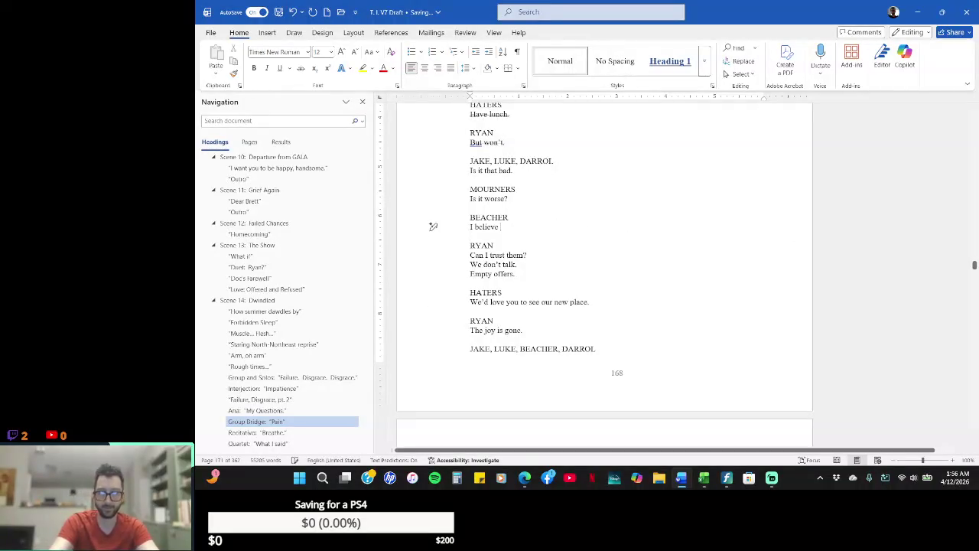
type("jthe")
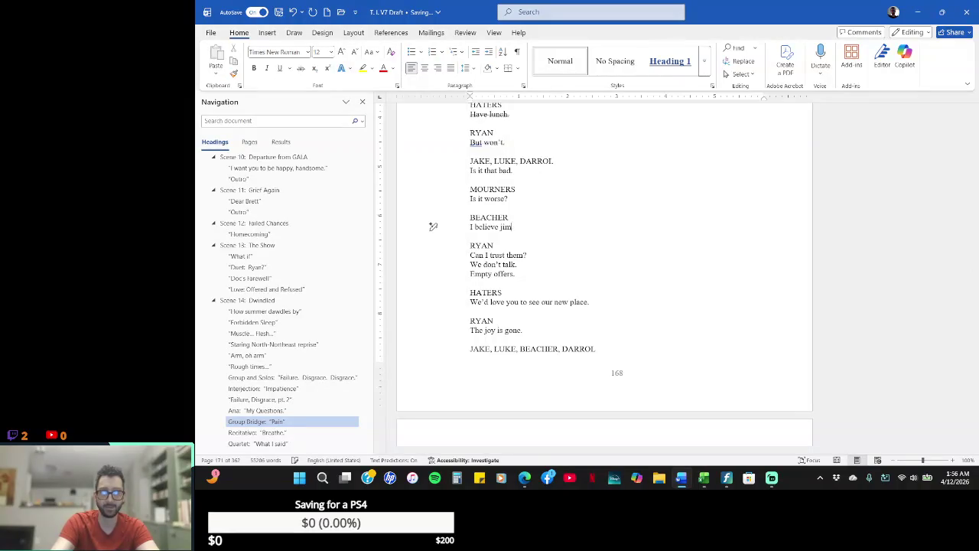
key("BackSpace")
key("BackSpace")
key("BackSpace")
type("him,")
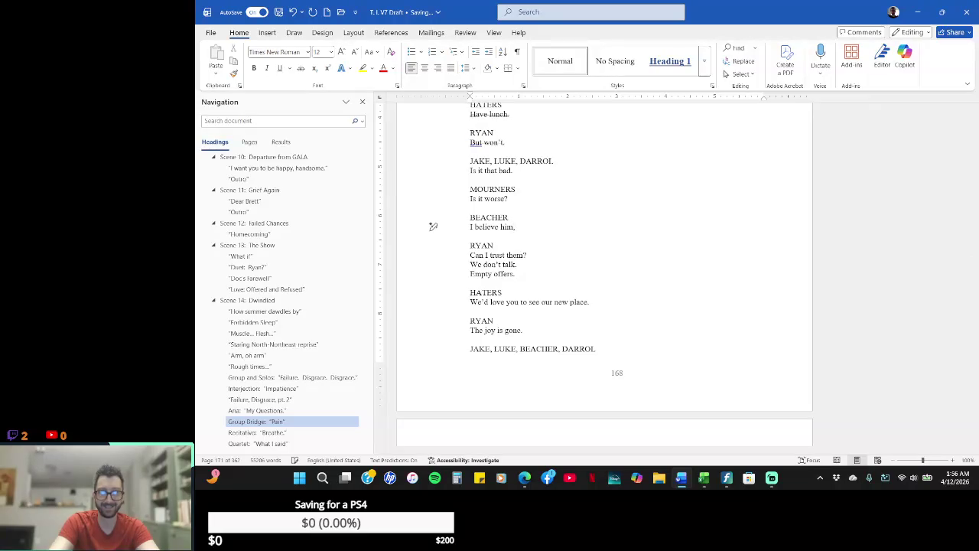
key("Return")
type("Hope for ")
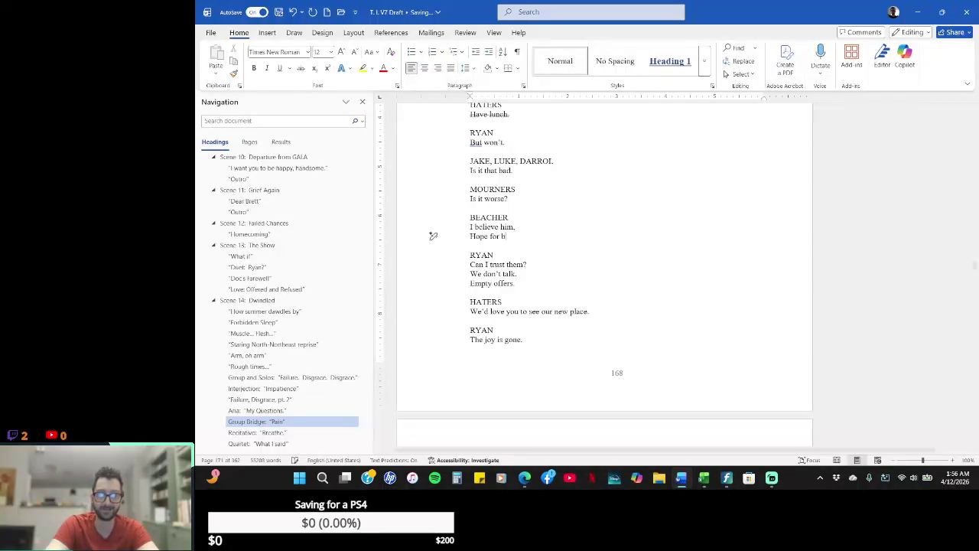
type("better.")
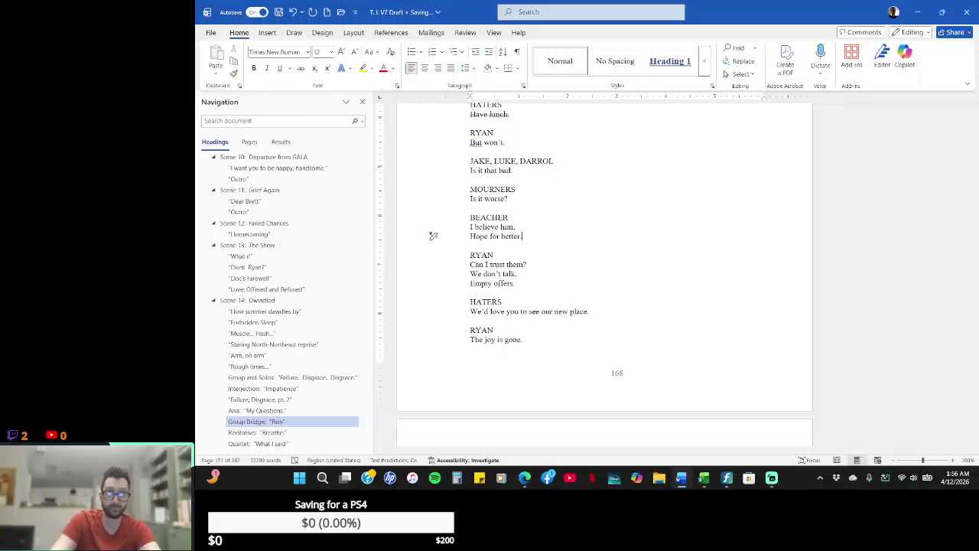
key("Up")
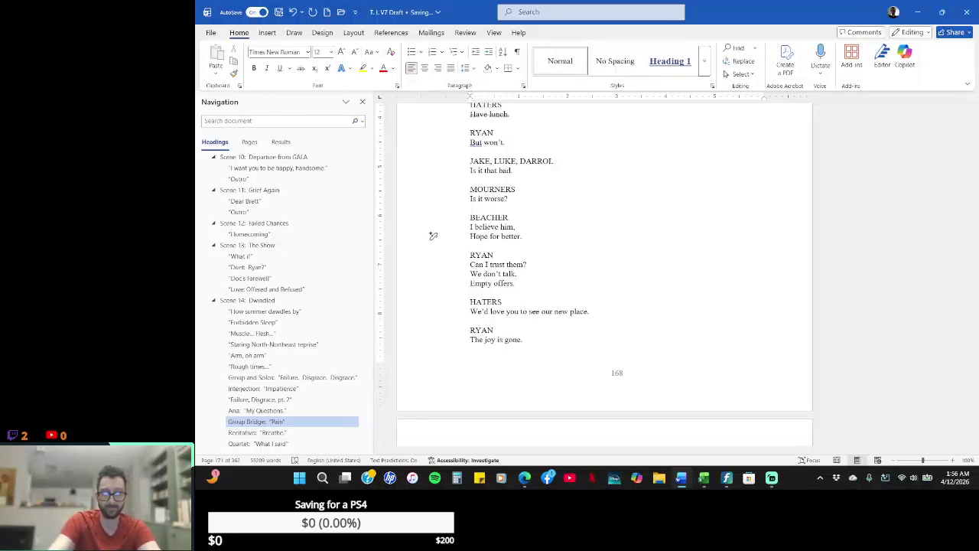
key("BackSpace")
type(", and")
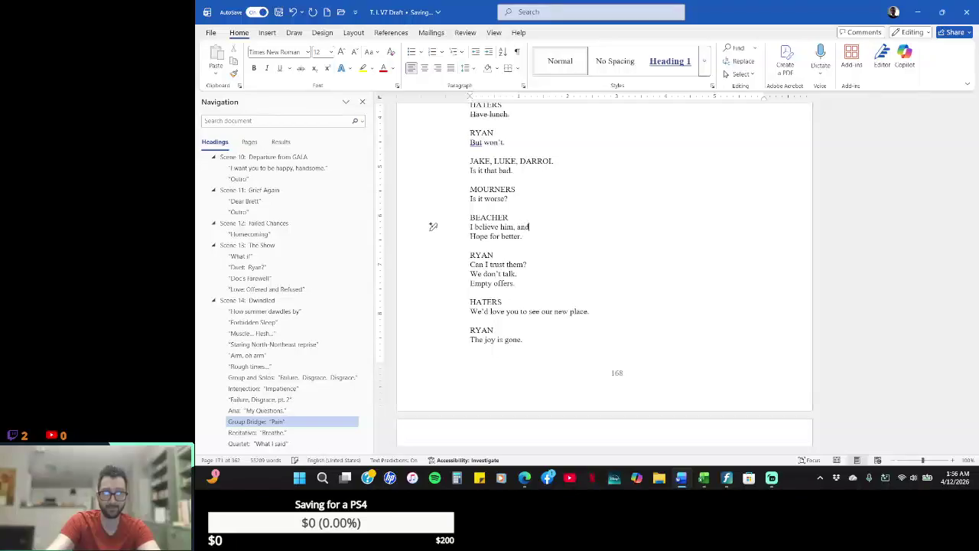
key("Left")
key("Left")
key("Left")
key("BackSpace")
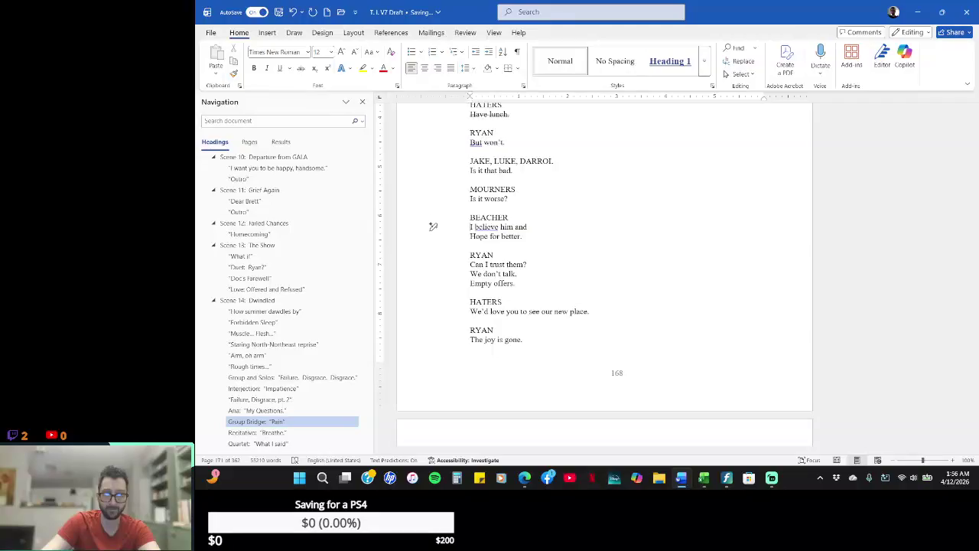
key("End")
key("Delete")
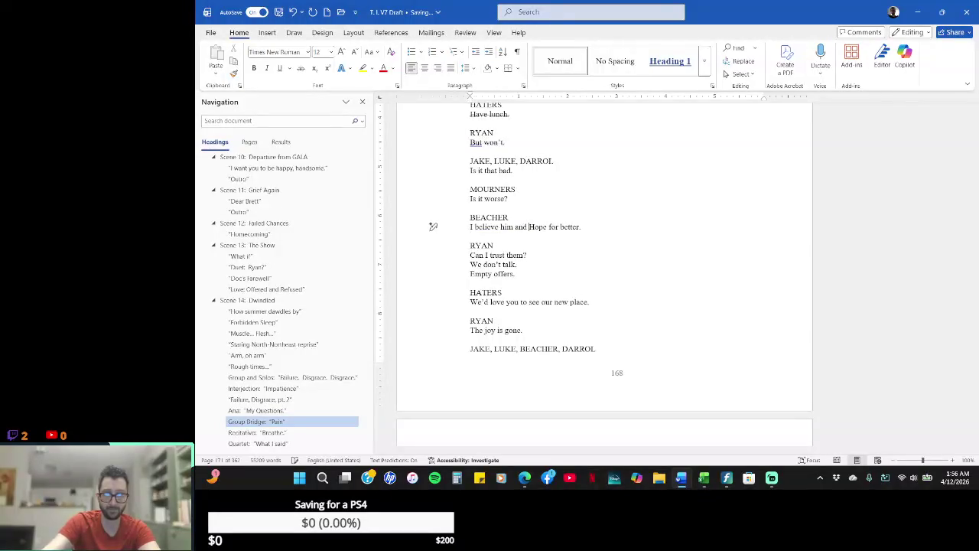
key("Down")
key("Return")
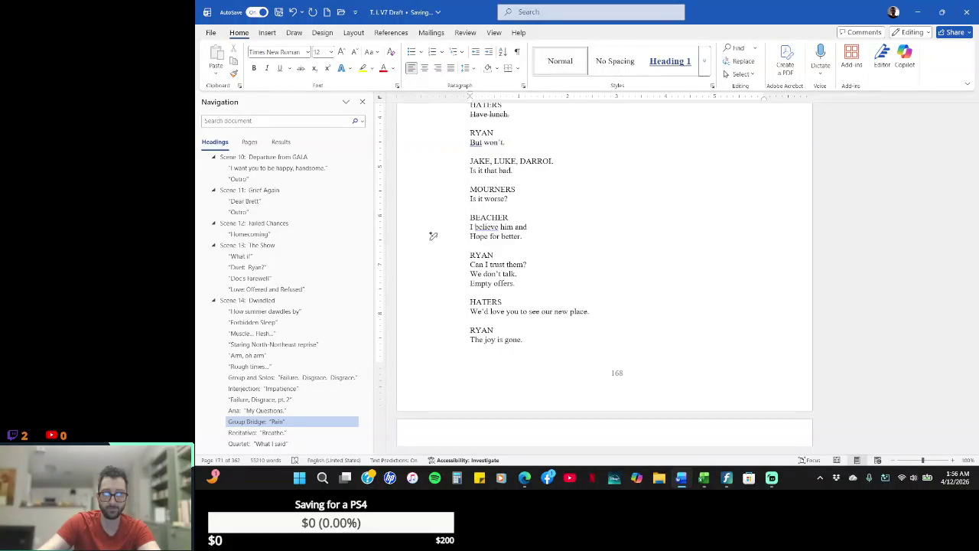
double_click(486, 227)
right_click(433, 226)
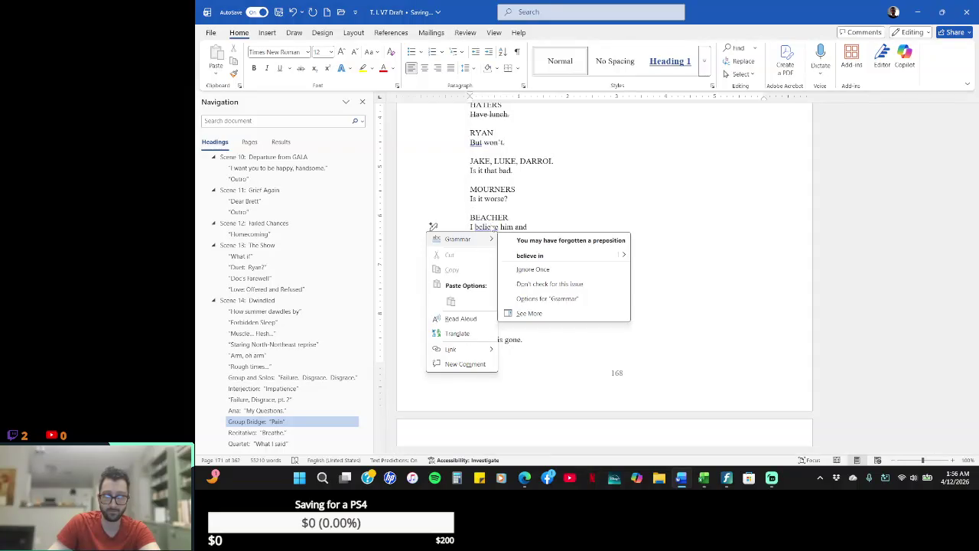
left_click(638, 203)
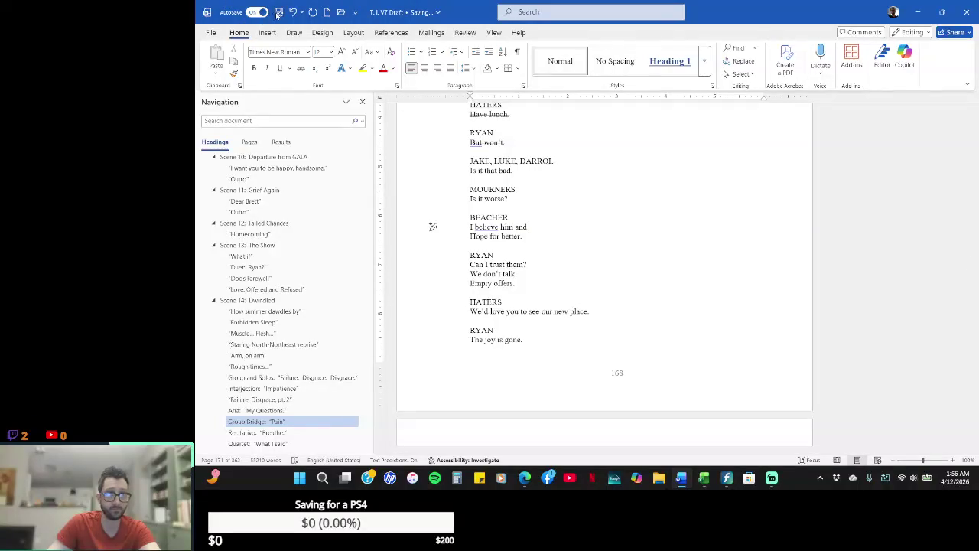
left_click(562, 235)
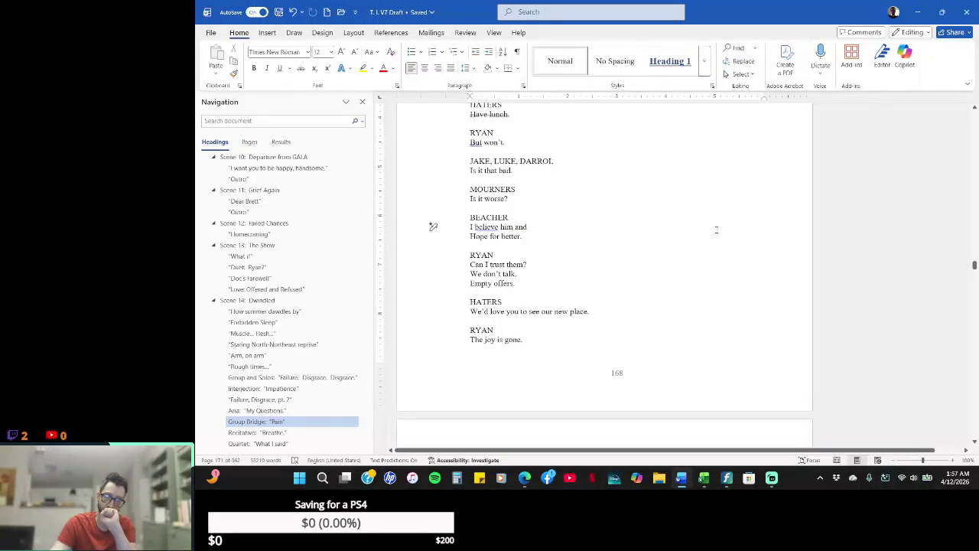
- Move 'and' to a new 'BEACHER and MOURNERS' heading so they share 'Hope for better.'
key("Return")
key("Return")
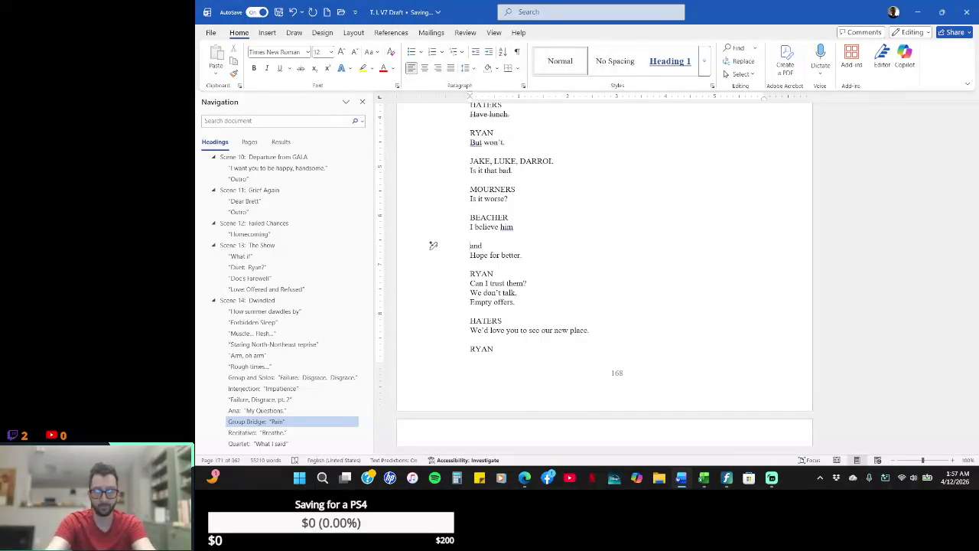
type("BEACH")
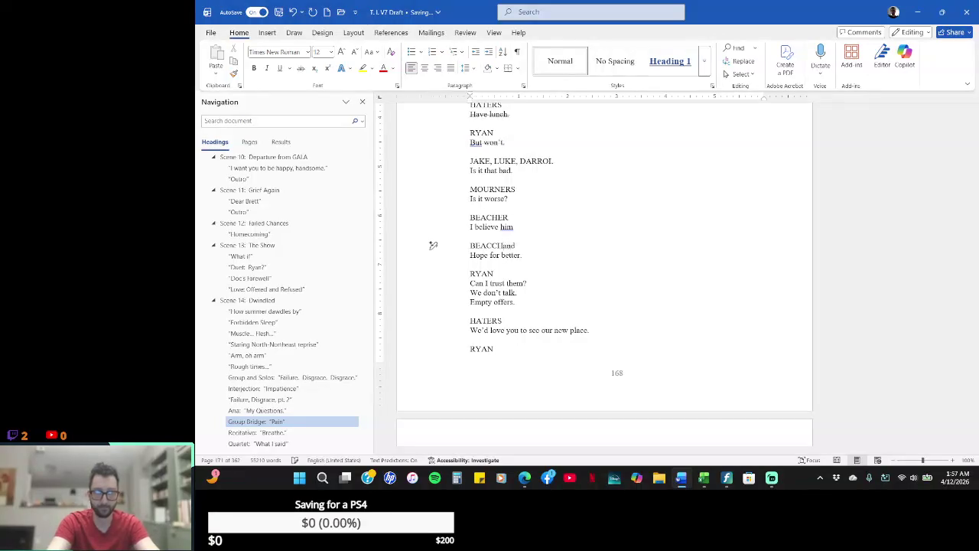
type("ER")
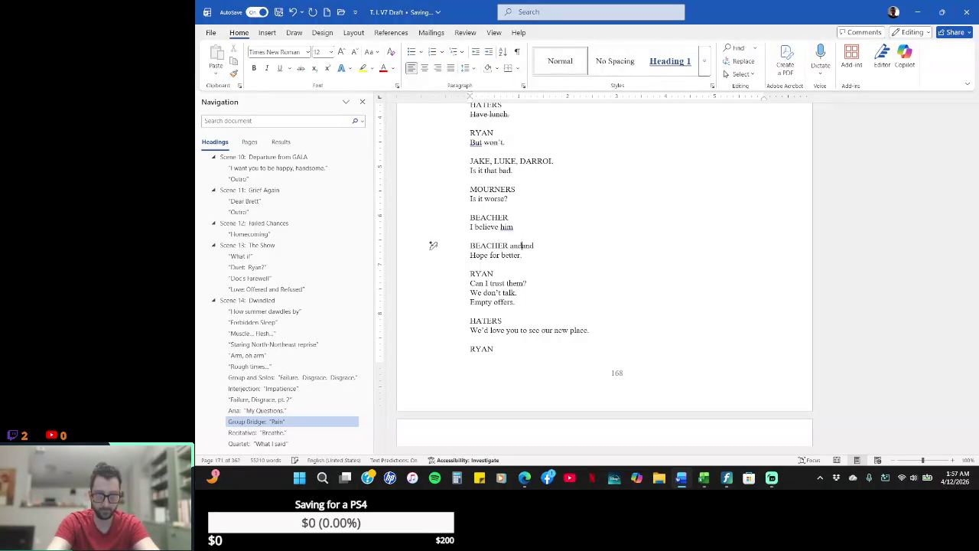
key("End")
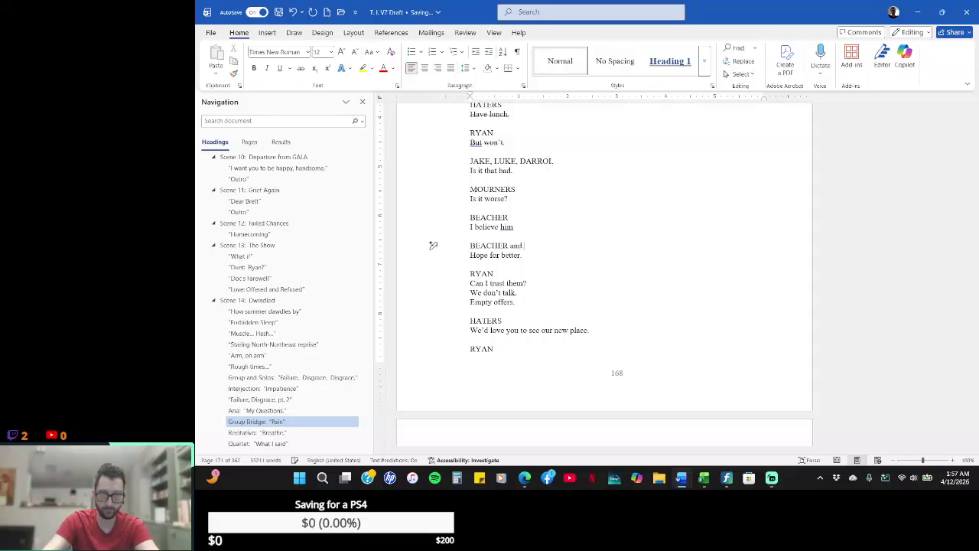
type("MOUNERS")
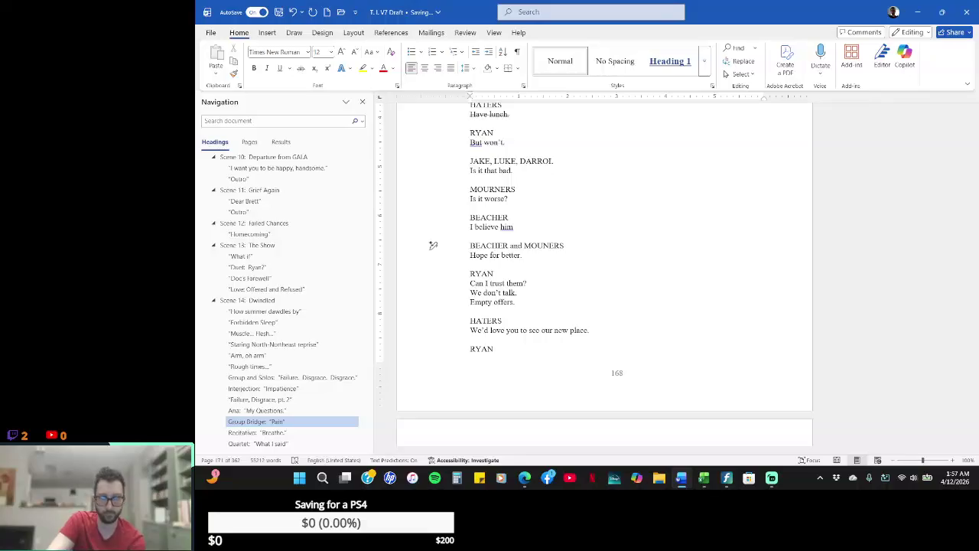
type("R")
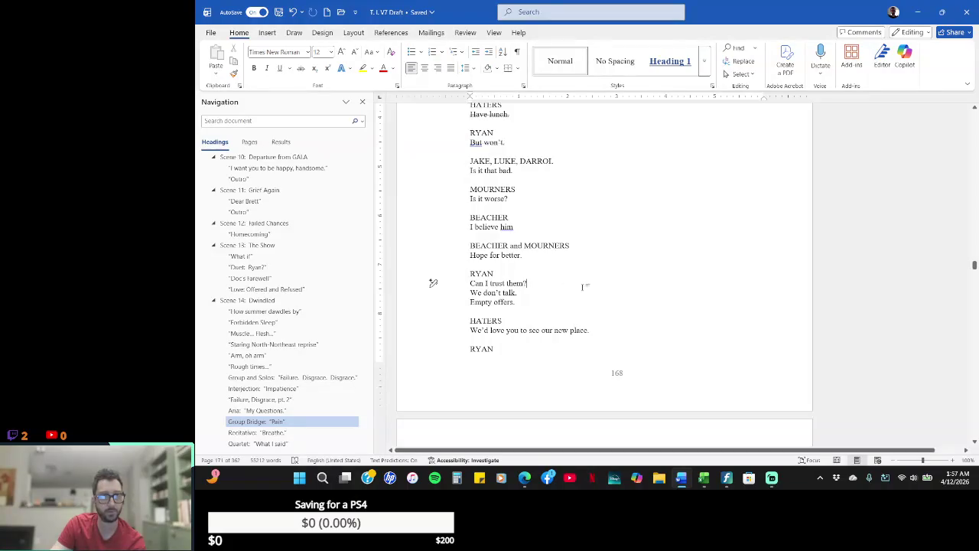
- Ctrl-select the MOURNERS and HATERS lines through 'Failure.', plus 'What he's (what I've) done!' and 'Words they'll never say.'
scroll(584, 287, "up", 10)
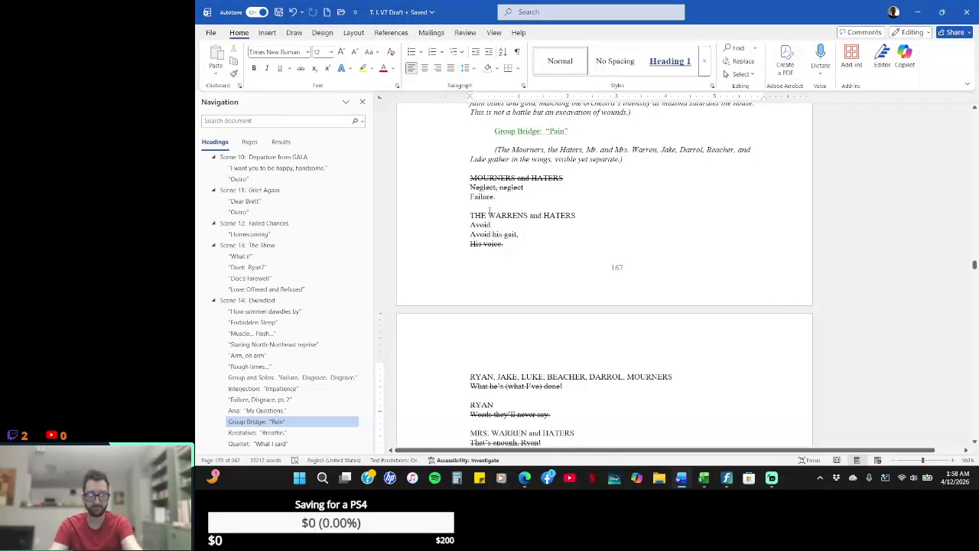
mouse_move(469, 177)
left_mouse_down()
mouse_move(497, 197)
mouse_move(503, 244)
left_mouse_up()
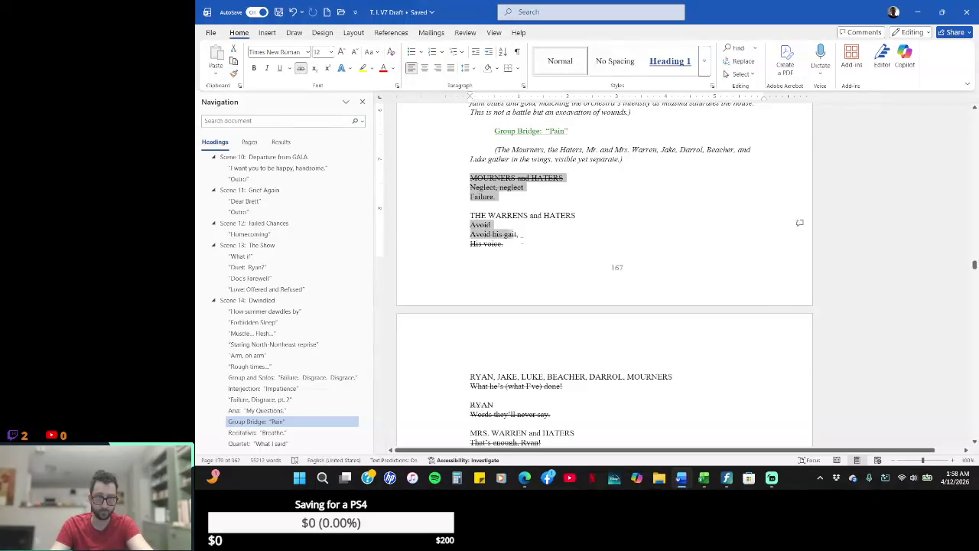
left_click(433, 387, "ctrl")
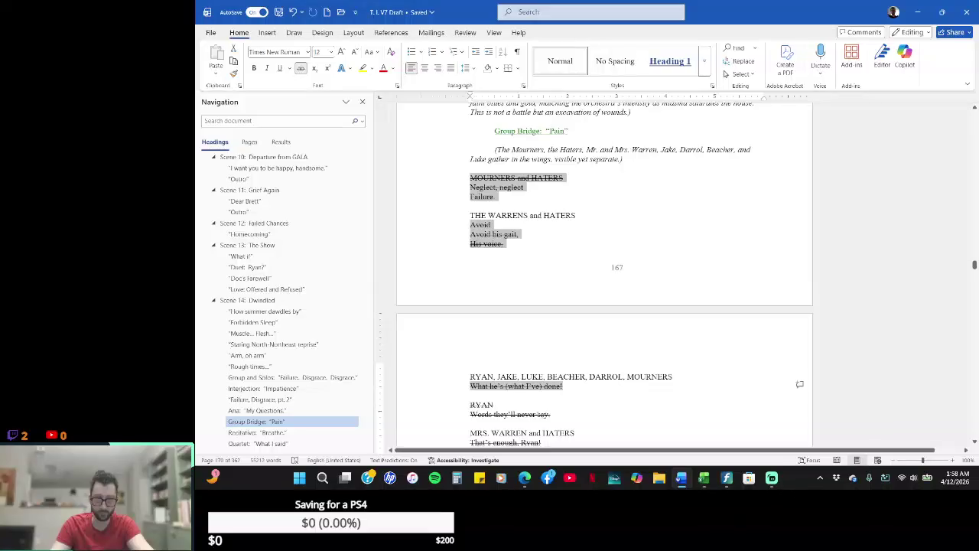
left_click_drag(470, 414, 551, 414)
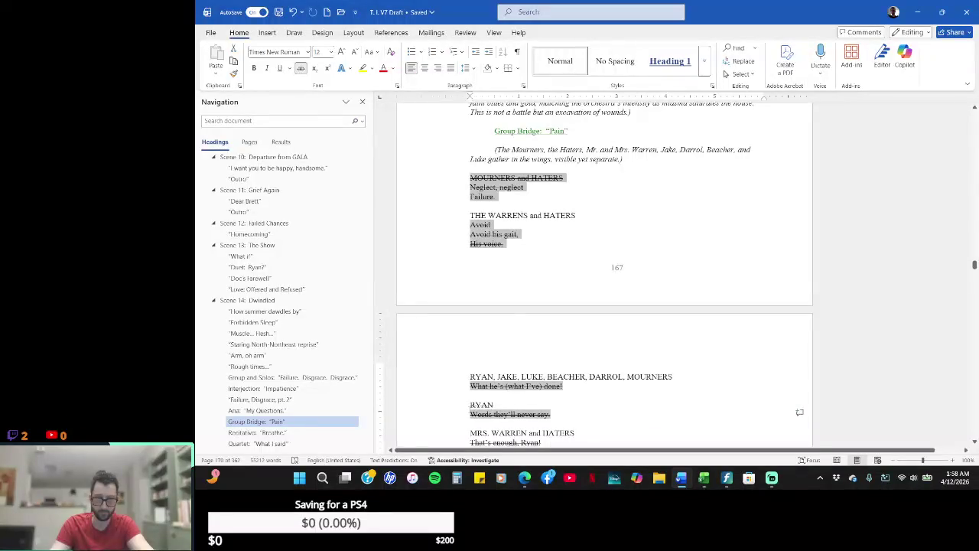
- Rebuild the selection from RYAN's heading, 'Words they'll never say.', 'What he's (what I've) done!' and the WARRENS/HATERS lines
left_click(433, 405)
left_click(433, 386, "ctrl")
left_click_drag(433, 404, 433, 395)
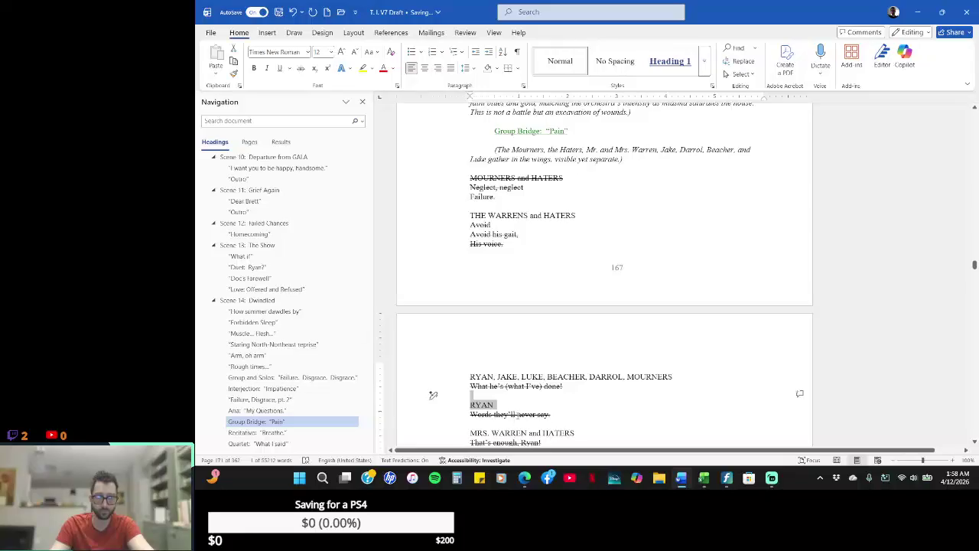
left_click_drag(561, 414, 470, 414)
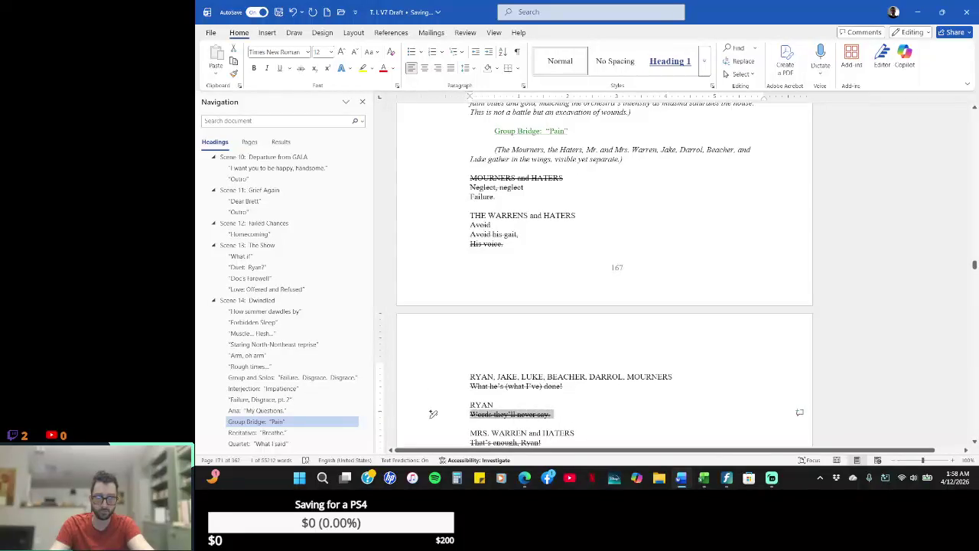
left_click_drag(566, 386, 470, 386)
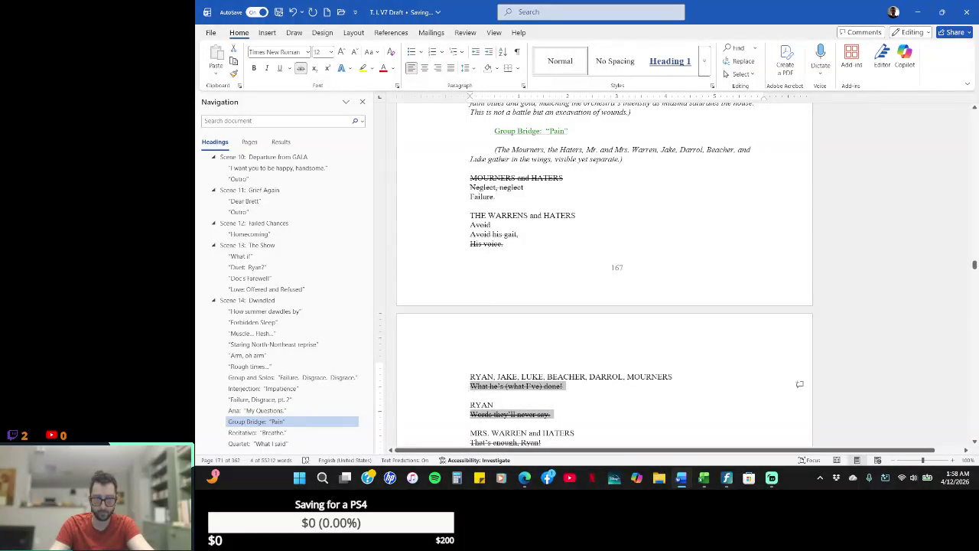
mouse_move(511, 239)
left_mouse_down()
mouse_move(469, 224)
mouse_move(470, 177)
left_mouse_up()
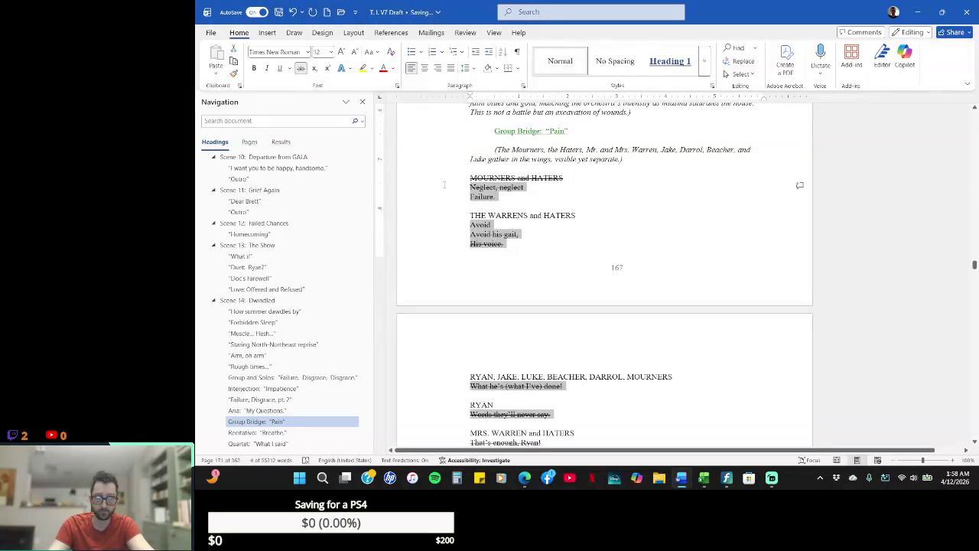
left_click(973, 442)
scroll(974, 442, "down", 2)
scroll(974, 442, "down", 1)
scroll(973, 442, "down", 1)
scroll(973, 442, "down", 1)
scroll(973, 442, "down", 1)
scroll(973, 442, "down", 1)
- Add 'That's enough, Ryan!', the HATERS lines, 'Call him now.' through 'Hope for better.' and RYAN's three lines
scroll(974, 442, "down", 1)
scroll(973, 442, "down", 1)
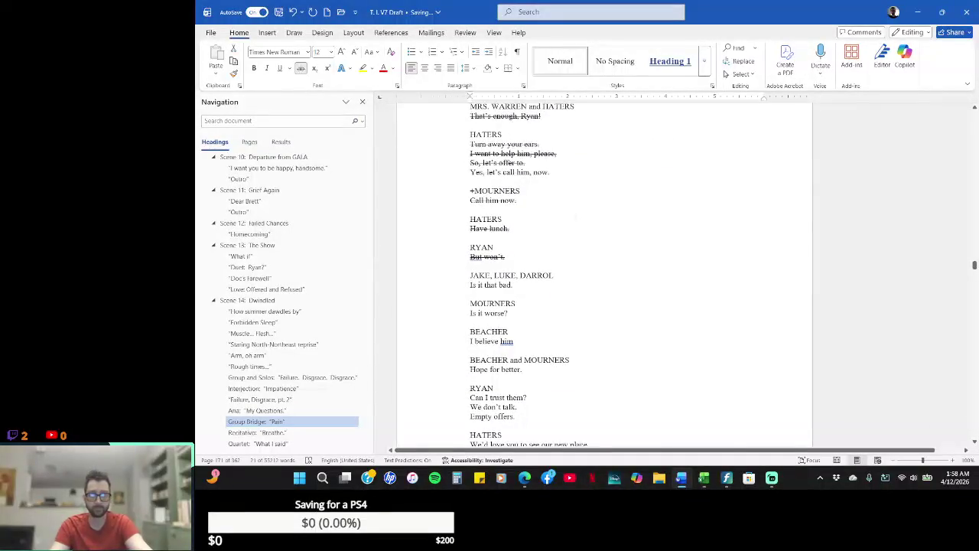
left_click_drag(544, 116, 469, 117)
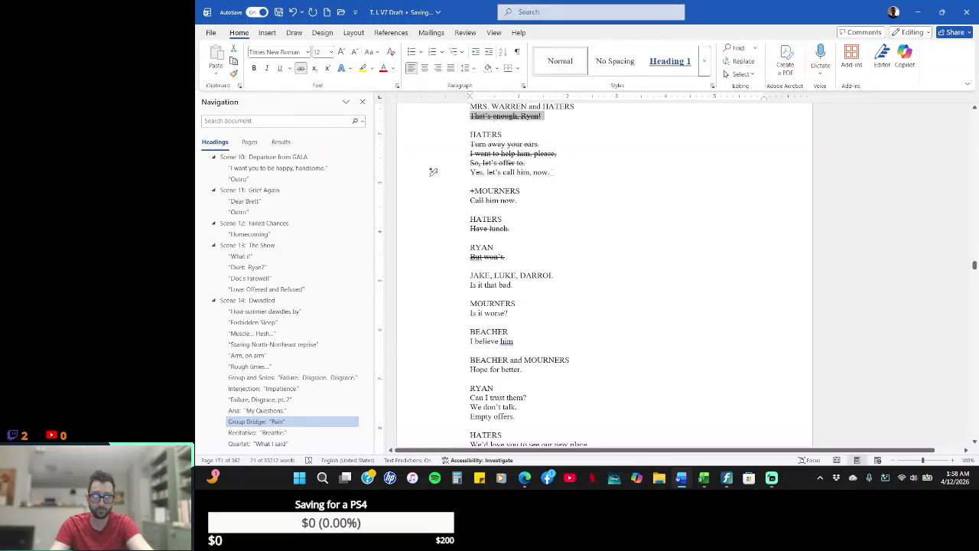
left_click_drag(432, 172, 447, 146)
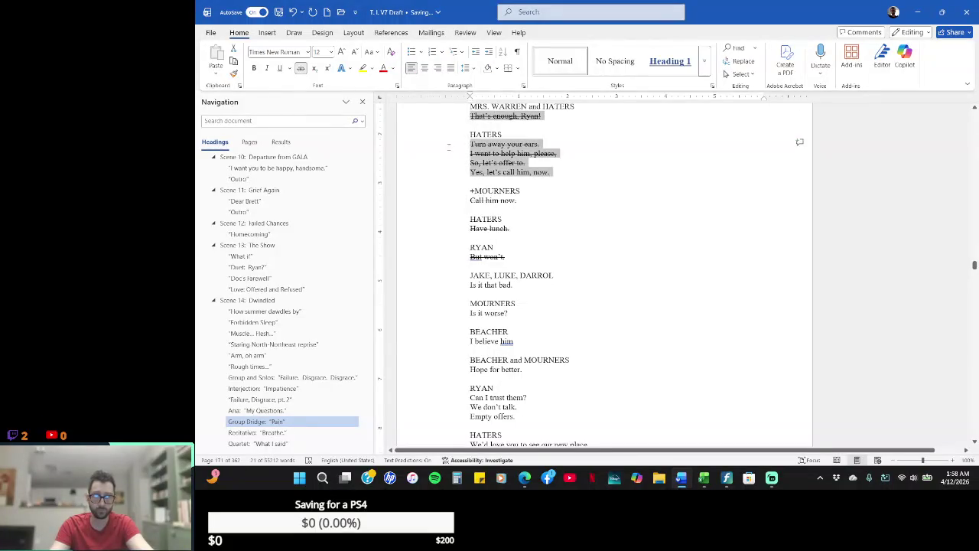
left_click(433, 200, "ctrl")
left_click(433, 228, "ctrl")
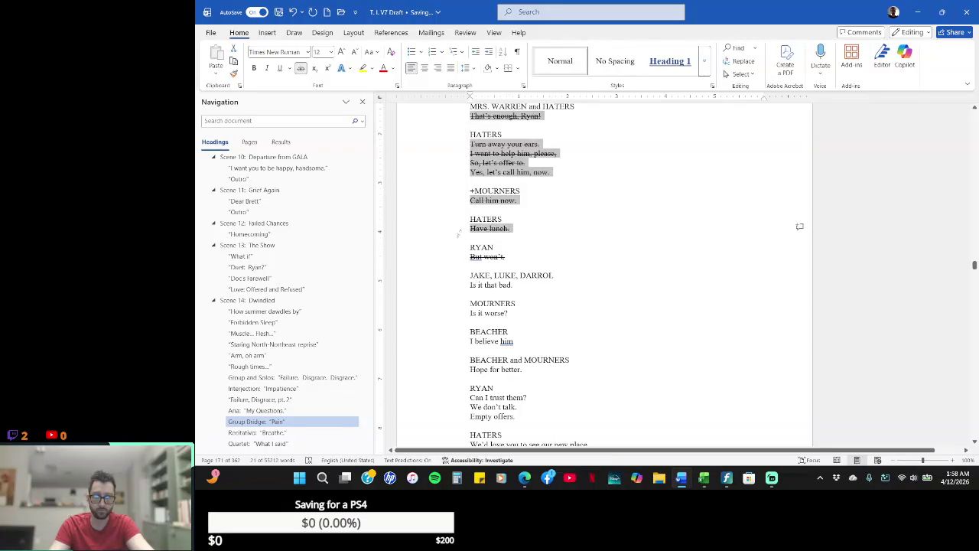
left_click(451, 257, "ctrl")
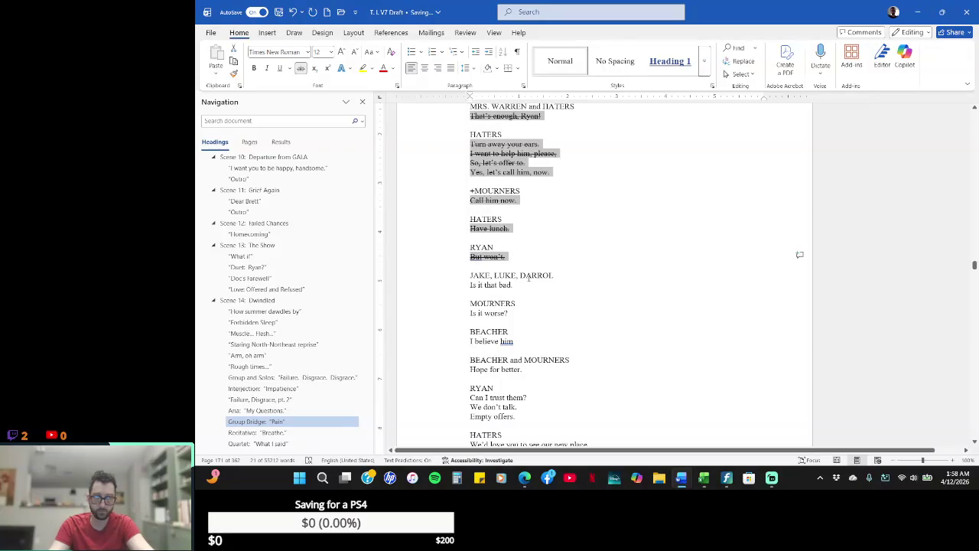
left_click(433, 285, "ctrl")
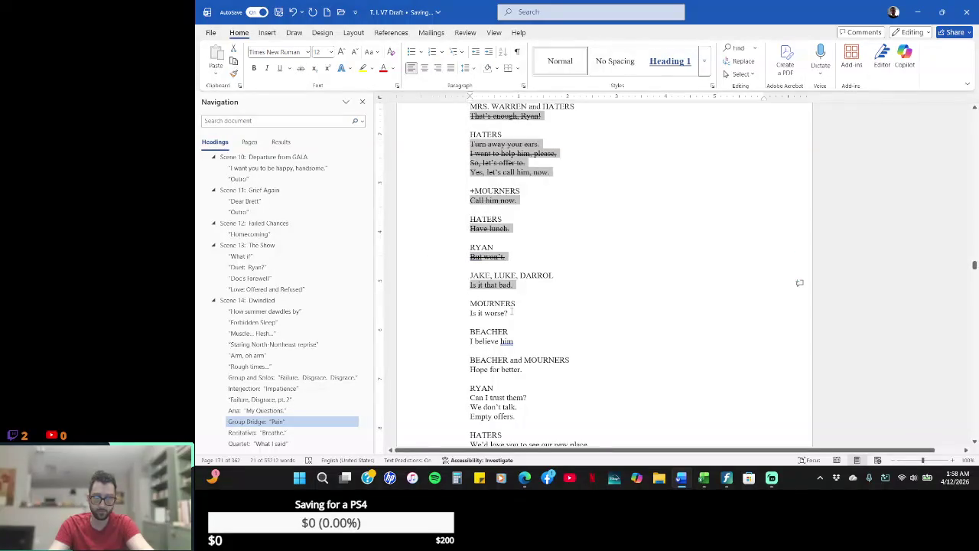
left_click(433, 313, "ctrl")
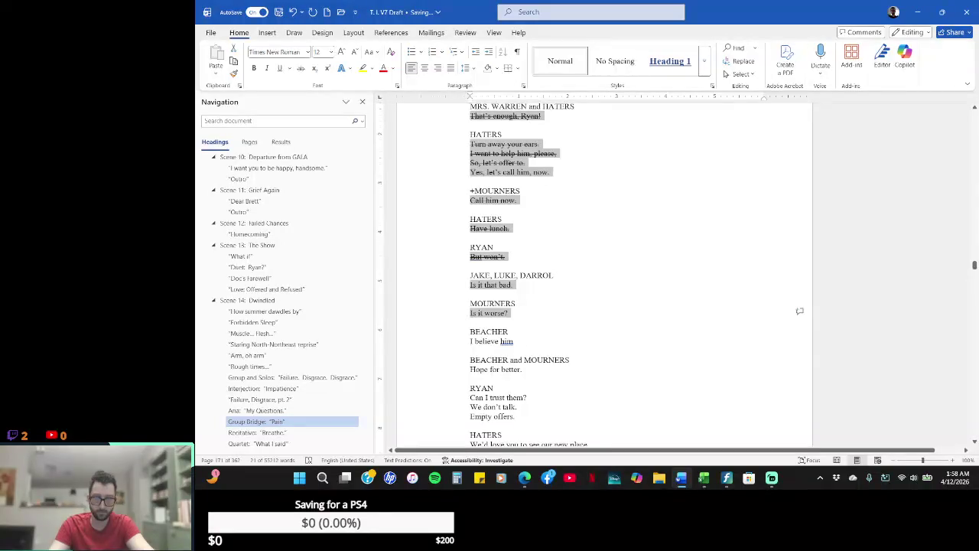
left_click(518, 342, "ctrl")
left_click(433, 369, "ctrl")
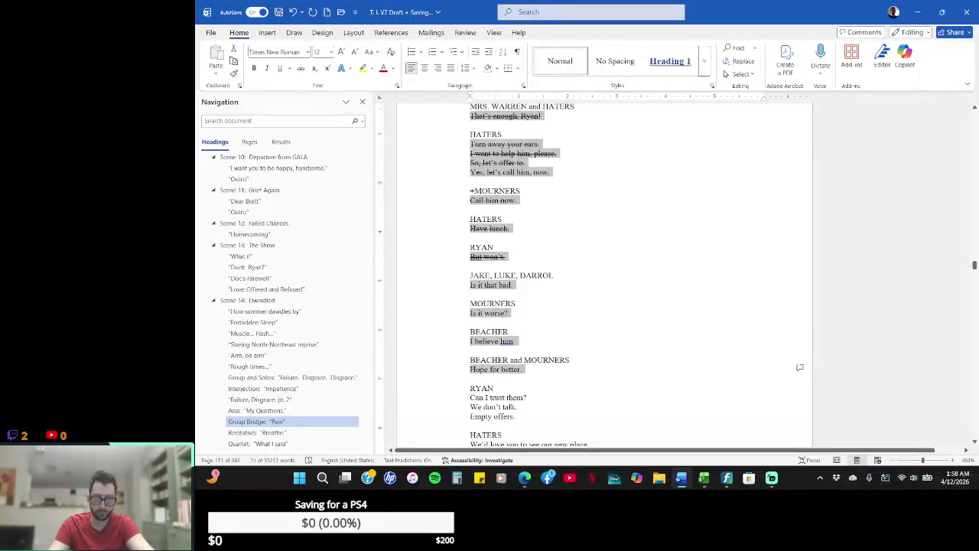
left_click_drag(433, 417, 452, 399)
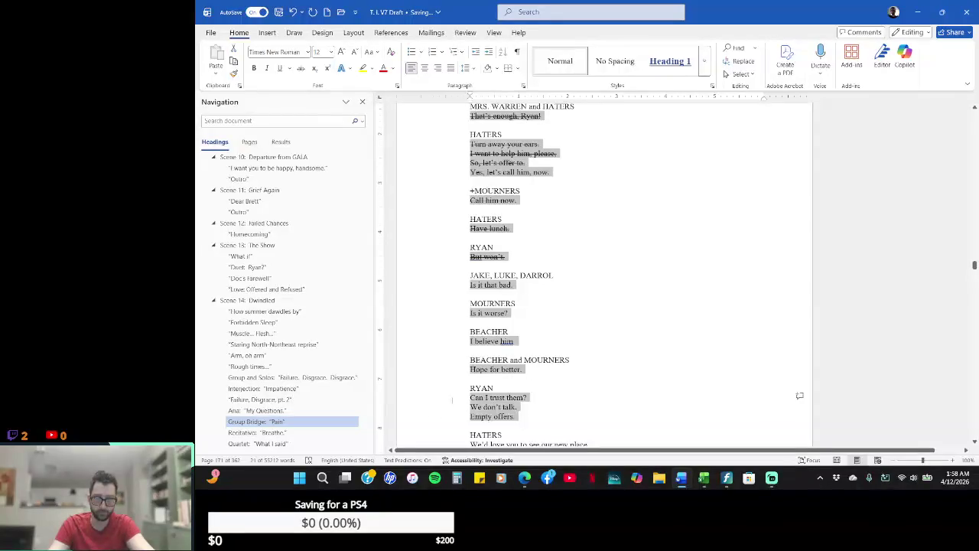
- Add the HATERS new-place line, 'The joy is gone.', 'I'm so glad you called.', 'Glad to hear your voice.' and JAKE's voicemail
left_click(974, 442)
left_click_drag(974, 442, 974, 445)
left_click(594, 135)
type(".")
left_click_drag(593, 134, 472, 135)
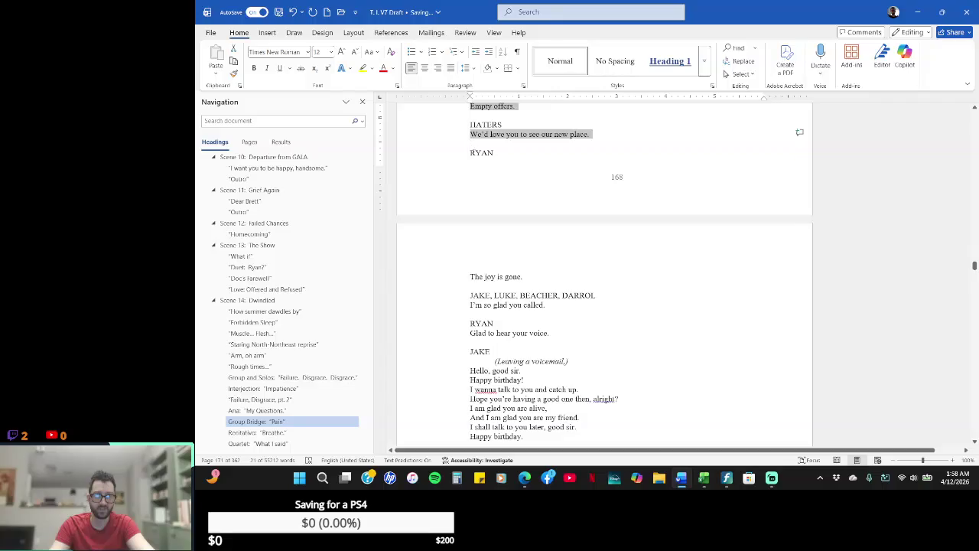
left_click_drag(525, 276, 469, 277)
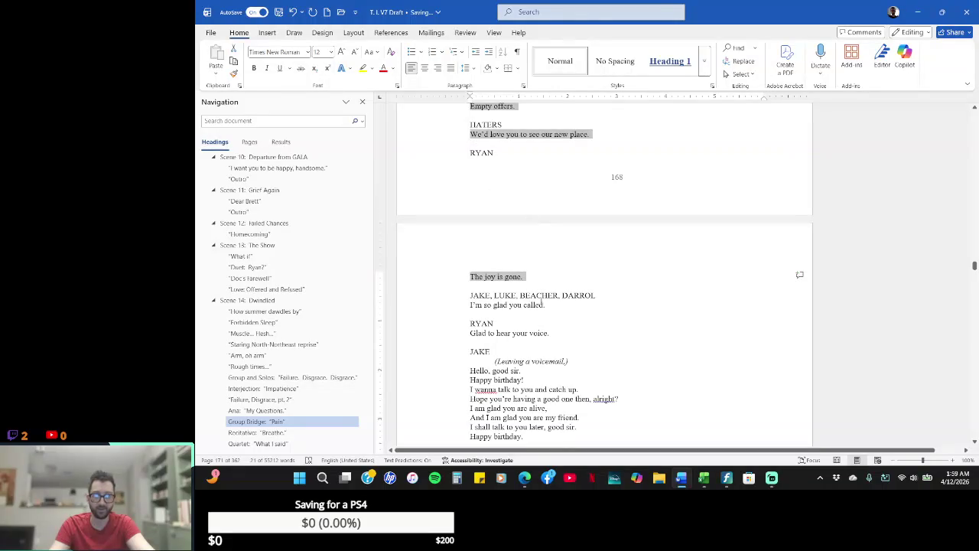
left_click_drag(545, 305, 453, 302)
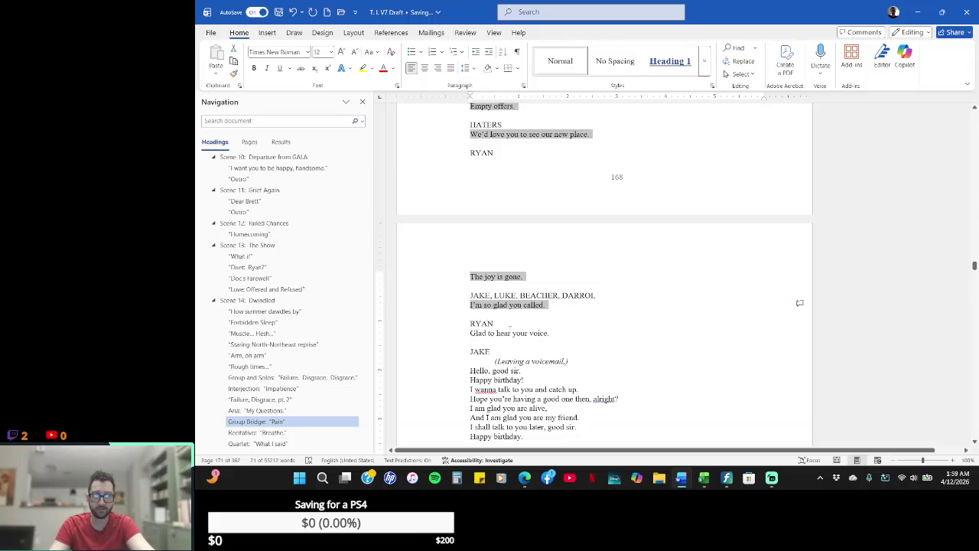
left_click_drag(552, 332, 468, 333)
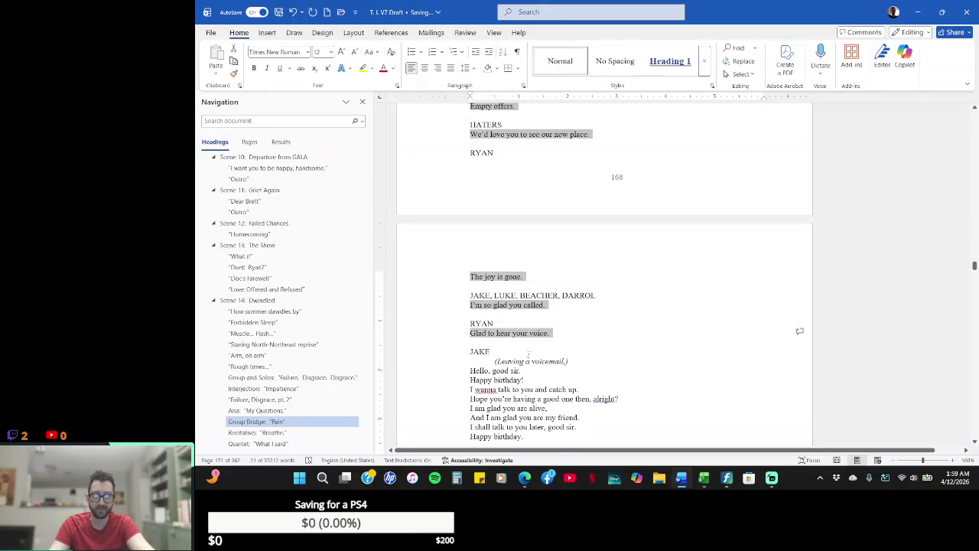
left_click_drag(524, 436, 440, 370)
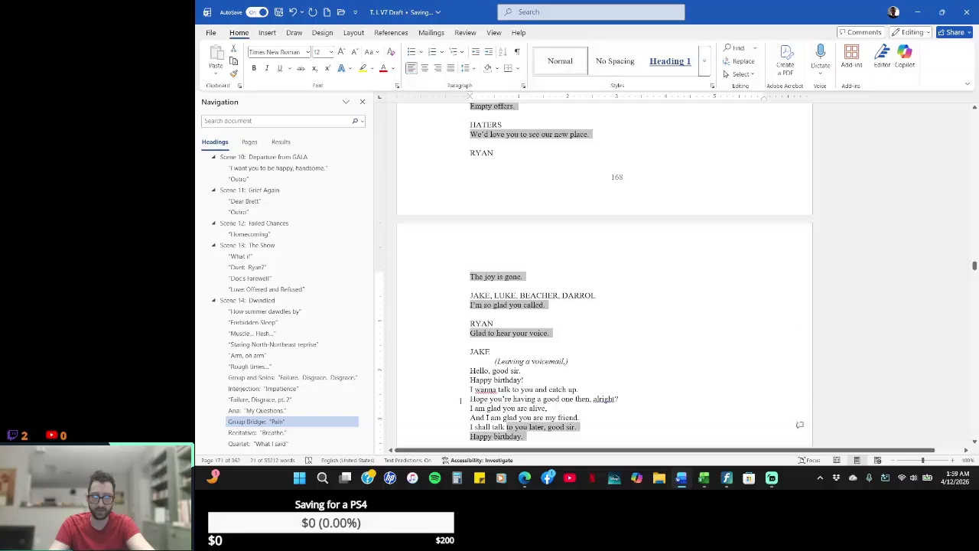
left_click(974, 442)
- Select 'Definitely saving that one.', 'You…' through 'Salutations.', and 'How's that opera going?'
scroll(975, 442, "down", 2)
scroll(974, 442, "down", 2)
scroll(974, 442, "down", 2)
scroll(974, 442, "down", 2)
scroll(974, 442, "down", 2)
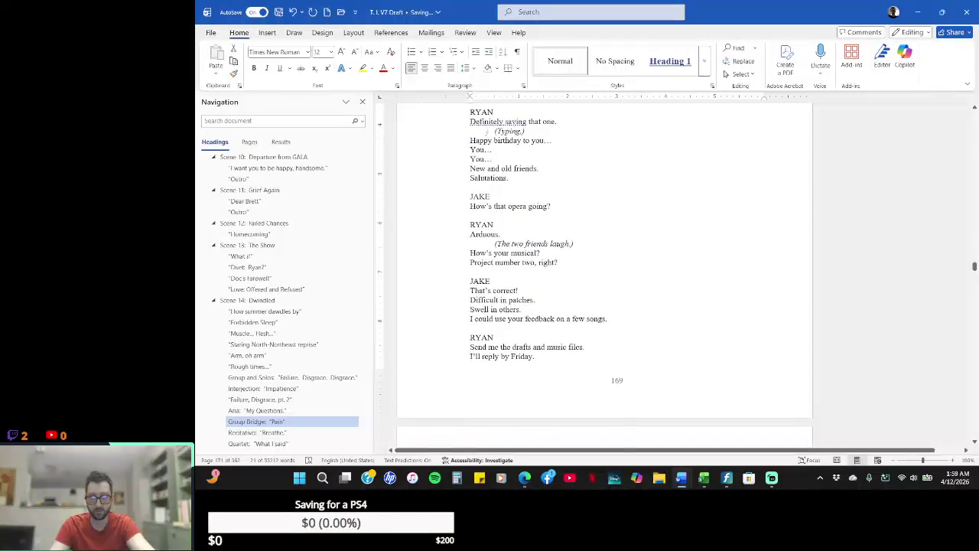
left_click_drag(566, 120, 467, 122)
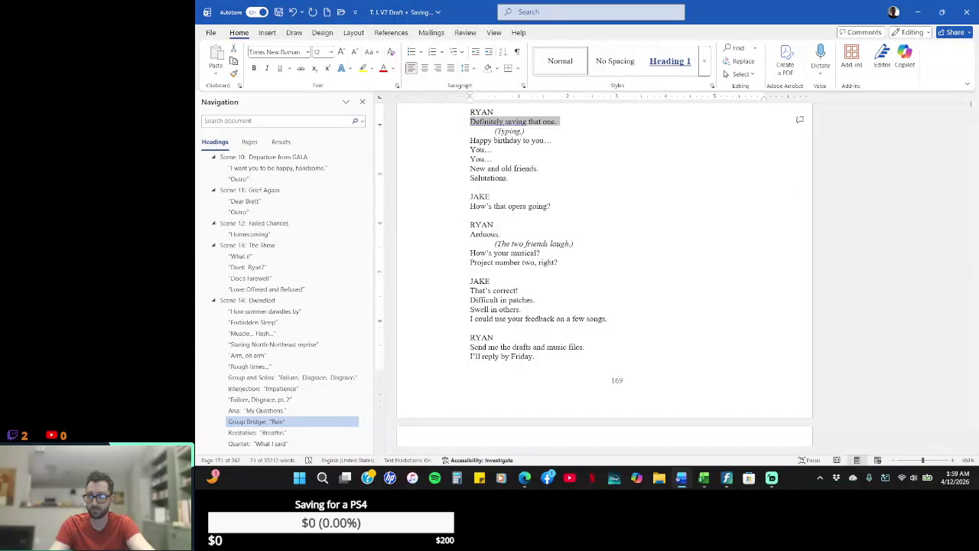
left_click(974, 109)
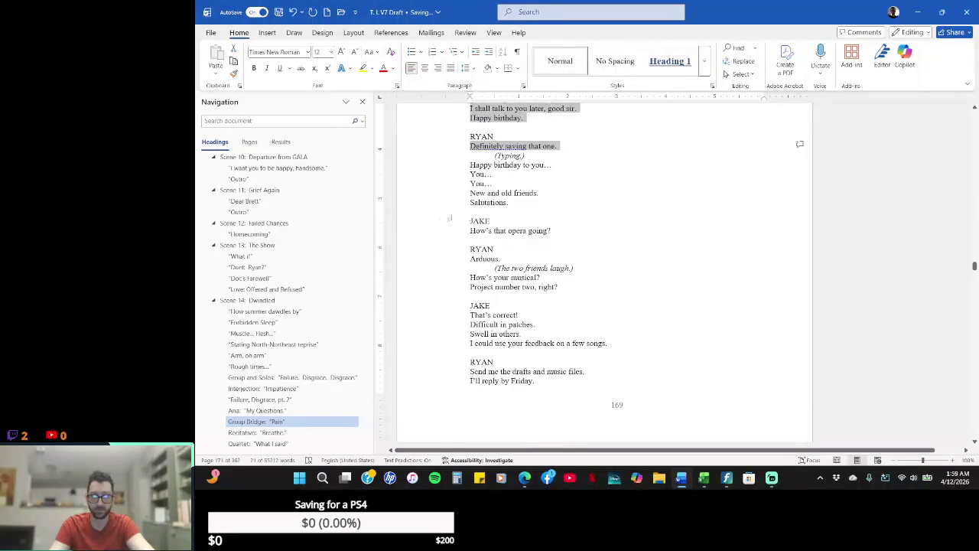
left_click_drag(509, 202, 459, 173)
left_click_drag(557, 230, 474, 230)
- Add 'Arduous.', the laughing stage direction, RYAN's questions, JAKE's four lines and RYAN's closing lines
left_click_drag(505, 258, 458, 255)
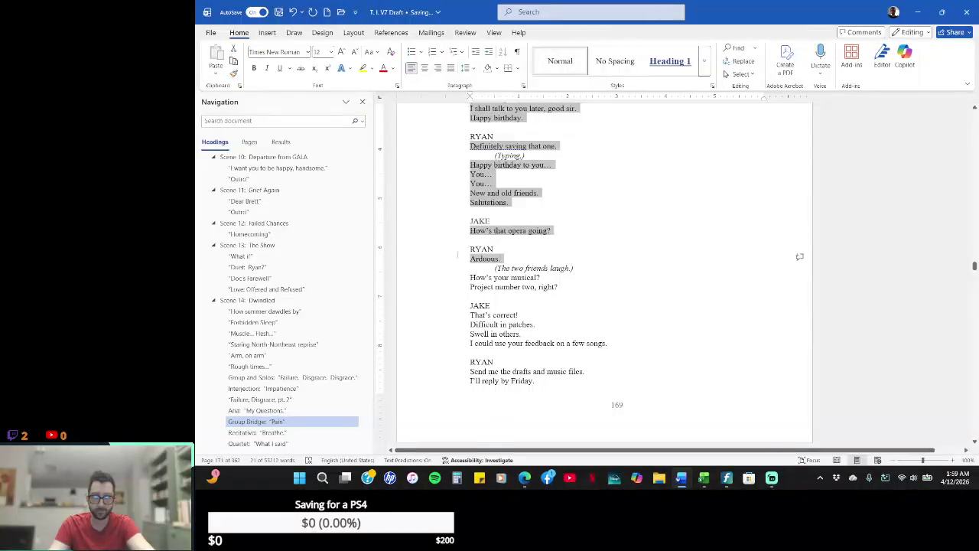
left_click_drag(576, 268, 498, 274)
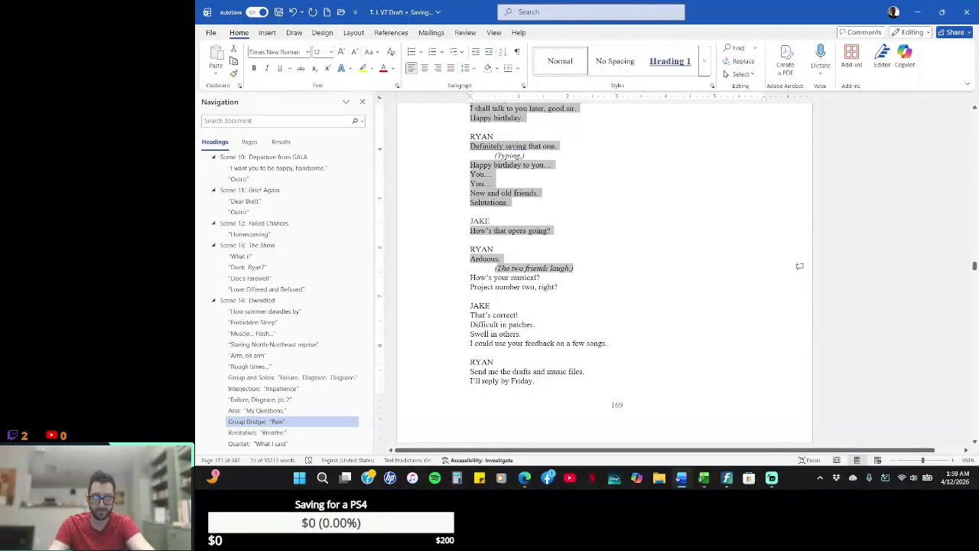
left_click_drag(567, 287, 470, 277)
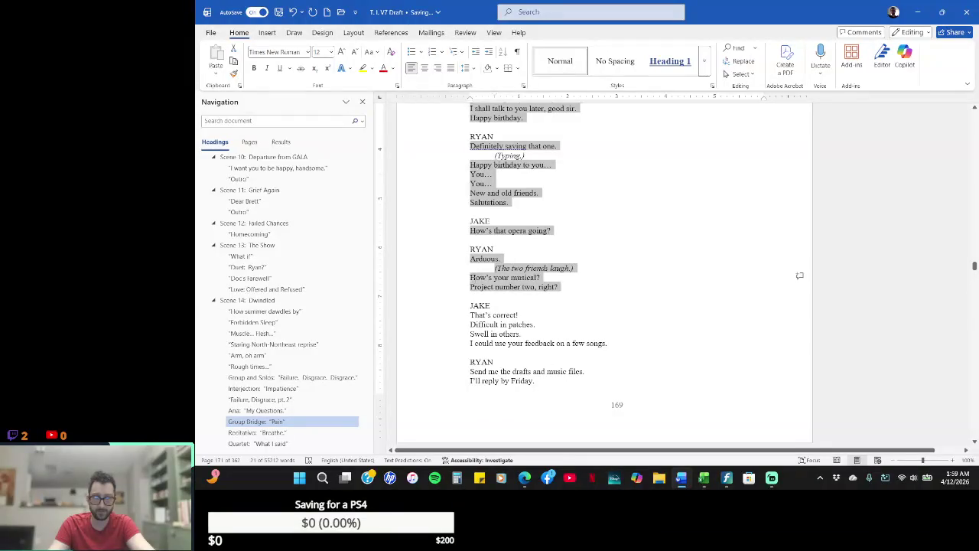
left_click_drag(613, 342, 469, 314)
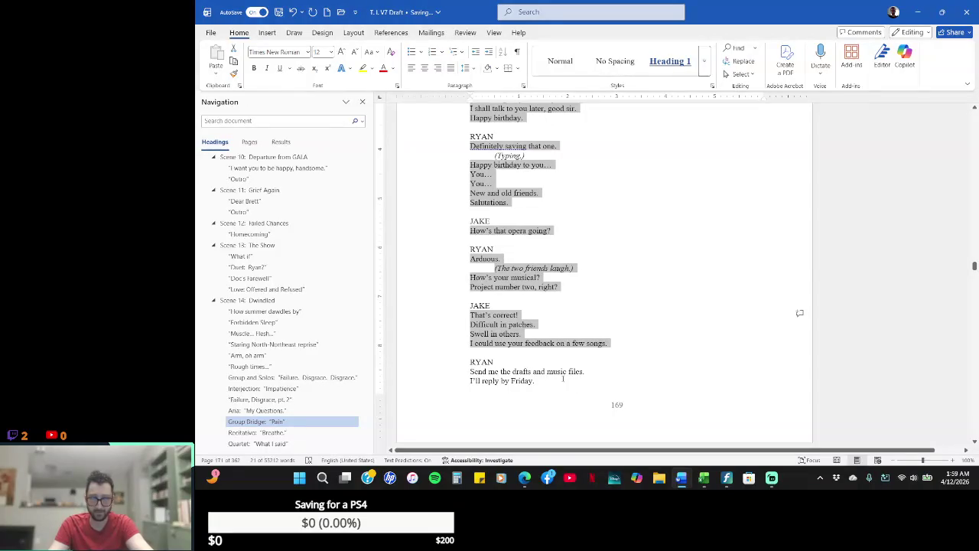
left_click_drag(575, 385, 469, 370)
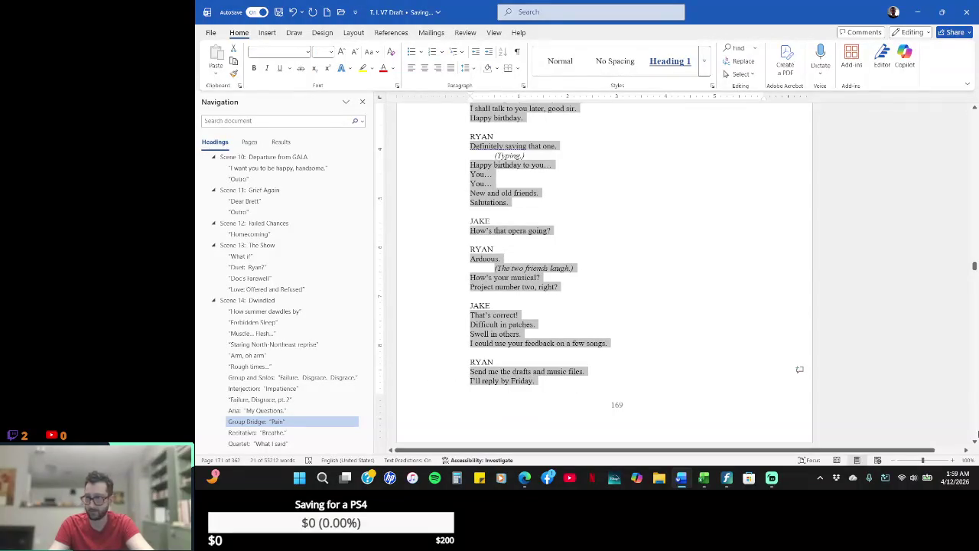
left_click(974, 441)
scroll(974, 442, "down", 2)
- Add the Saturday lines, 'Perfect. I'm free then.', the samples question, 'Splendid.', JAKE's yawning lines and 'Likewise.'
scroll(974, 442, "down", 2)
scroll(974, 441, "down", 2)
scroll(975, 442, "down", 2)
scroll(975, 442, "down", 2)
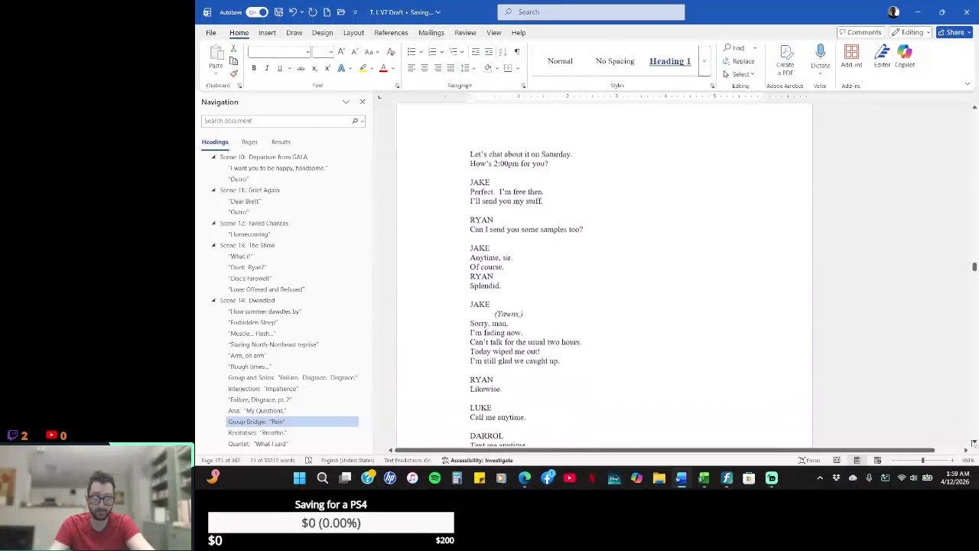
left_click_drag(563, 165, 404, 156)
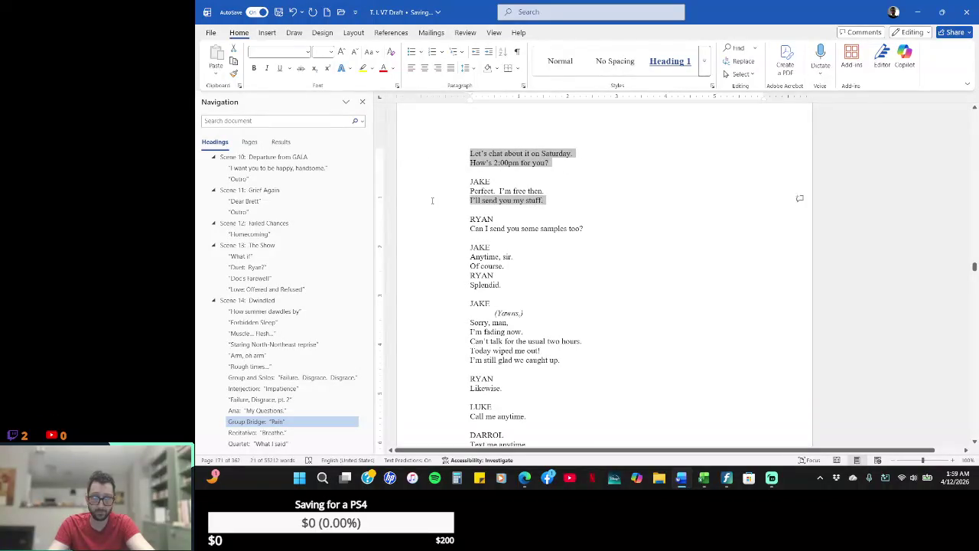
left_click_drag(432, 201, 433, 191)
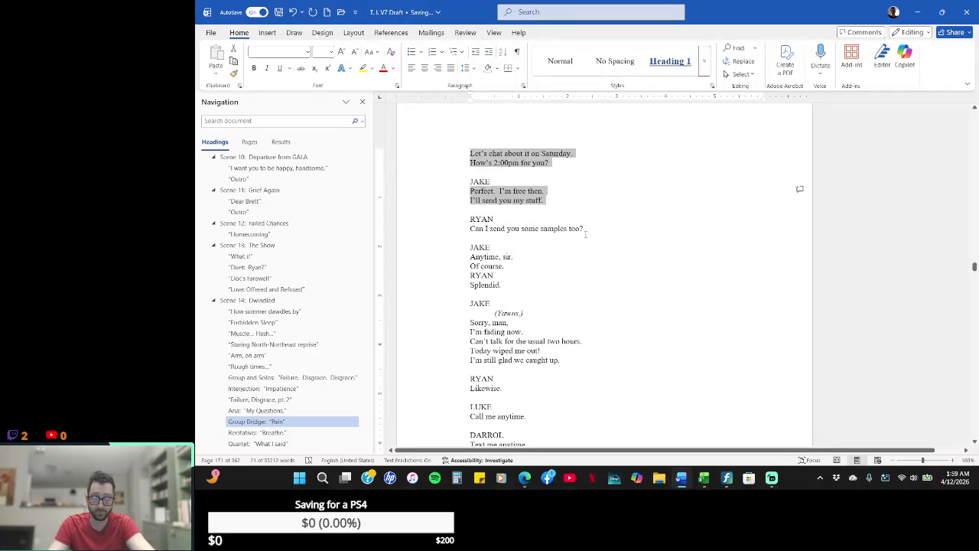
left_click_drag(586, 228, 474, 234)
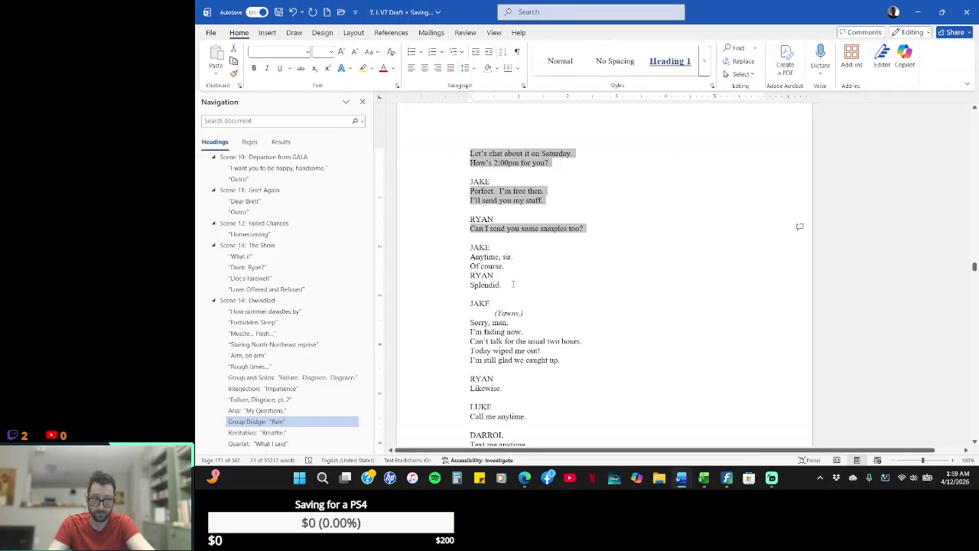
left_click_drag(510, 284, 453, 285)
left_click_drag(510, 265, 459, 257)
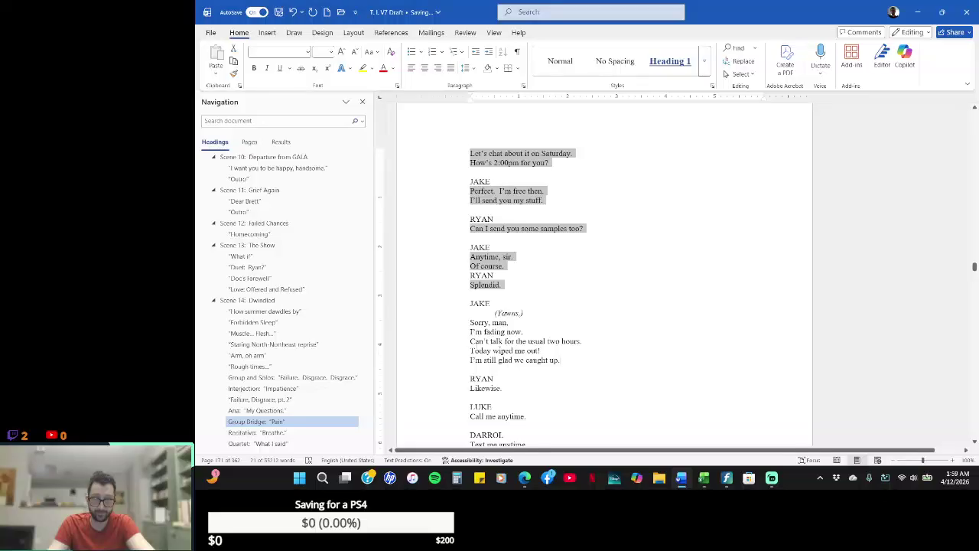
left_click_drag(563, 360, 416, 310)
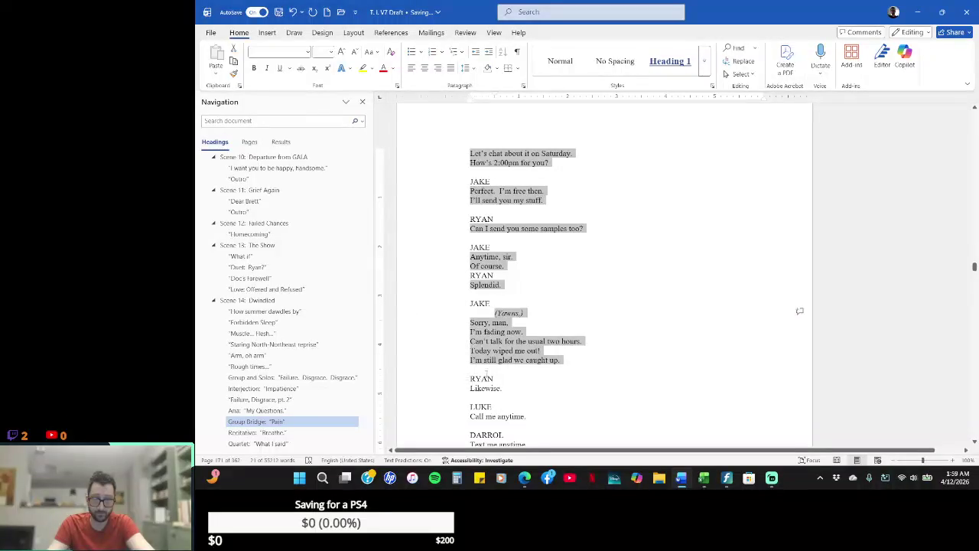
left_click_drag(505, 387, 461, 389)
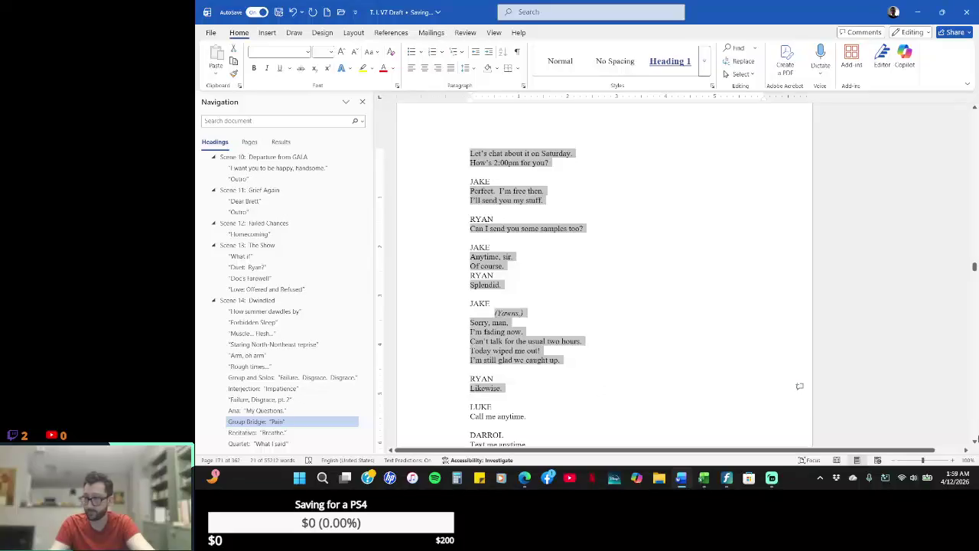
- Add 'Text me anytime.', BEACHER's line, 'We'll talk soon.', 'Will they?' and 'We've covered this.'
scroll(975, 442, "down", 1)
scroll(974, 442, "down", 1)
scroll(974, 442, "down", 3)
scroll(975, 442, "down", 3)
scroll(974, 443, "down", 2)
mouse_move(527, 155)
left_mouse_down()
mouse_move(437, 159)
mouse_move(449, 152)
left_mouse_up()
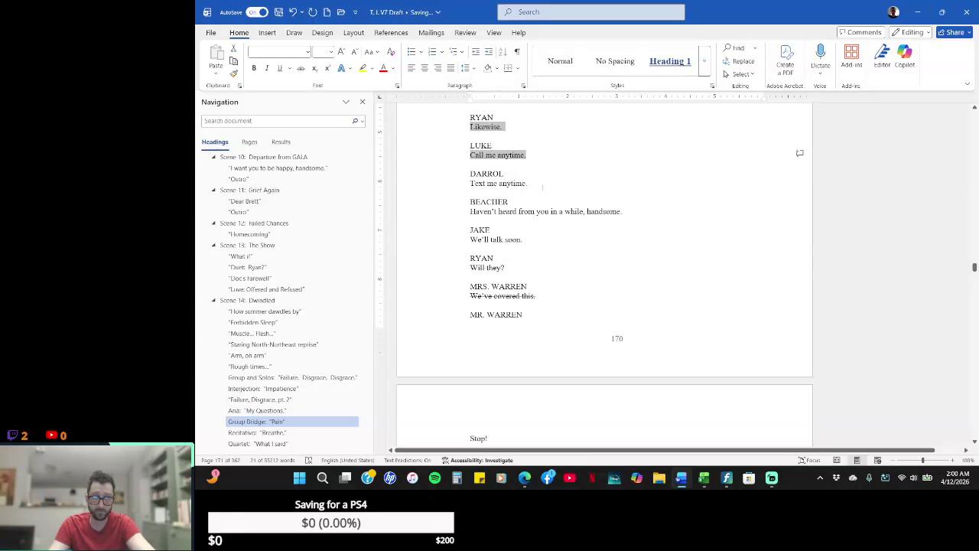
left_click_drag(530, 183, 444, 184)
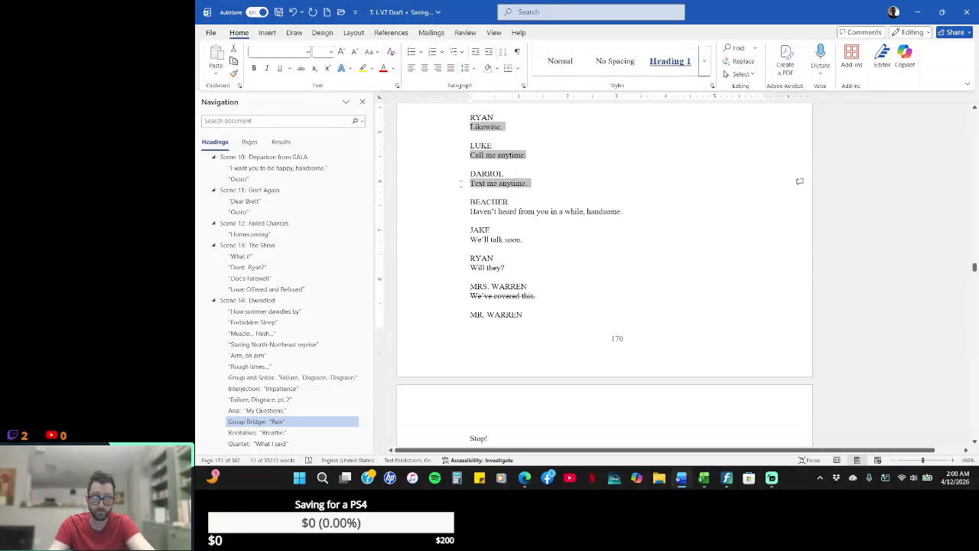
left_click_drag(624, 212, 469, 209)
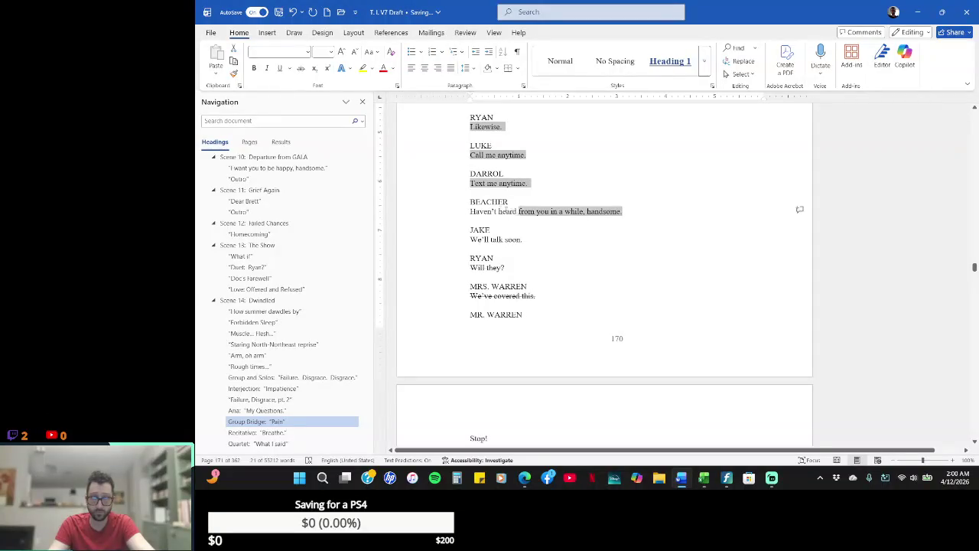
left_click_drag(523, 239, 464, 241)
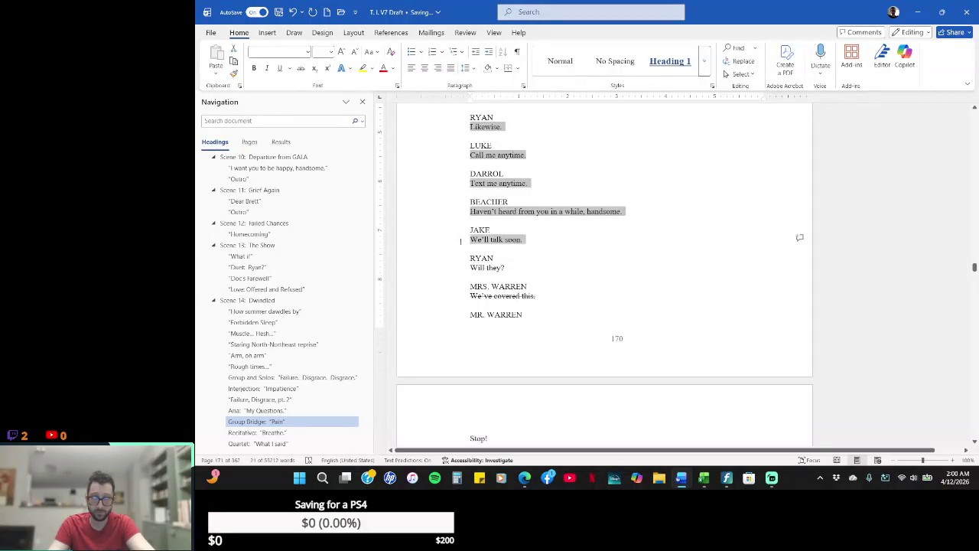
left_click_drag(505, 266, 455, 266)
left_click_drag(542, 295, 465, 296)
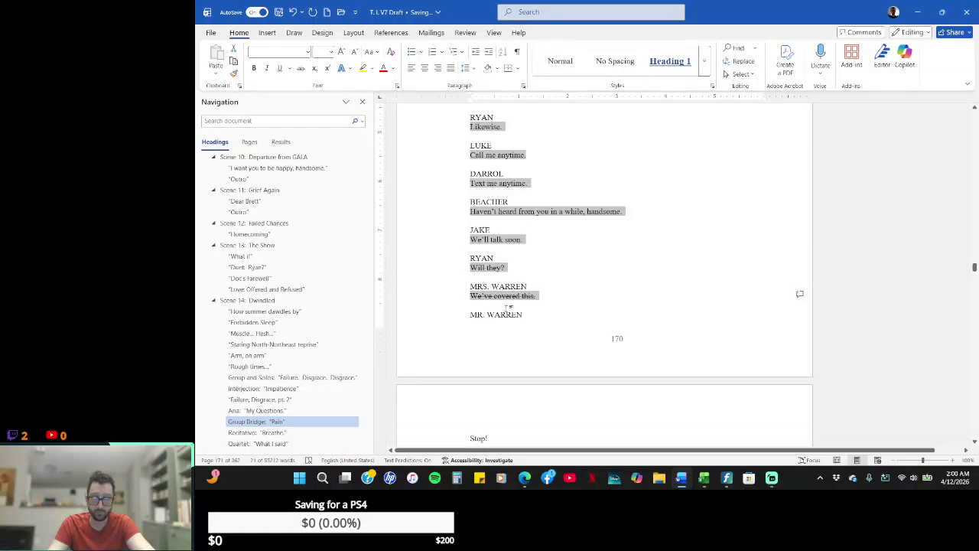
left_click(974, 442)
scroll(975, 442, "down", 2)
- Add 'Never said to my face, except stop.', 'Rules change.' through 'Stay silent.', and MR. WARREN's arts lines
scroll(974, 442, "down", 2)
scroll(974, 442, "down", 2)
scroll(974, 442, "down", 2)
scroll(975, 442, "down", 1)
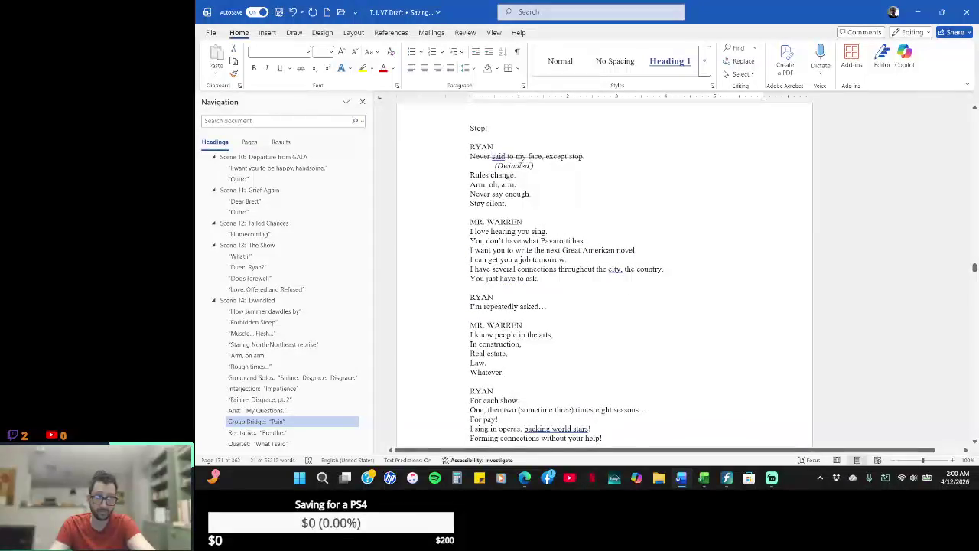
mouse_move(586, 156)
left_mouse_down()
mouse_move(470, 154)
mouse_move(470, 128)
left_mouse_up()
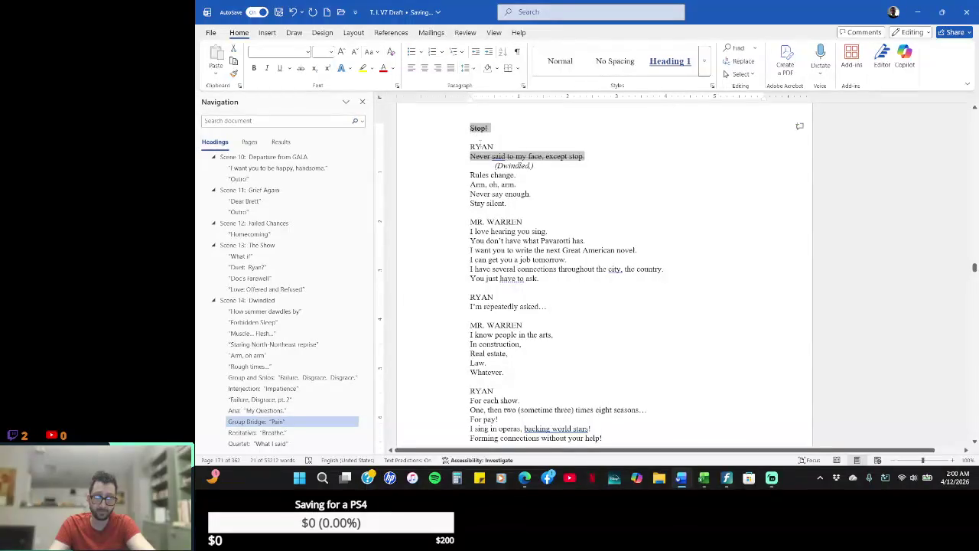
left_click_drag(519, 204, 456, 177)
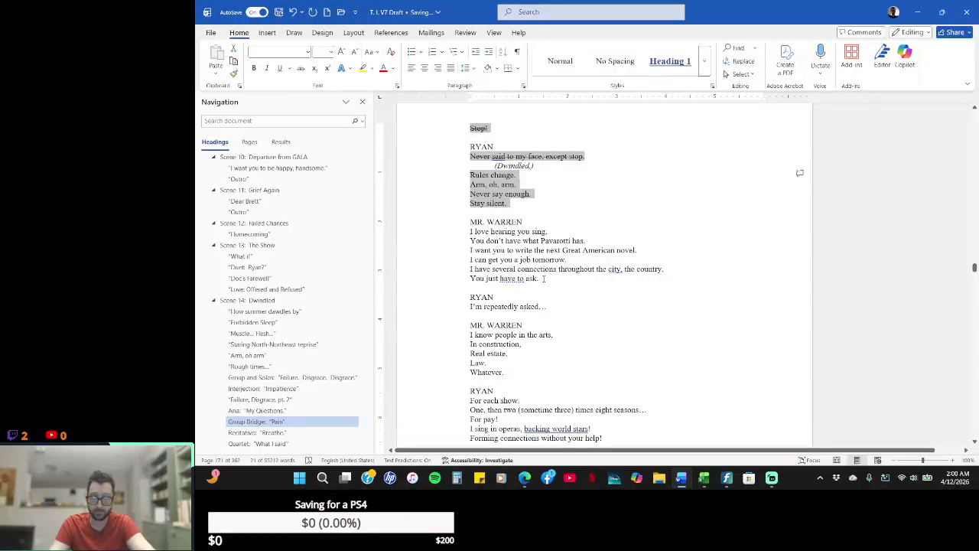
left_click_drag(538, 277, 451, 229)
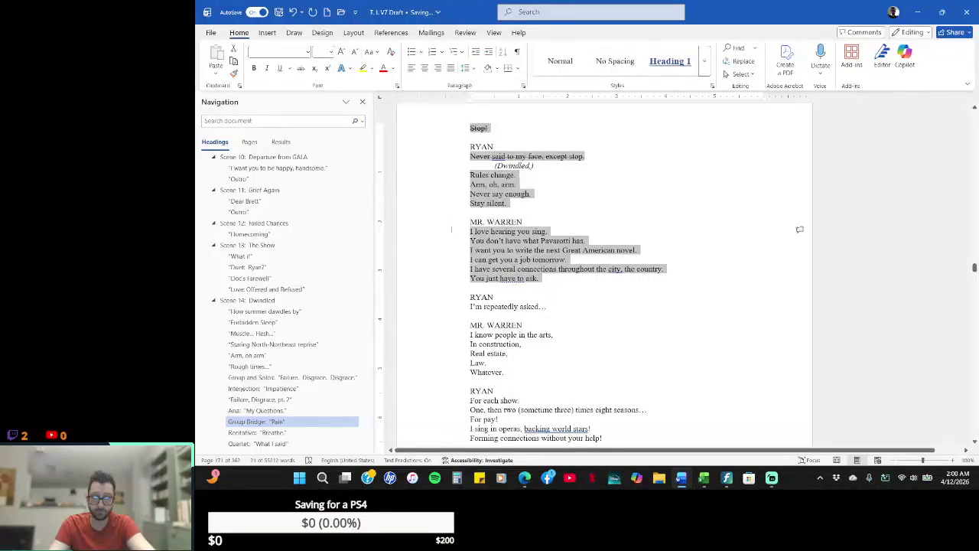
left_click_drag(550, 306, 466, 307)
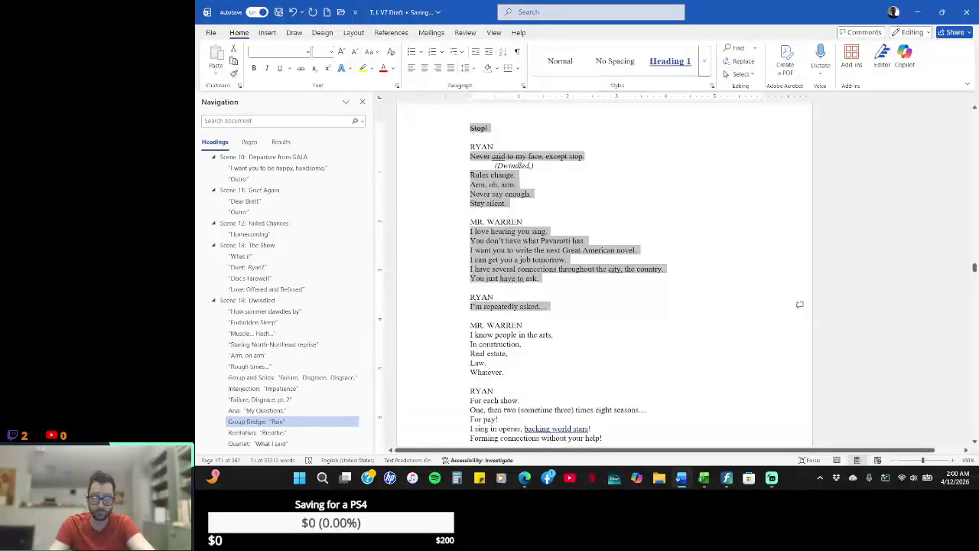
left_click_drag(518, 371, 461, 334)
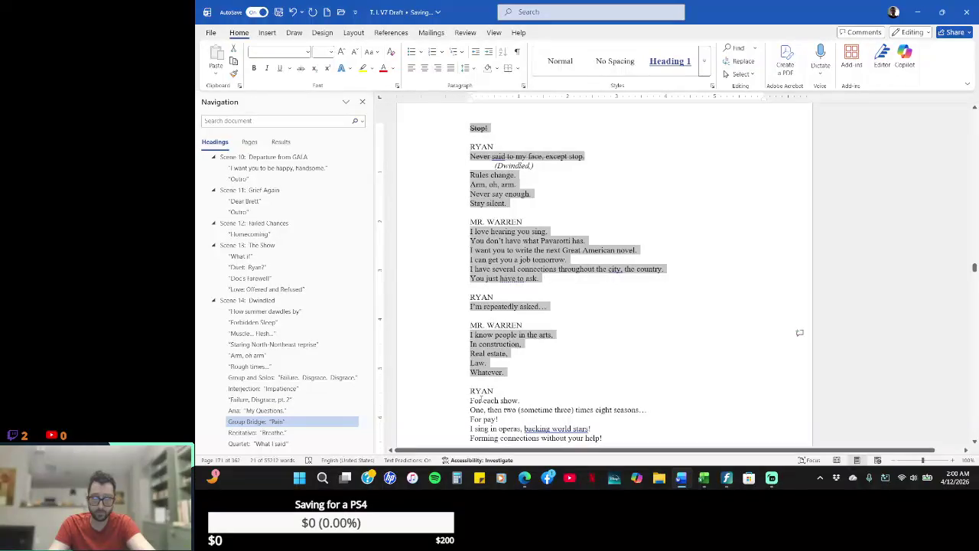
- Add RYAN's 'For each show.' lines, 'Making no profit!', 'Let us know when your shows are.' and the dates lines
left_click(974, 443)
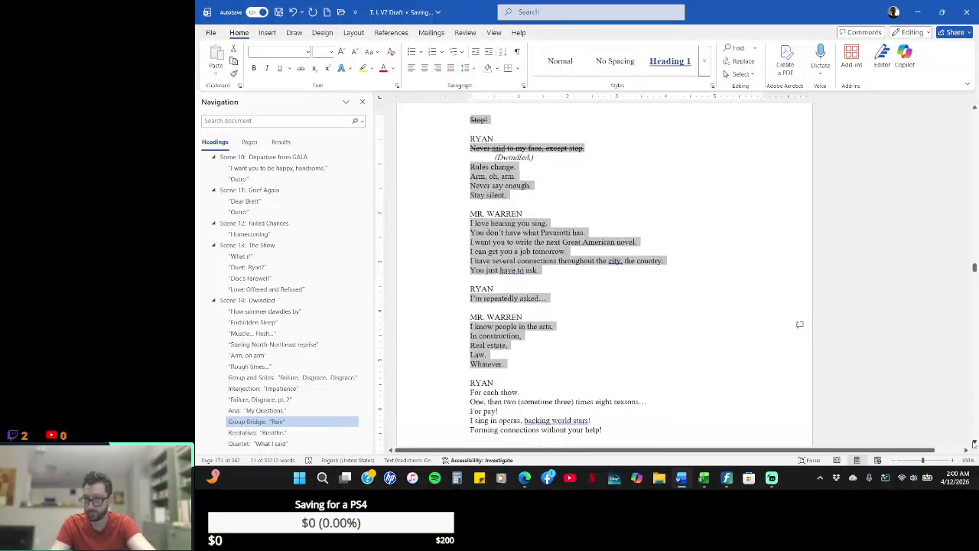
left_click(973, 443)
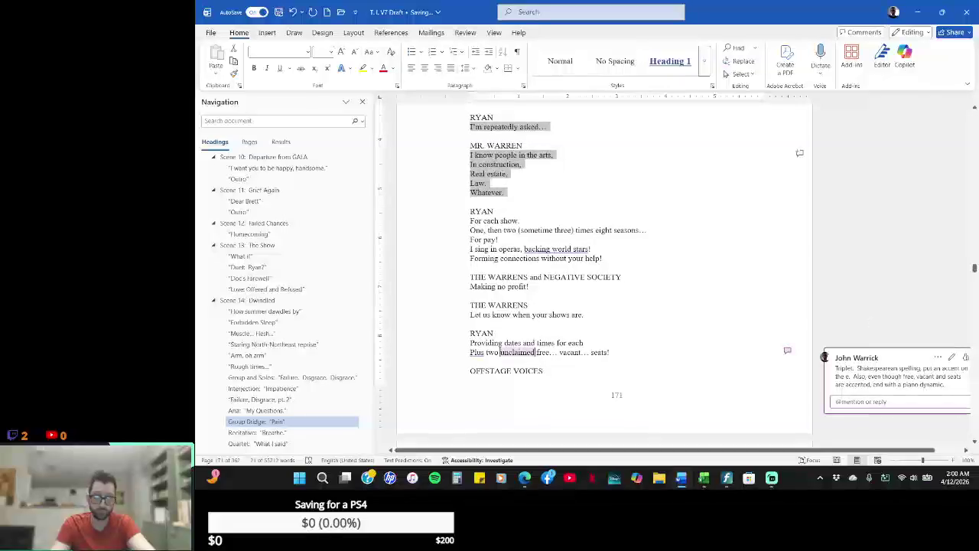
left_click_drag(470, 220, 630, 259)
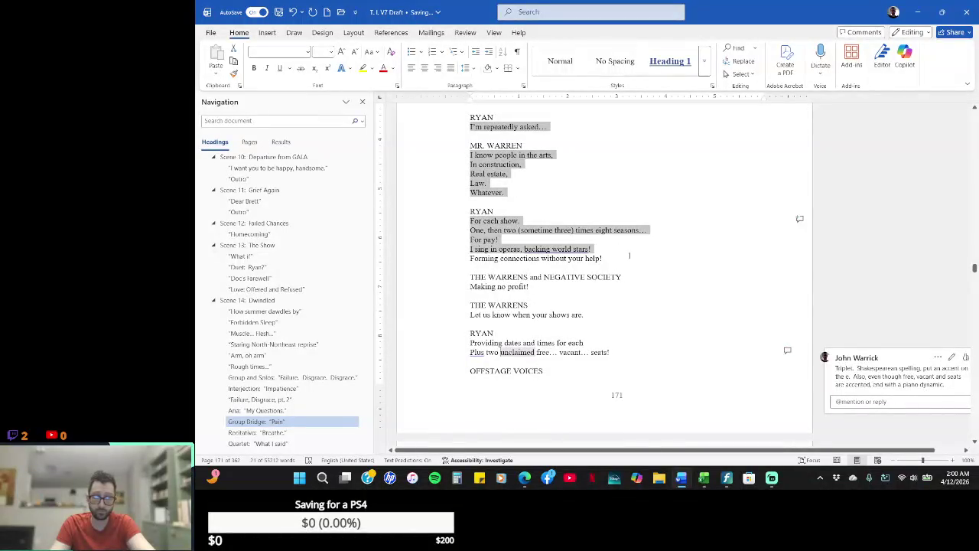
left_click_drag(532, 286, 446, 285)
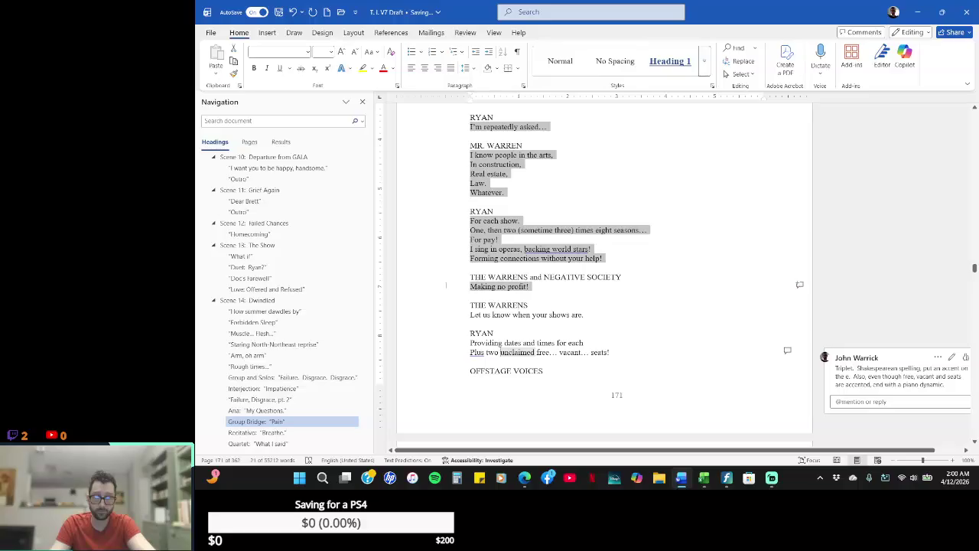
left_click_drag(589, 313, 459, 314)
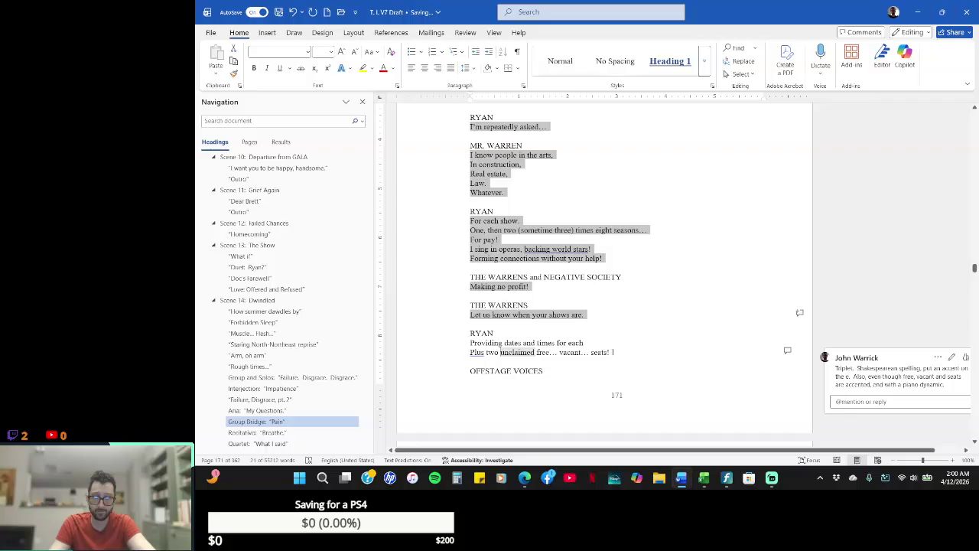
left_click_drag(613, 352, 439, 345)
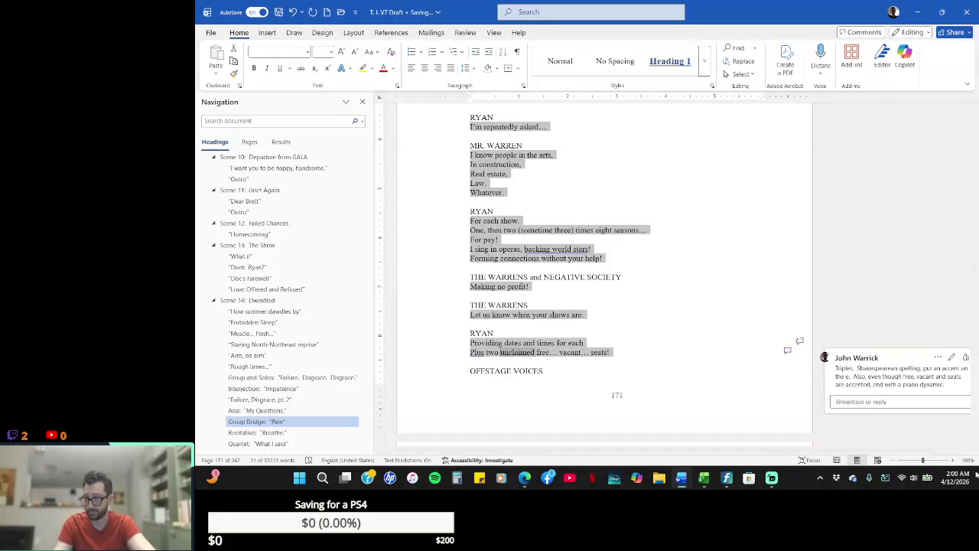
- Select 'He has a great voice.' through 'Alright.', 'You sounded beautiful. Thank you.' and RYAN's opera question
scroll(975, 442, "down", 1)
scroll(974, 442, "down", 1)
scroll(975, 442, "down", 2)
scroll(976, 444, "down", 2)
scroll(975, 442, "down", 2)
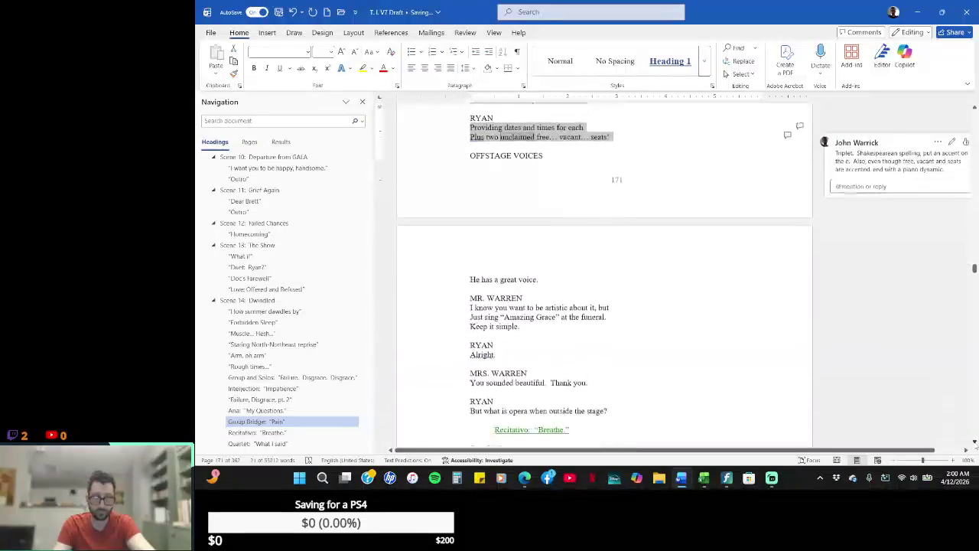
scroll(974, 442, "down", 2)
scroll(975, 442, "down", 1)
scroll(404, 133, "down", 2)
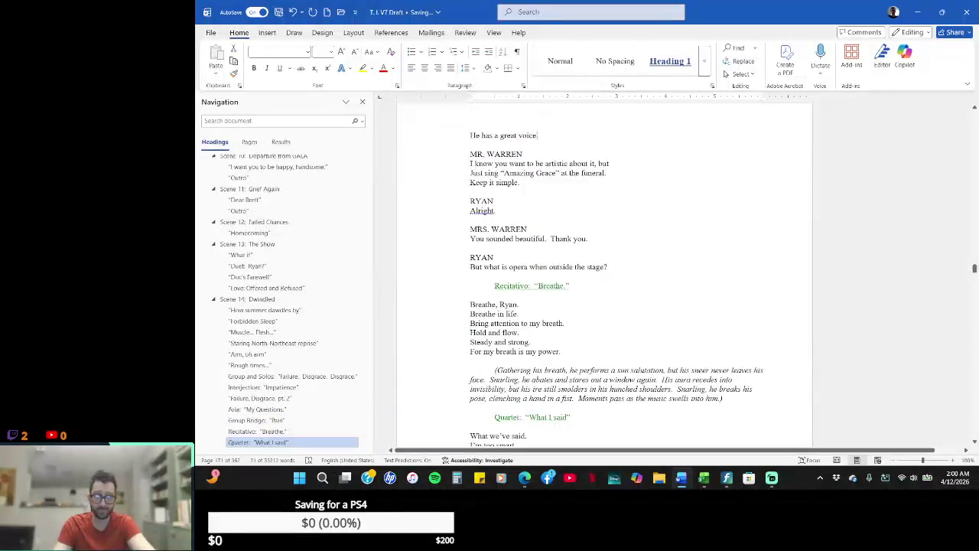
left_click_drag(540, 135, 470, 136)
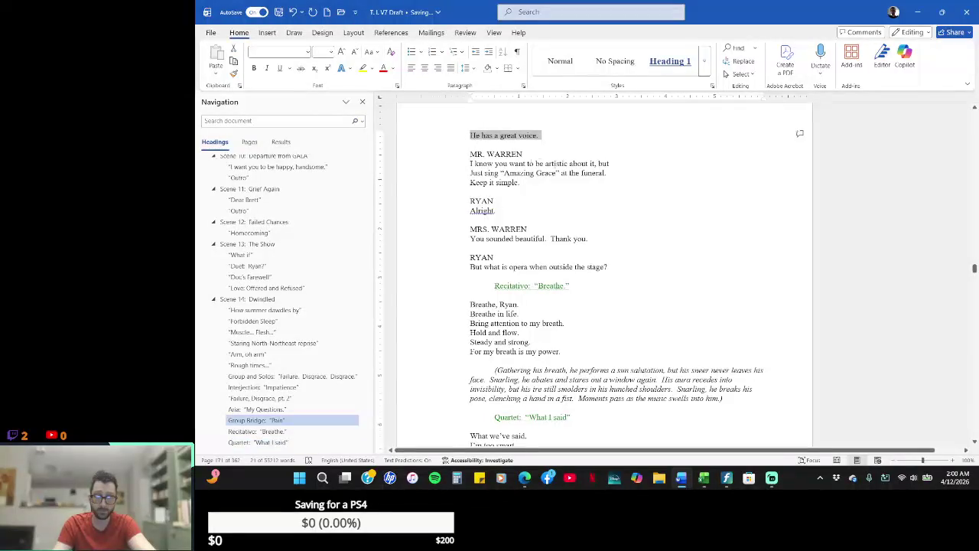
left_click_drag(528, 183, 447, 169)
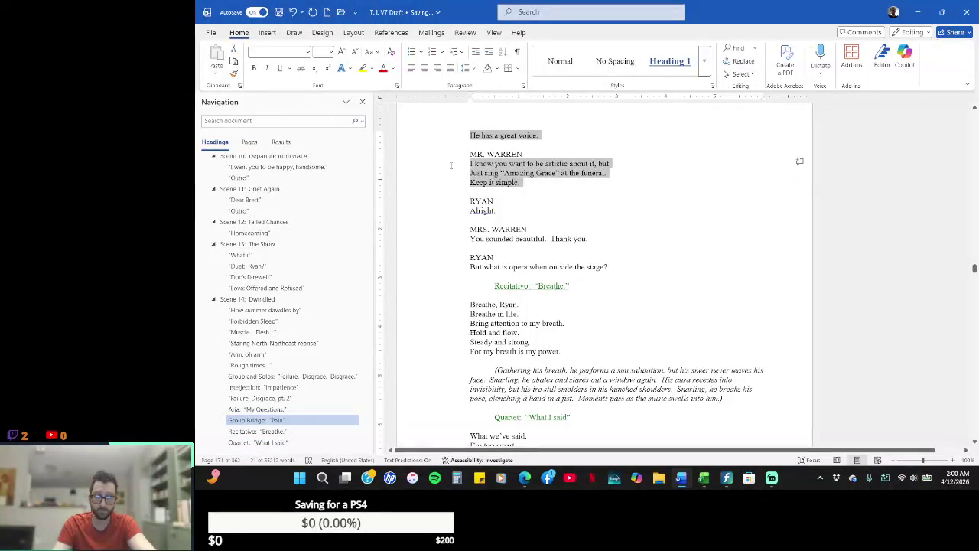
left_click_drag(501, 211, 470, 210)
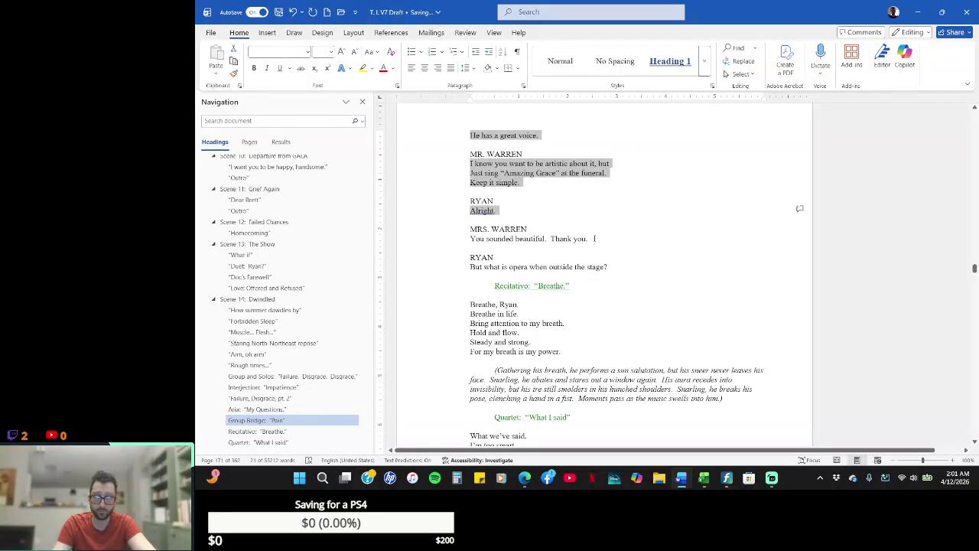
mouse_move(587, 238)
left_mouse_down()
mouse_move(470, 238)
mouse_move(466, 230)
left_mouse_up()
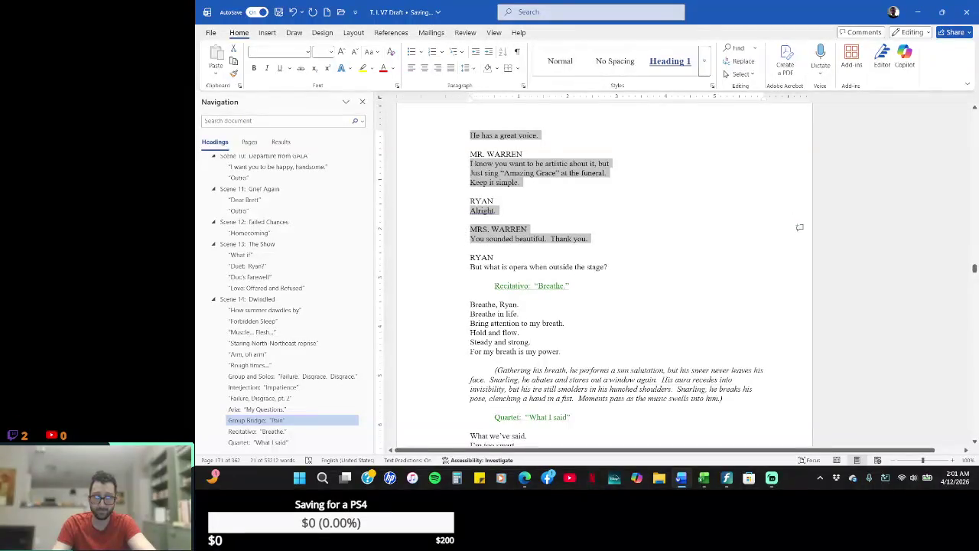
mouse_move(614, 267)
left_mouse_down()
mouse_move(470, 266)
mouse_move(468, 257)
left_mouse_up()
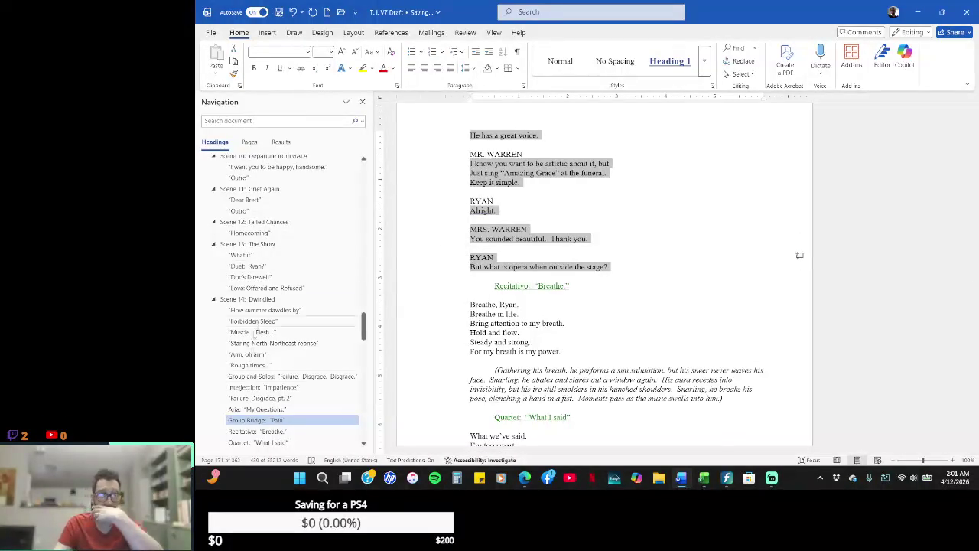
- Confirm the selected dialogue runs 439 words, then deselect it and return to page 171's end
left_click(263, 460)
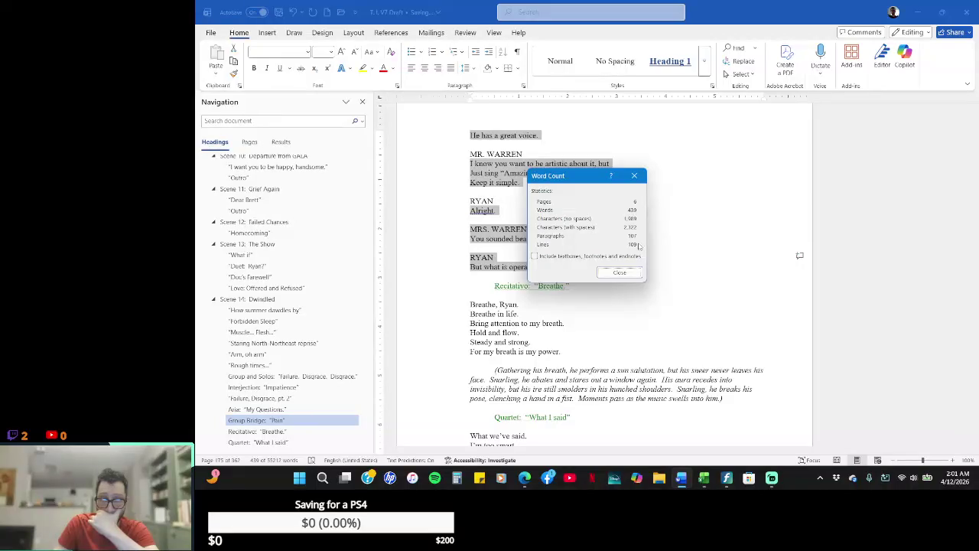
left_click(619, 273)
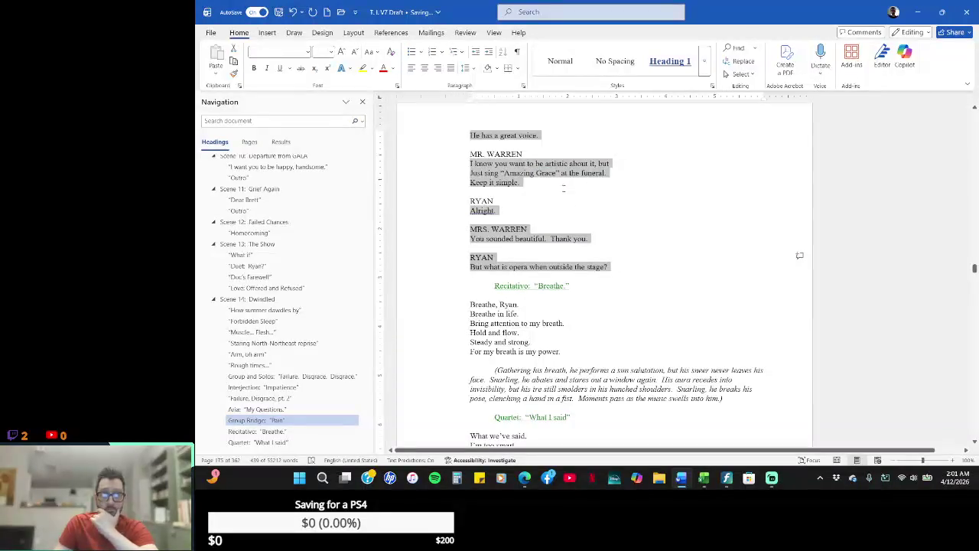
left_click(565, 192)
scroll(565, 192, "up", 3)
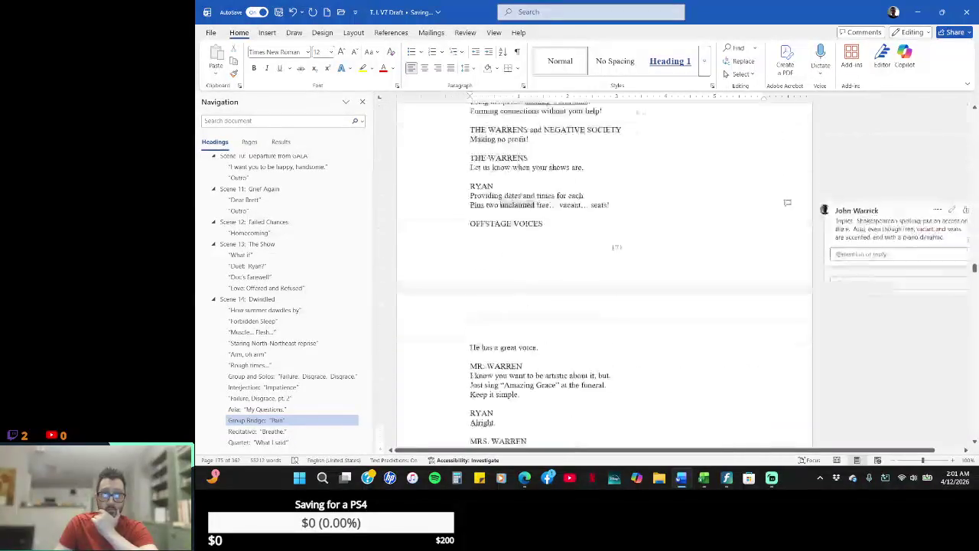
scroll(604, 272, "up", 4)
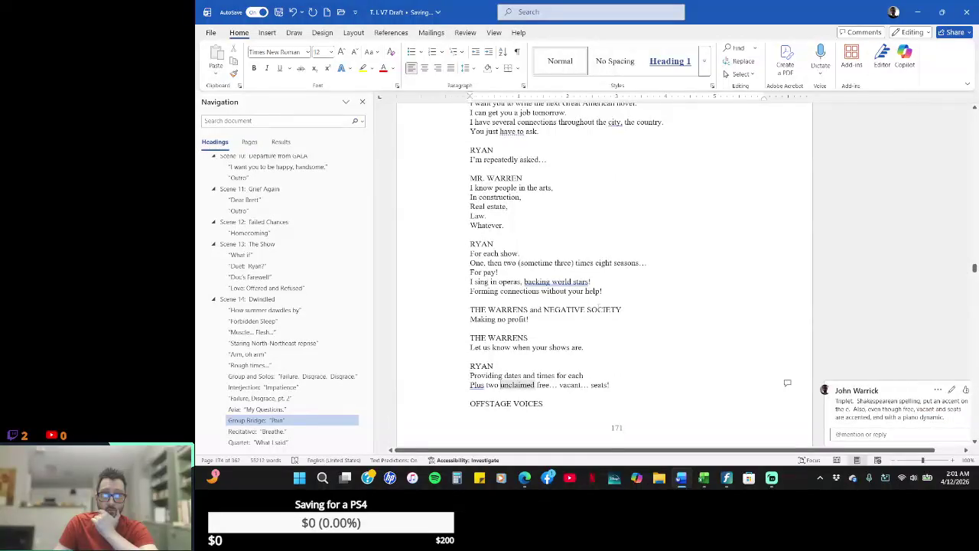
scroll(604, 272, "down", 3)
scroll(604, 272, "down", 2)
scroll(604, 272, "down", 2)
scroll(604, 272, "down", 5)
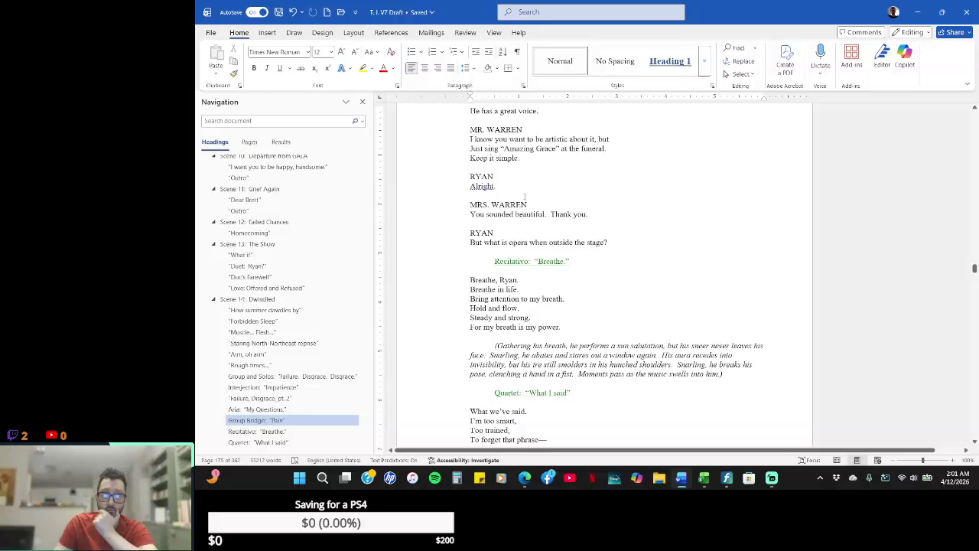
scroll(525, 196, "up", 5)
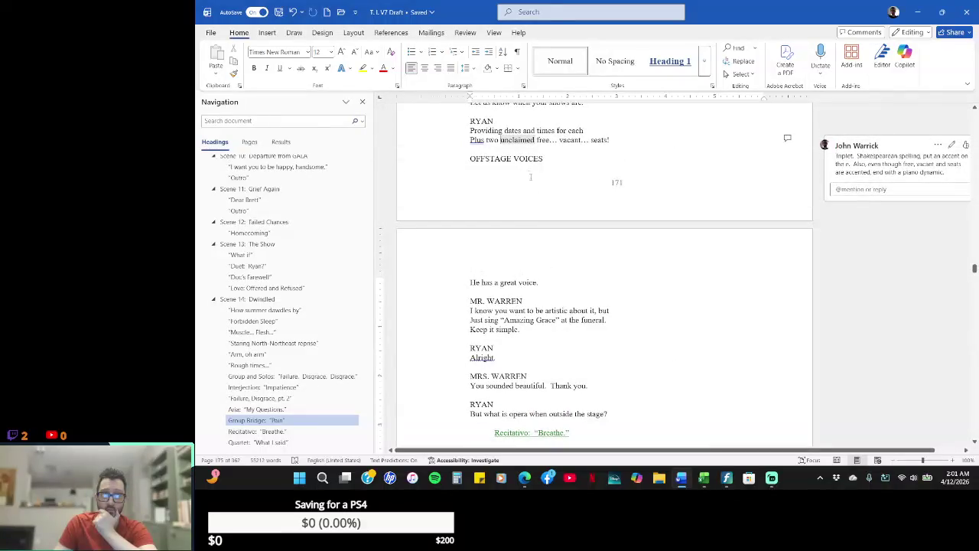
- Rename the OFFSTAGE VOICES speaker label to 'ALL but RYAN'
left_click_drag(547, 159, 469, 158)
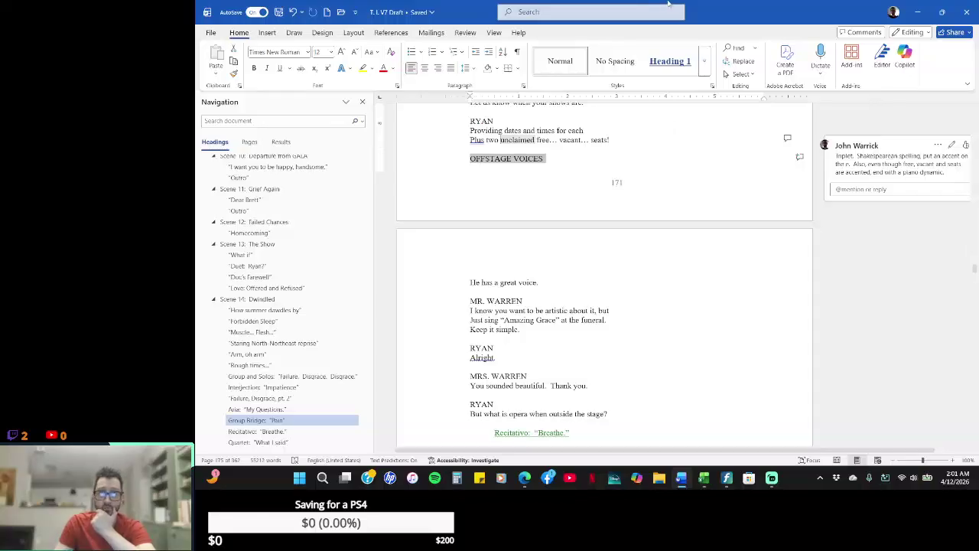
type("ALL but ")
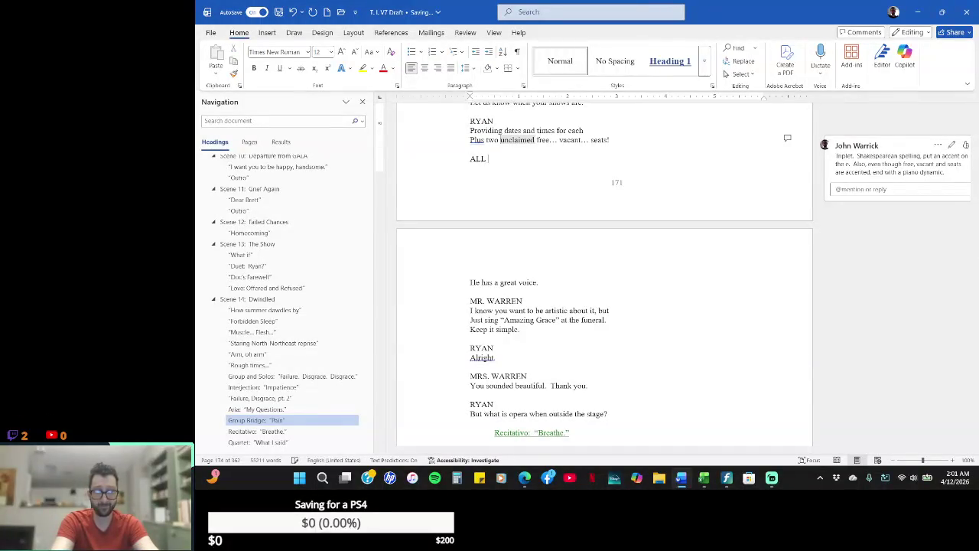
type("RYAN")
key("Right")
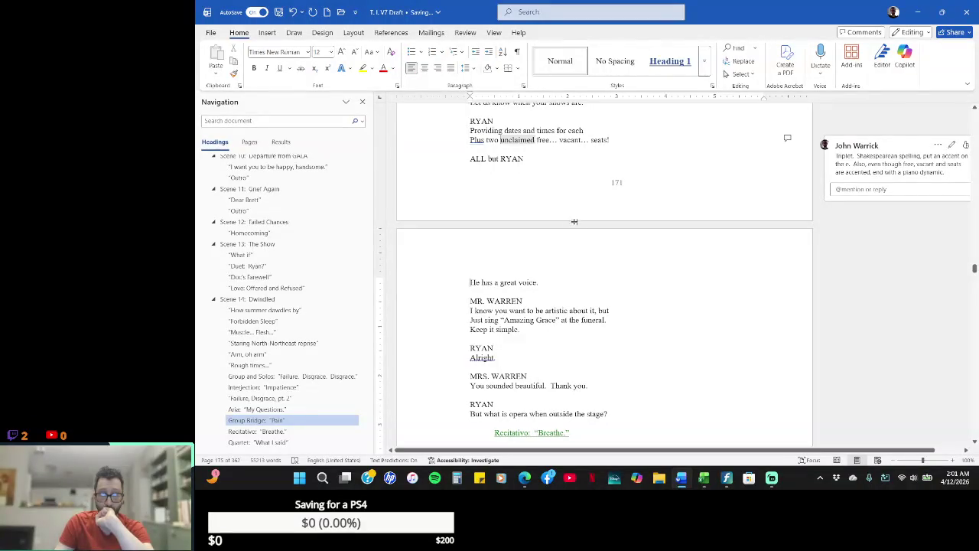
- Drop the period after 'For each show', remove the trial Classroom! line, and add a line after 'Making no profit!'
scroll(575, 224, "up", 3)
scroll(573, 222, "up", 3)
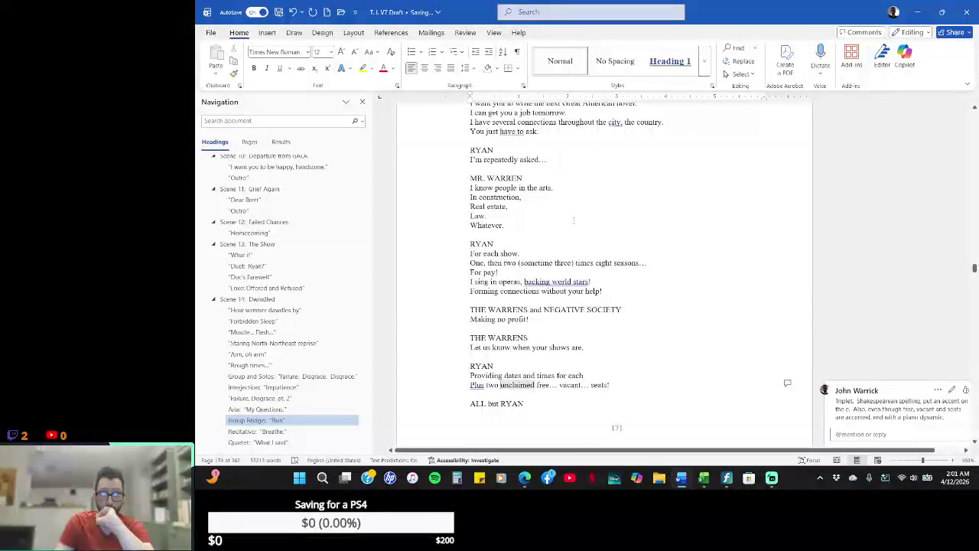
left_click(541, 250)
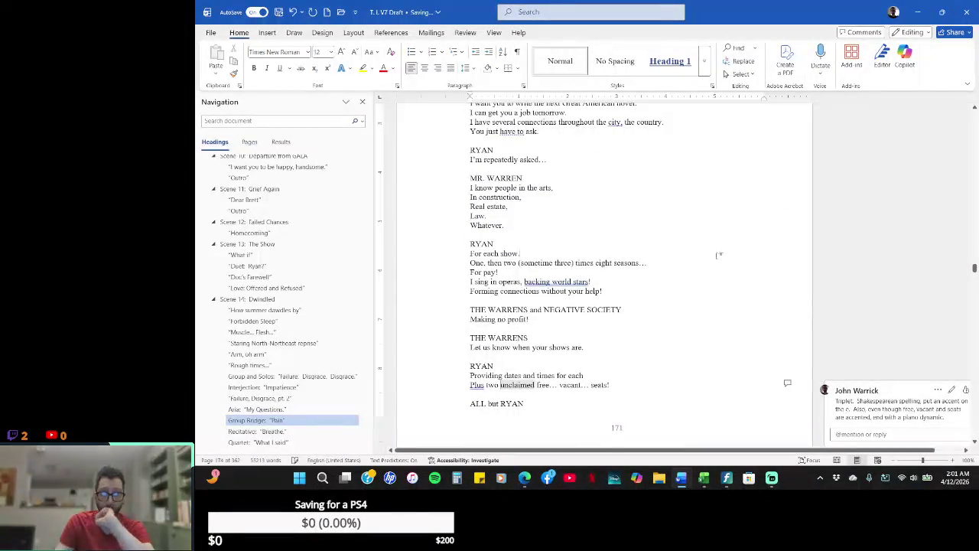
key("Return")
type("Classr")
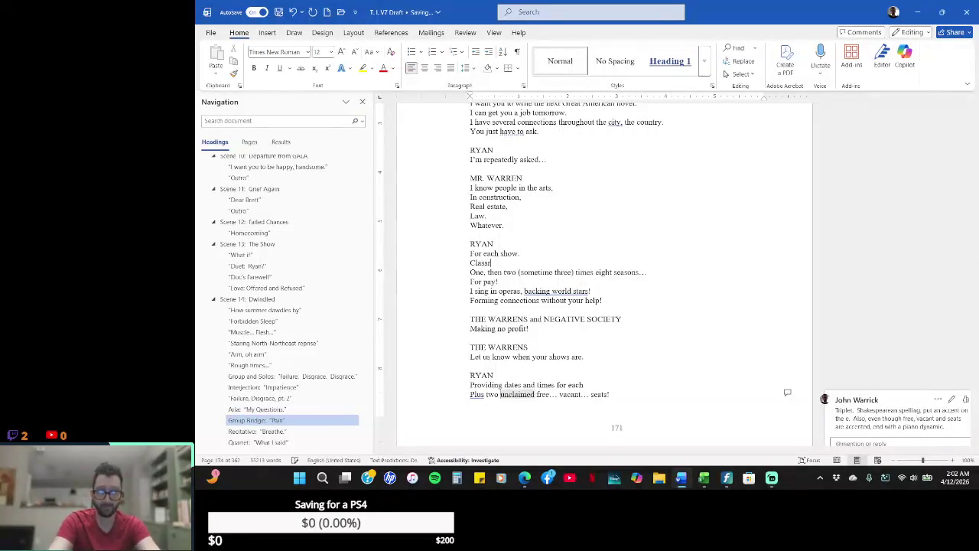
type("!")
left_click(735, 258)
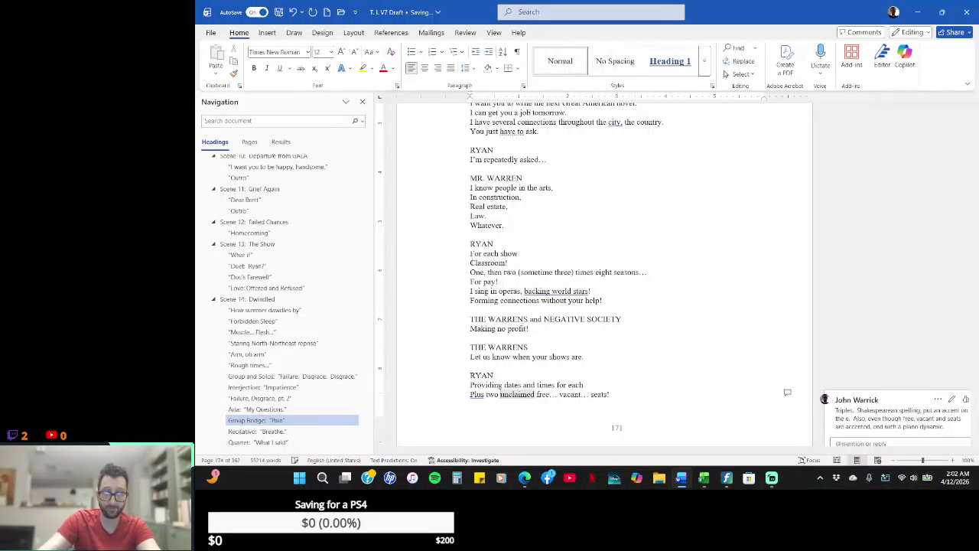
key("shift+Right")
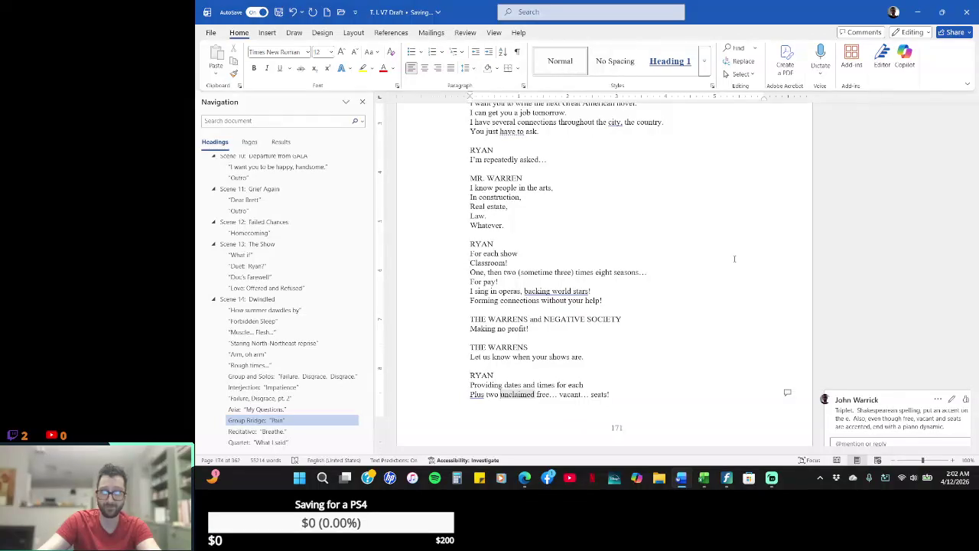
triple_click(734, 260)
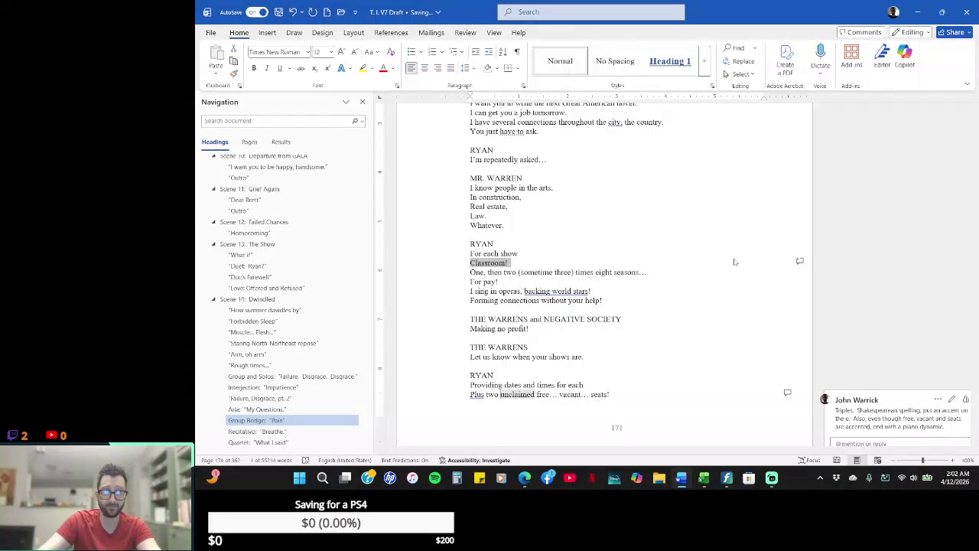
key("Delete")
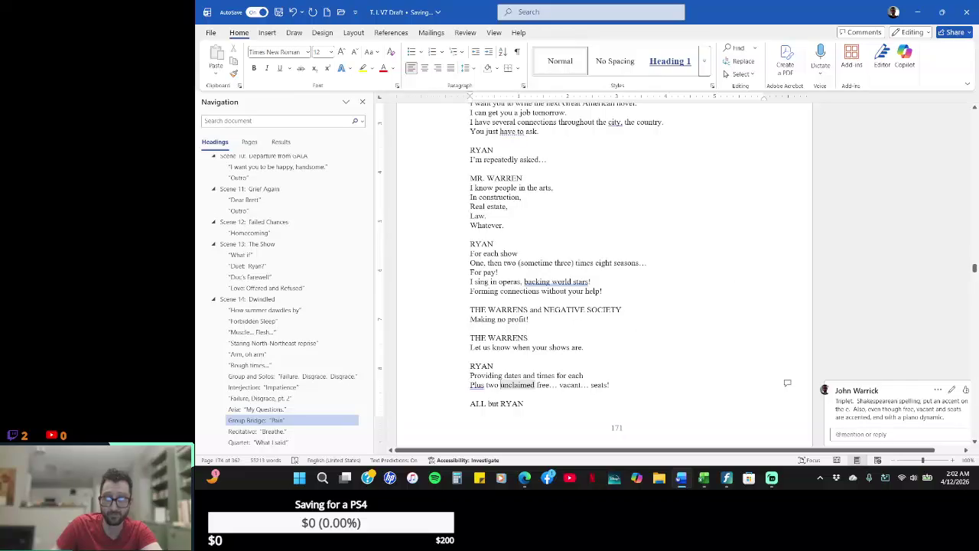
key("Return")
key("Return")
type("AND")
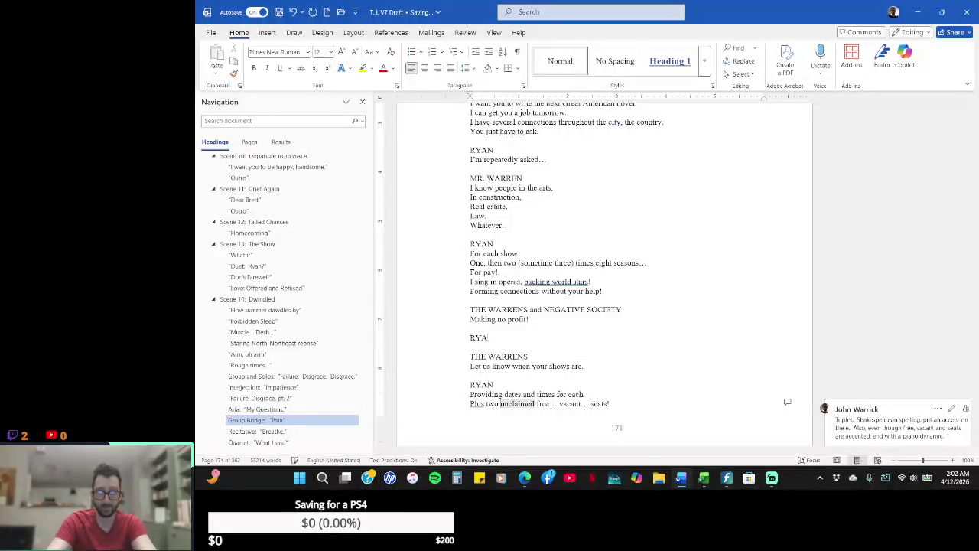
key("Return")
type("And I")
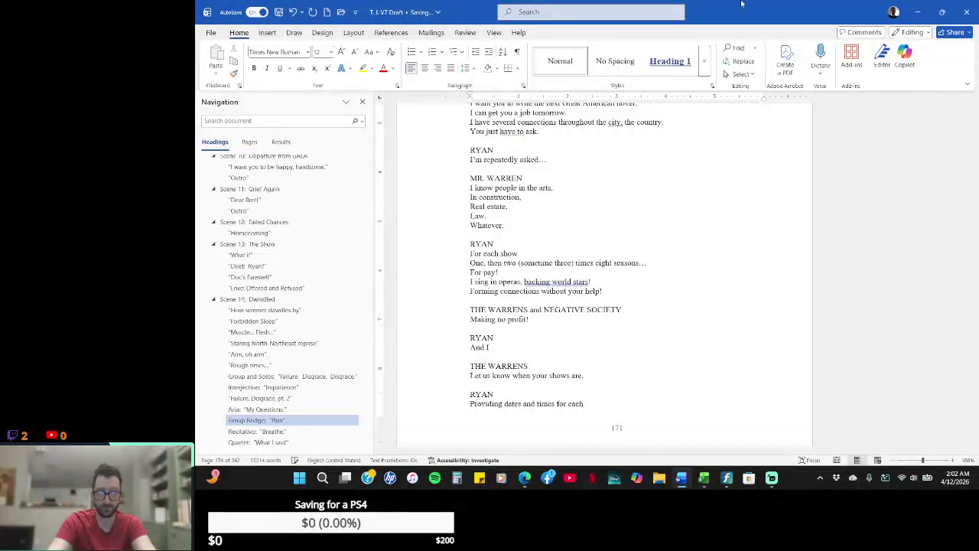
type(" sub")
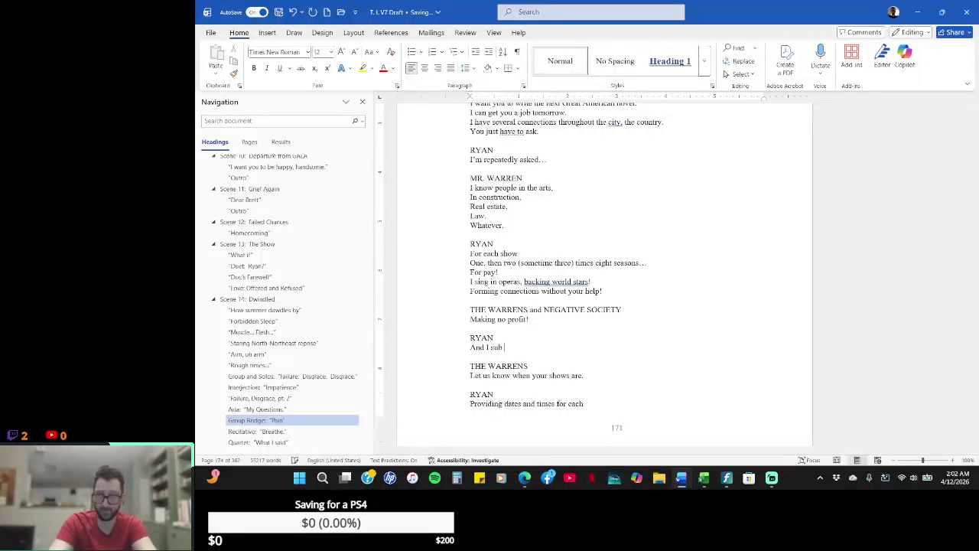
type("our days each week.")
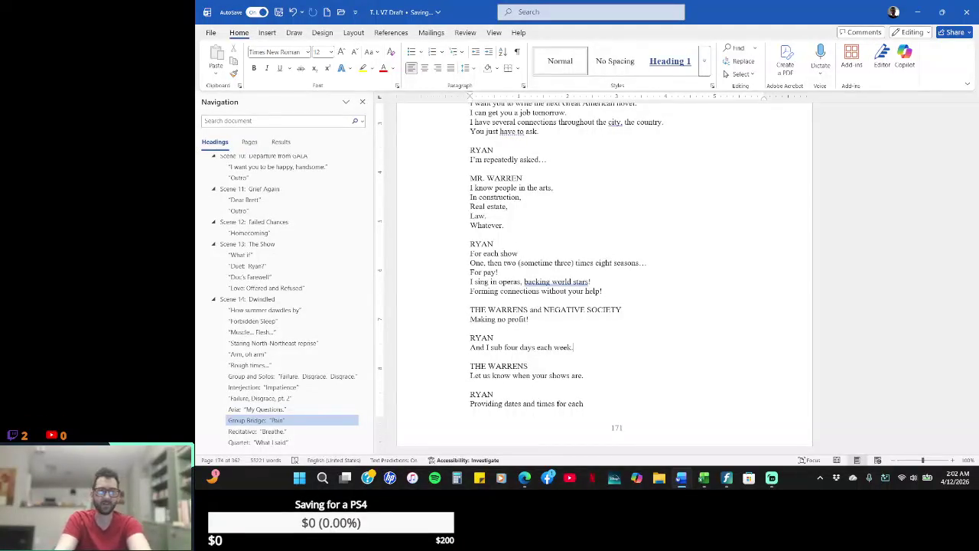
key("shift+Home")
key("shift+Up")
key("shift+Up")
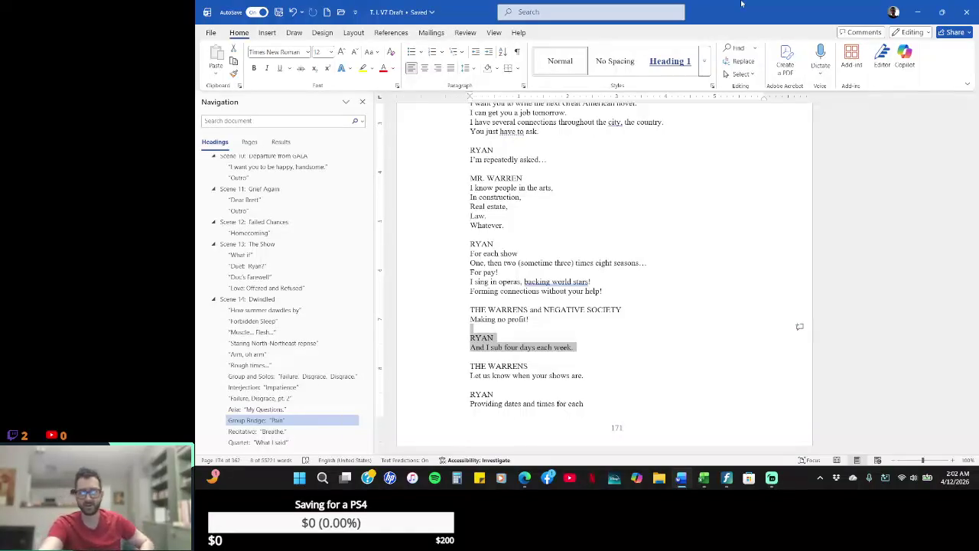
key("Delete")
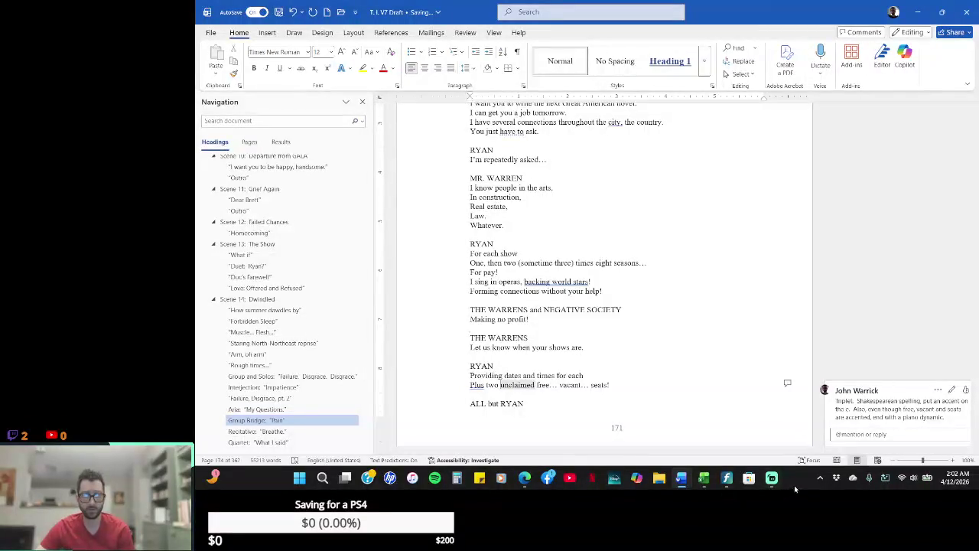
mouse_move(703, 478)
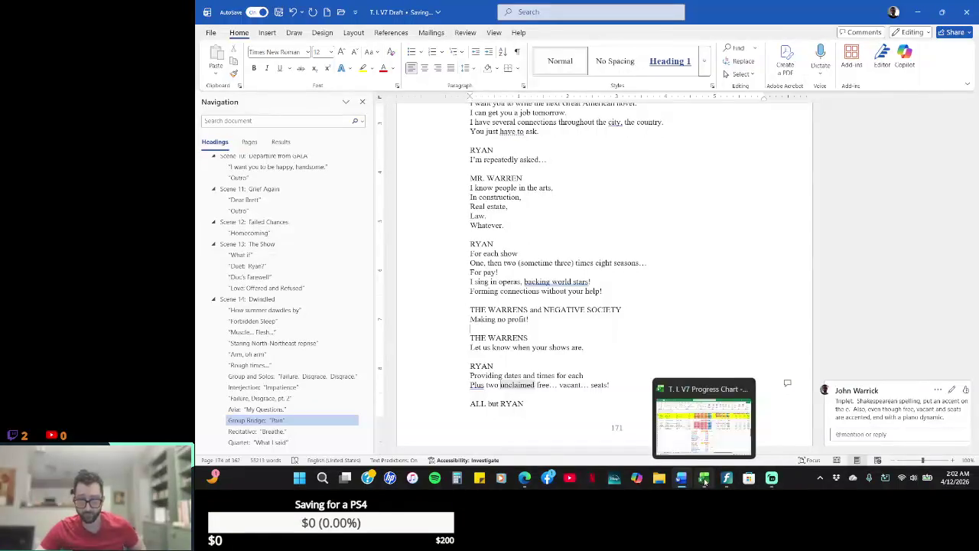
left_click(704, 478)
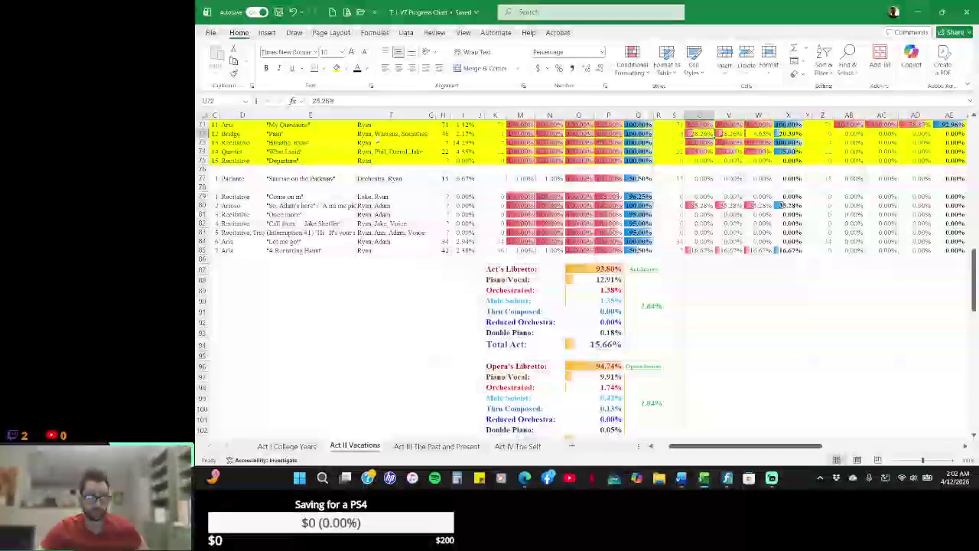
- Change cell H72 in the Pain row from 46 to 110, then bring up the percentage calculator
left_click(445, 133)
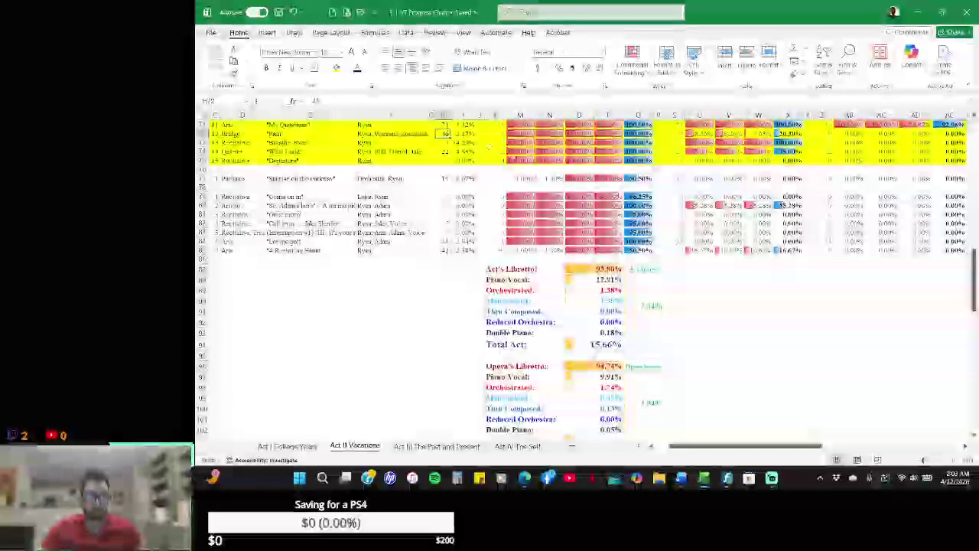
type("110")
key("Tab")
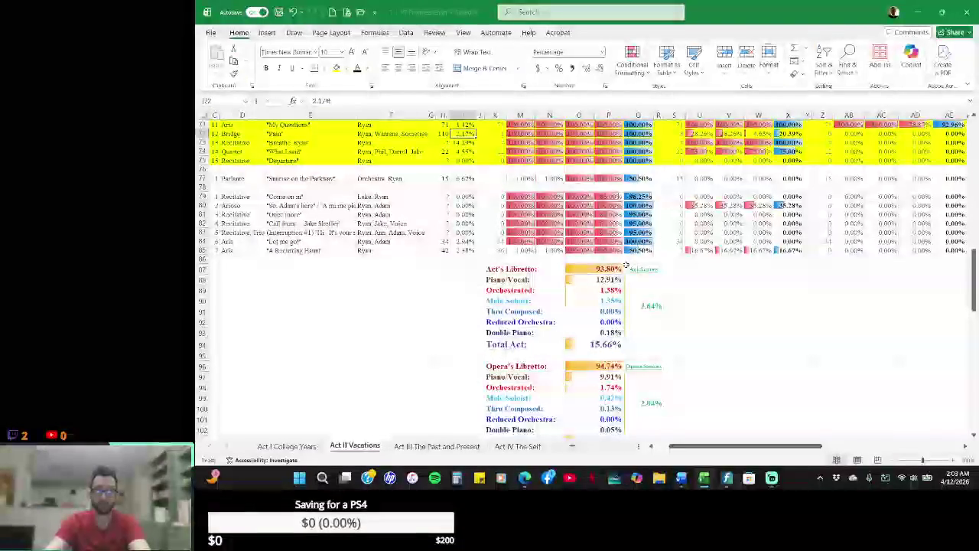
key("alt+Tab")
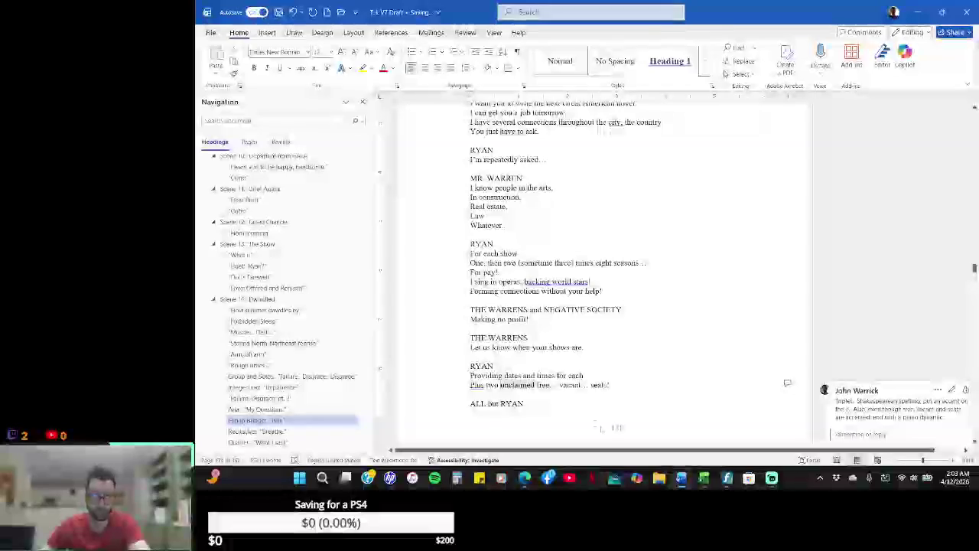
key("alt+Tab")
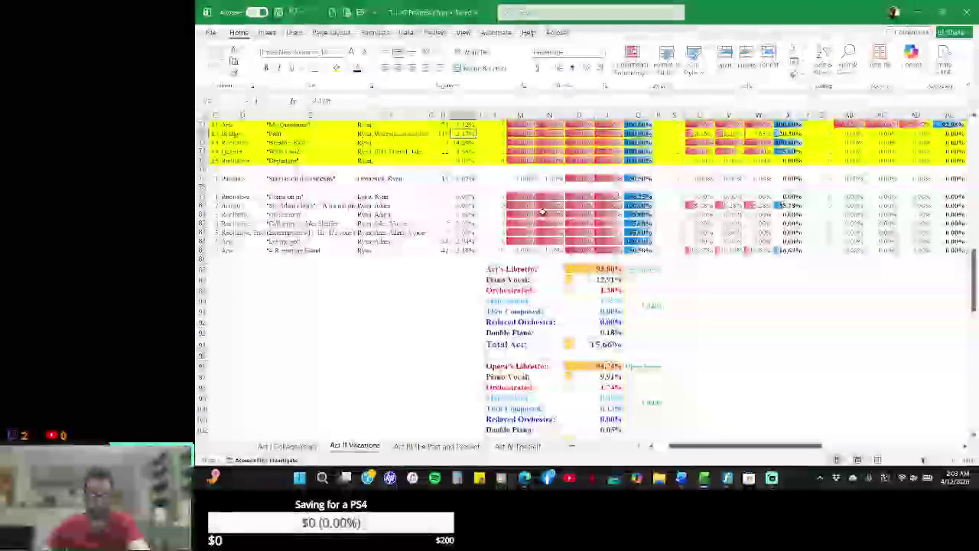
key("alt+Tab")
key("alt+Tab")
key("alt+Tab")
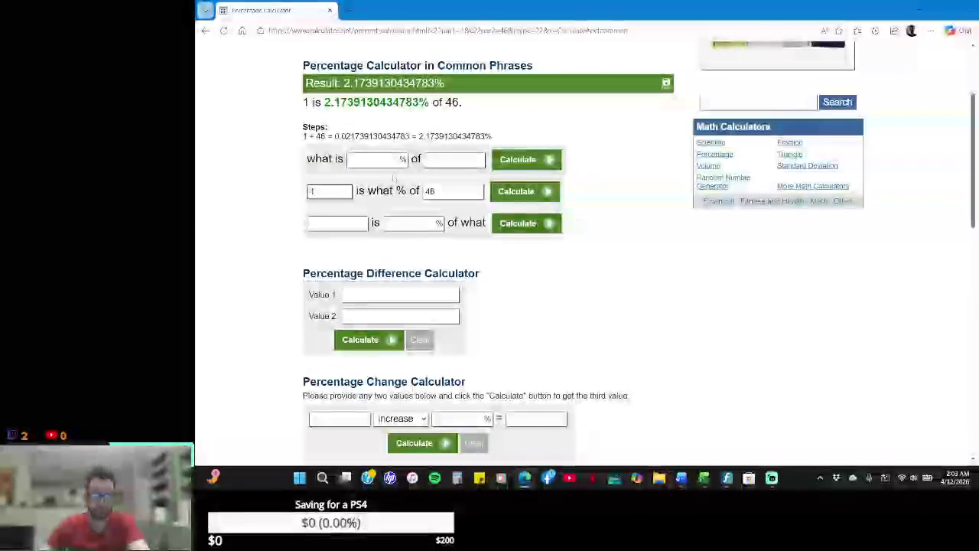
- Calculate 1 as 0.91% of 110, enter 0.91 in cell I72, and return to Word
key("BackSpace")
key("BackSpace")
type("110")
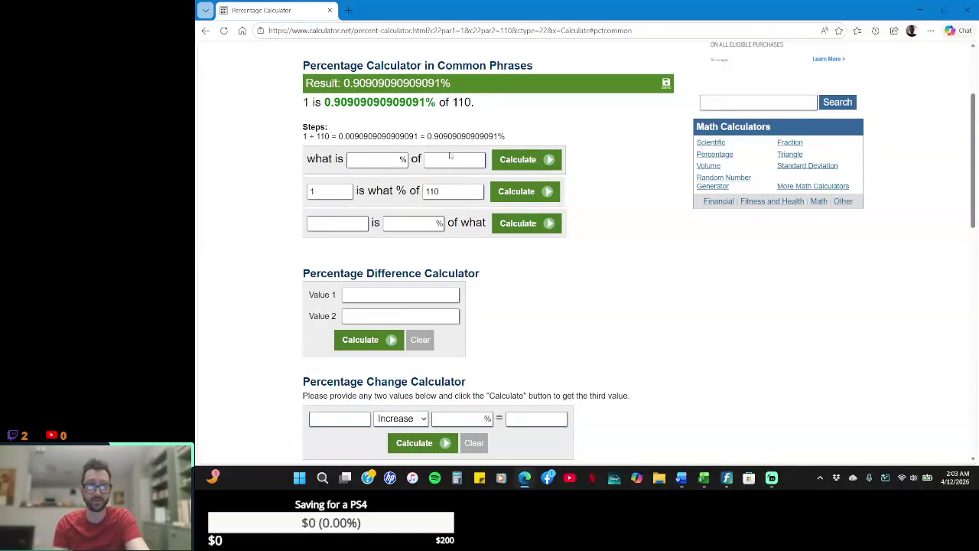
key("alt+Tab")
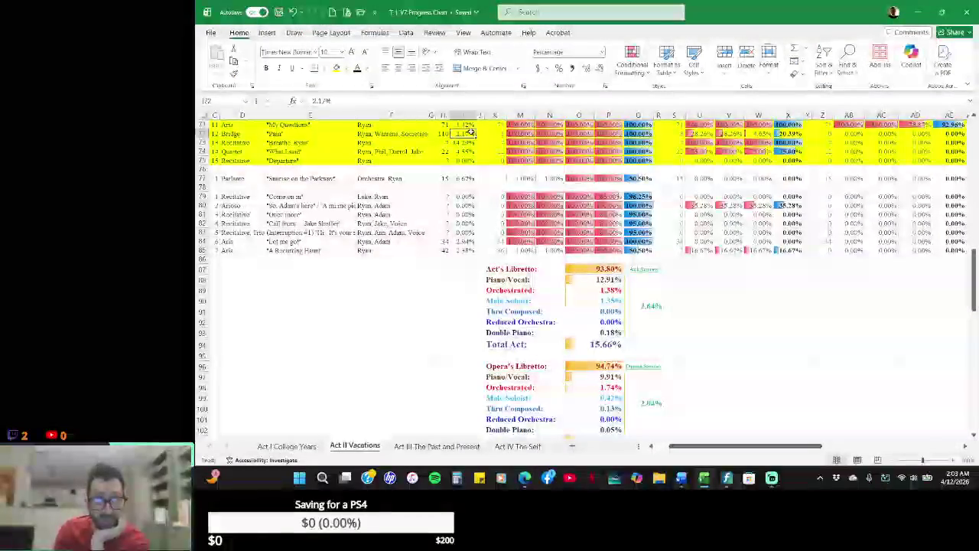
type("0.91")
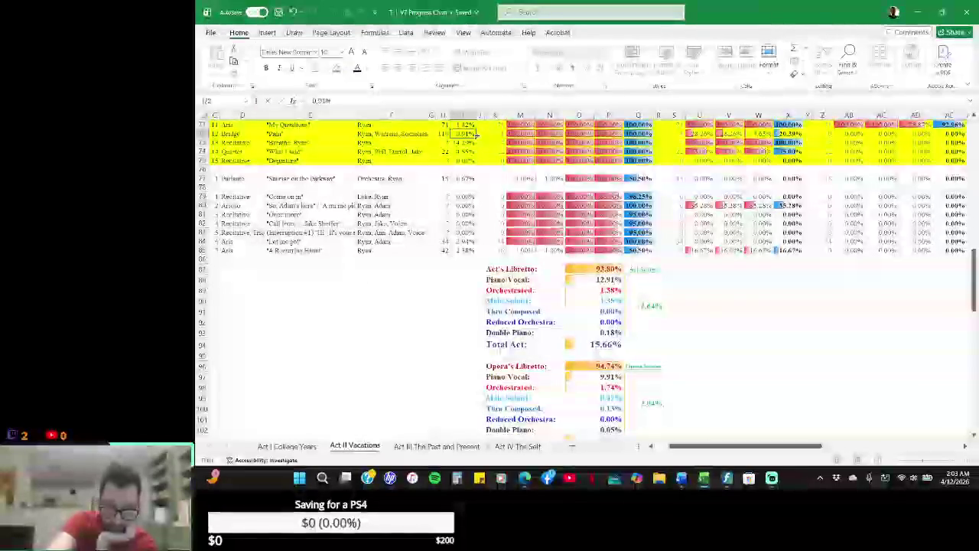
key("Return")
key("Right")
key("Right")
key("Right")
key("Right")
key("Up")
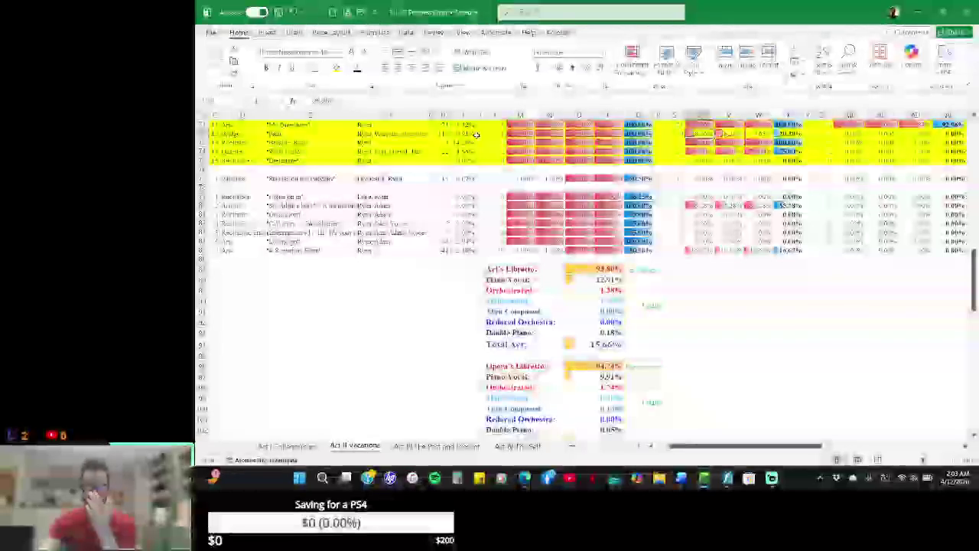
key("alt+Tab")
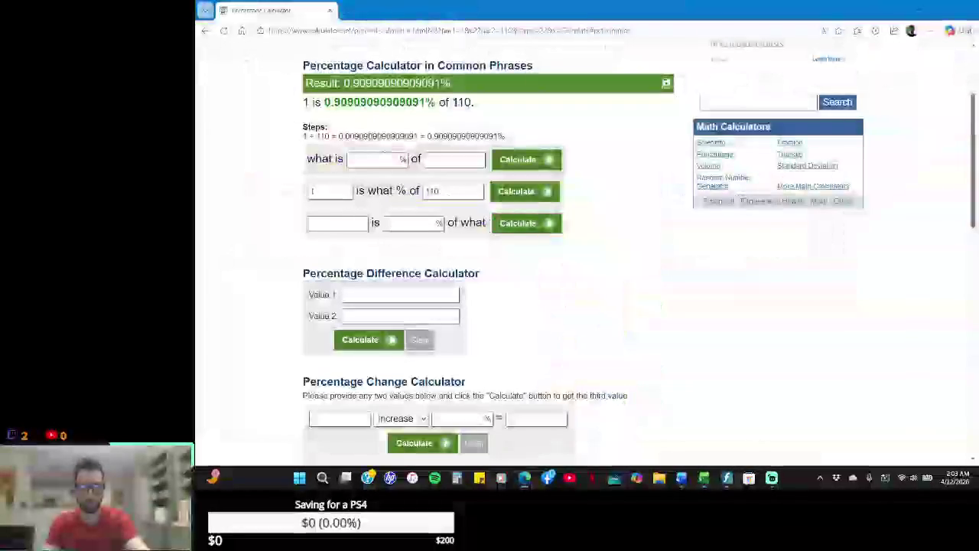
key("alt+Tab")
key("Tab")
key("Tab")
key("Tab")
key("Tab")
key("Tab")
key("Tab")
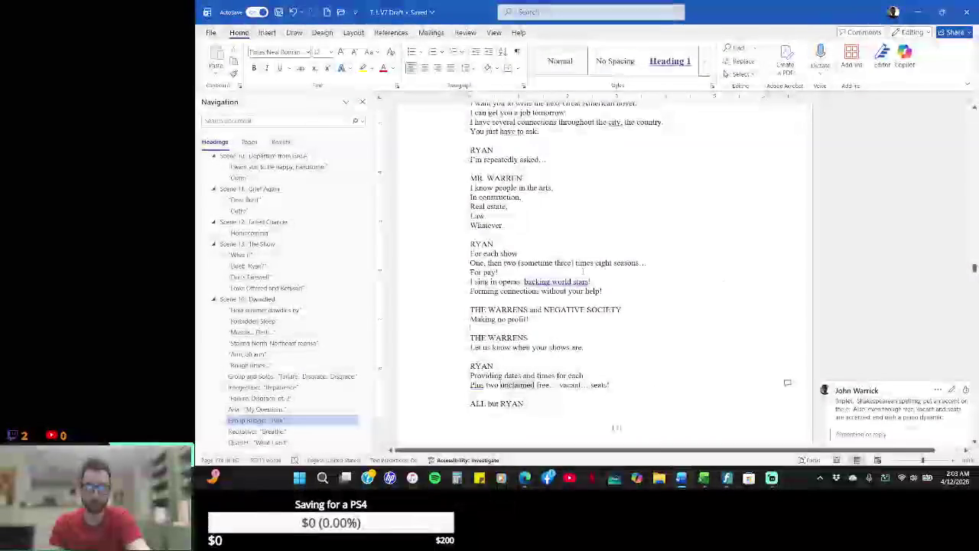
- Multi-select the Pain bridge lyric lines, from the opening lines through 'Call him now.'
scroll(612, 426, "up", 5)
scroll(596, 321, "up", 5)
scroll(590, 245, "up", 5)
scroll(589, 245, "up", 2)
scroll(590, 246, "up", 3)
scroll(585, 245, "up", 3)
scroll(583, 246, "up", 3)
scroll(583, 245, "up", 5)
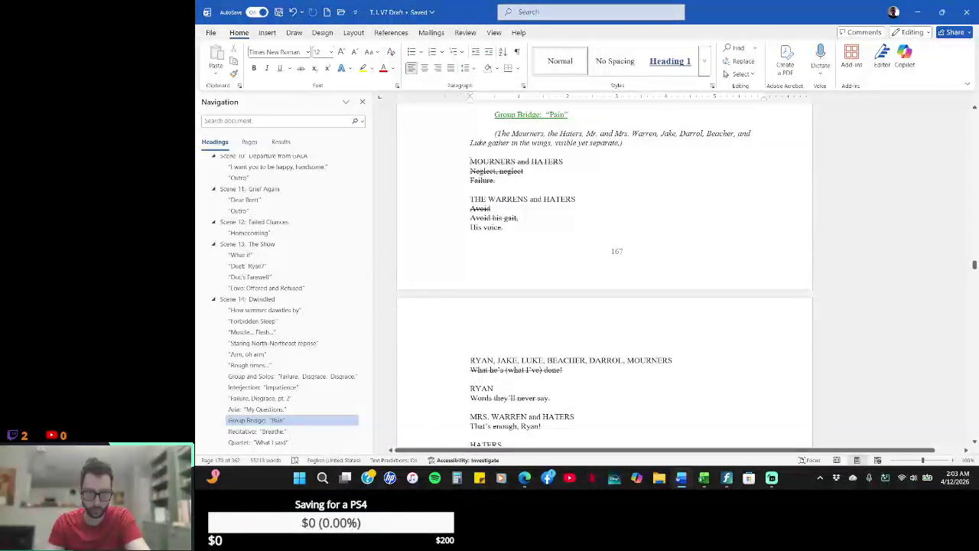
left_click_drag(470, 162, 593, 174)
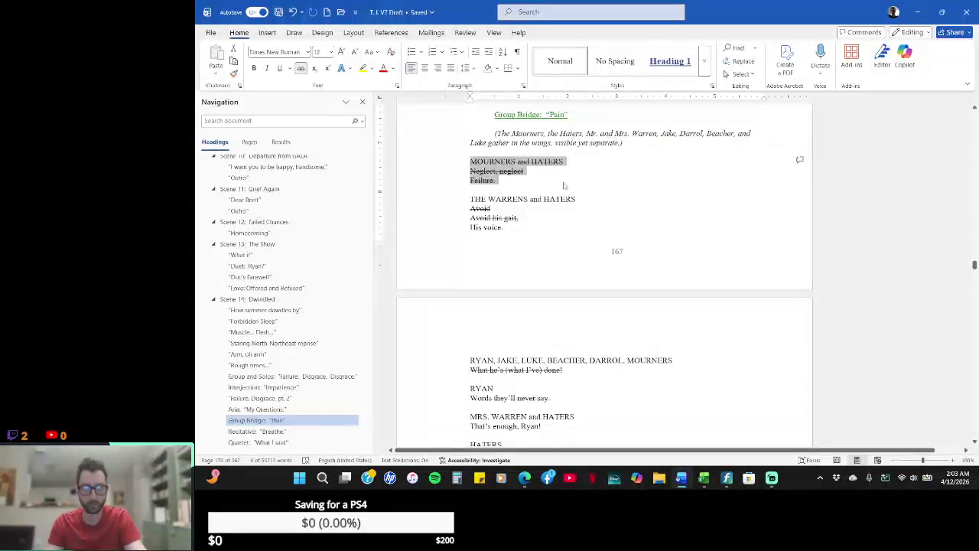
left_click_drag(508, 212, 519, 227)
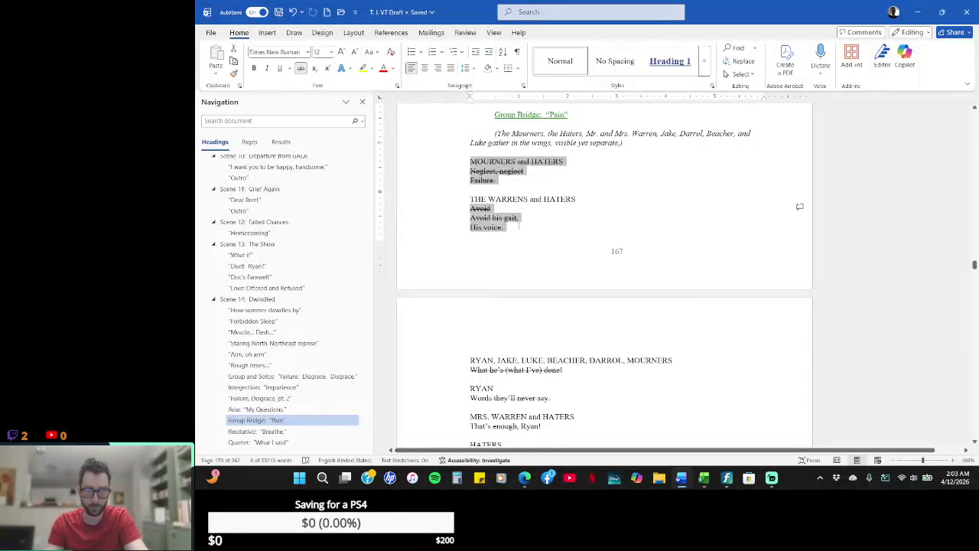
left_click_drag(577, 368, 475, 372)
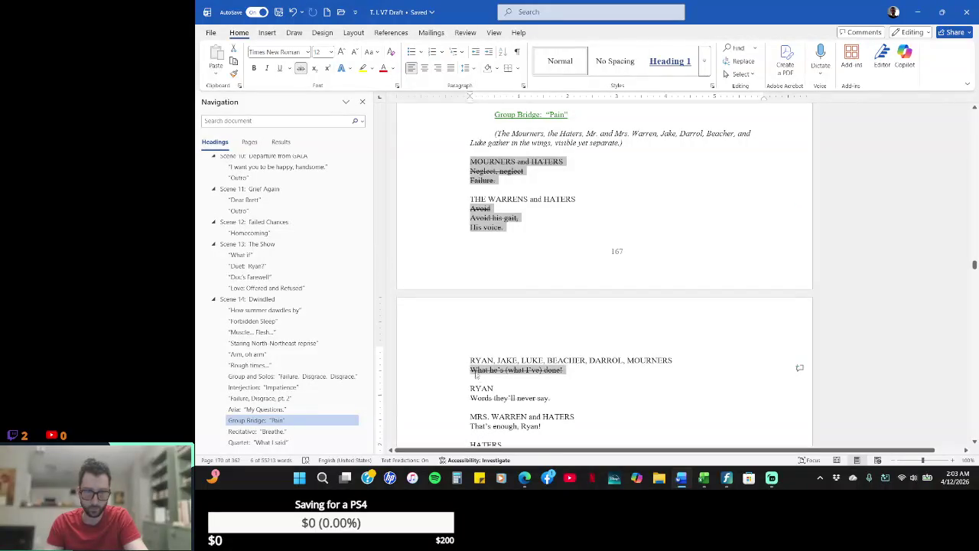
left_click_drag(554, 398, 472, 402)
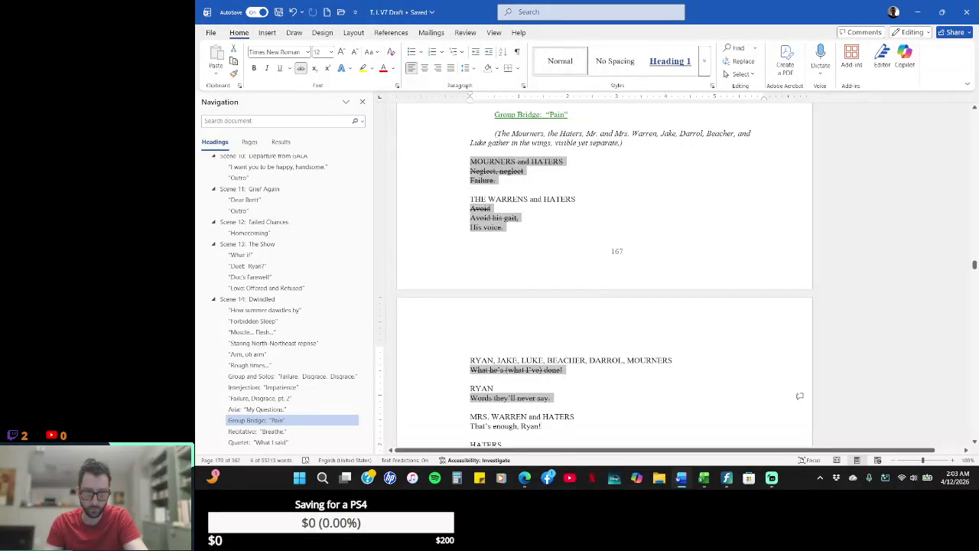
left_click_drag(543, 426, 471, 428)
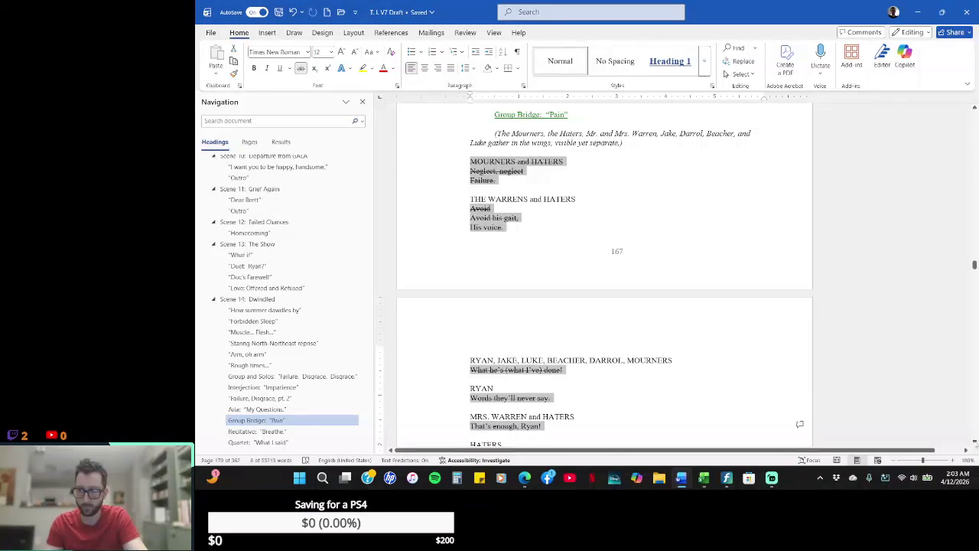
left_click(975, 442)
left_click(974, 442)
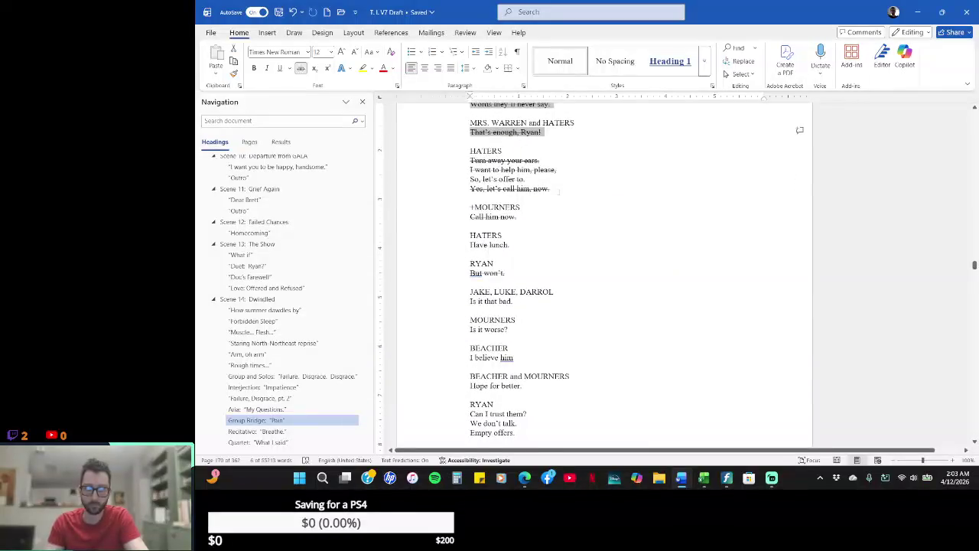
left_click_drag(550, 189, 446, 162)
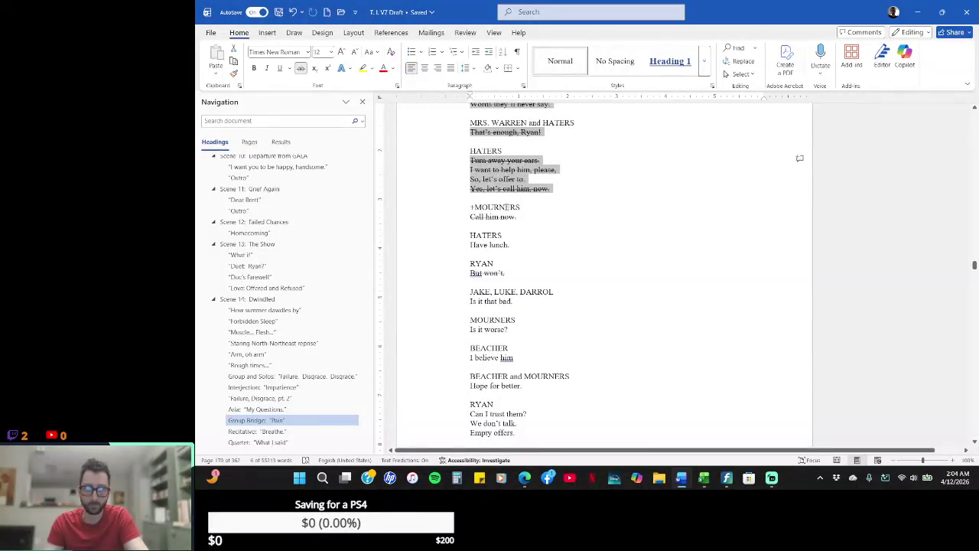
left_click_drag(524, 217, 464, 220)
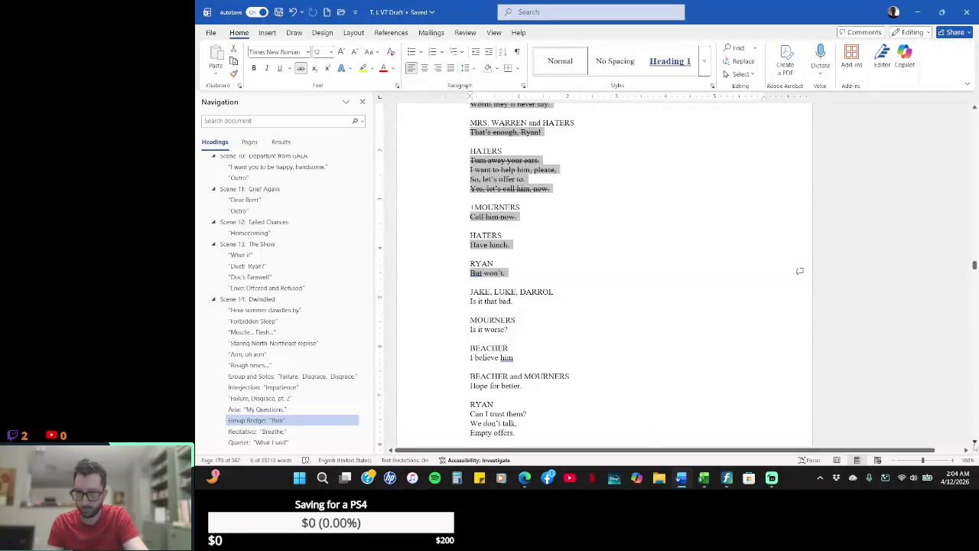
- Check the Word Count statistics for the selected Pain lyrics, which total 19 lines
scroll(974, 442, "down", 2)
scroll(974, 442, "down", 2)
scroll(974, 442, "down", 2)
scroll(973, 442, "down", 2)
scroll(973, 442, "down", 2)
scroll(973, 442, "down", 2)
scroll(973, 442, "down", 2)
scroll(974, 442, "down", 2)
scroll(974, 442, "down", 2)
scroll(974, 442, "down", 2)
scroll(974, 442, "down", 2)
scroll(974, 442, "down", 2)
scroll(974, 442, "down", 2)
scroll(973, 443, "down", 2)
scroll(974, 442, "down", 2)
scroll(974, 442, "down", 2)
scroll(974, 442, "down", 2)
scroll(974, 442, "down", 2)
scroll(974, 442, "down", 2)
scroll(974, 442, "down", 3)
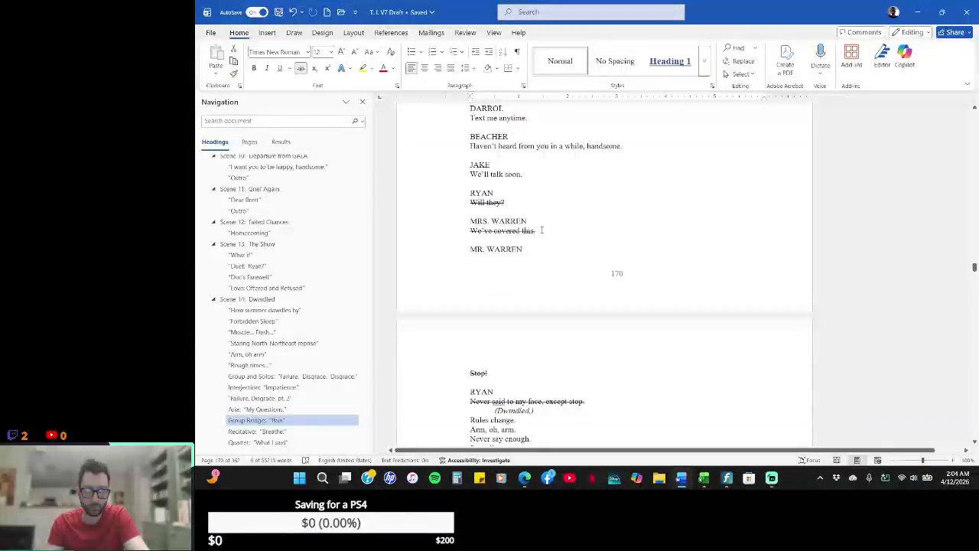
left_click(491, 212)
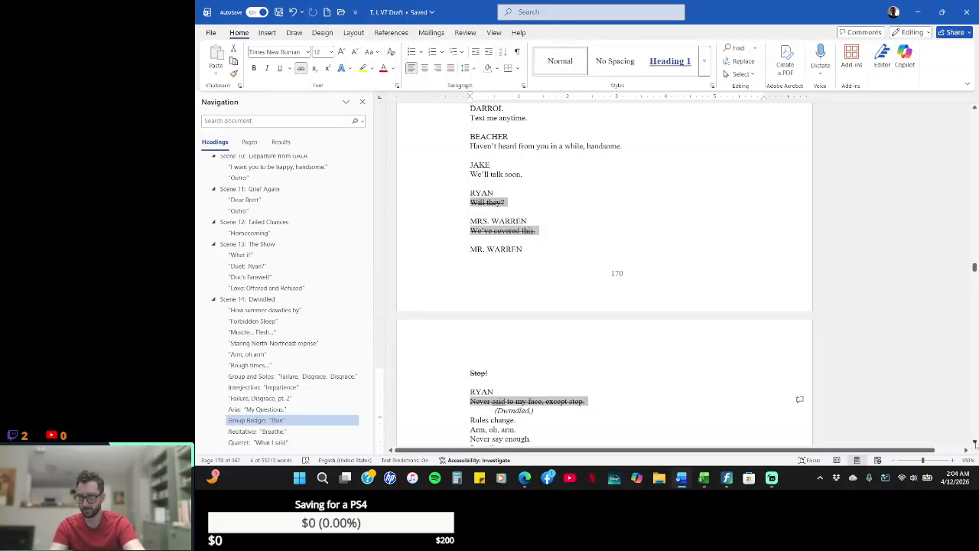
left_click(973, 443)
scroll(973, 442, "down", 2)
scroll(974, 443, "down", 2)
scroll(973, 443, "down", 2)
scroll(974, 443, "down", 3)
scroll(974, 443, "down", 2)
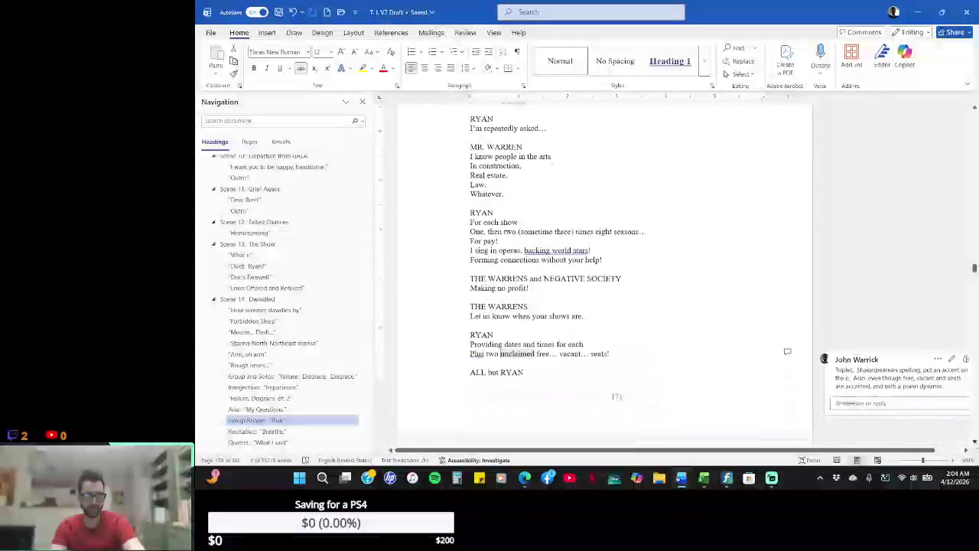
scroll(974, 443, "down", 2)
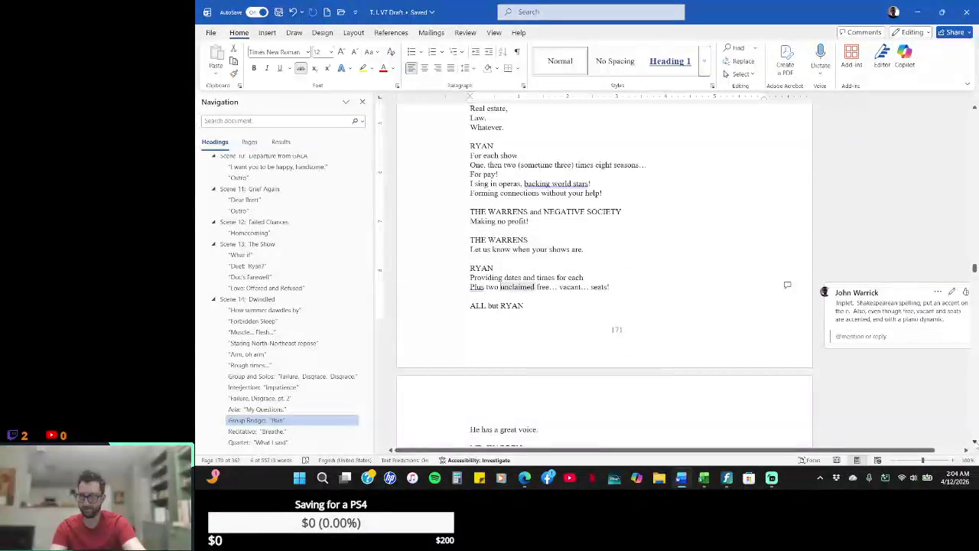
scroll(974, 443, "down", 1)
scroll(974, 443, "down", 1)
scroll(974, 443, "down", 2)
scroll(974, 443, "down", 2)
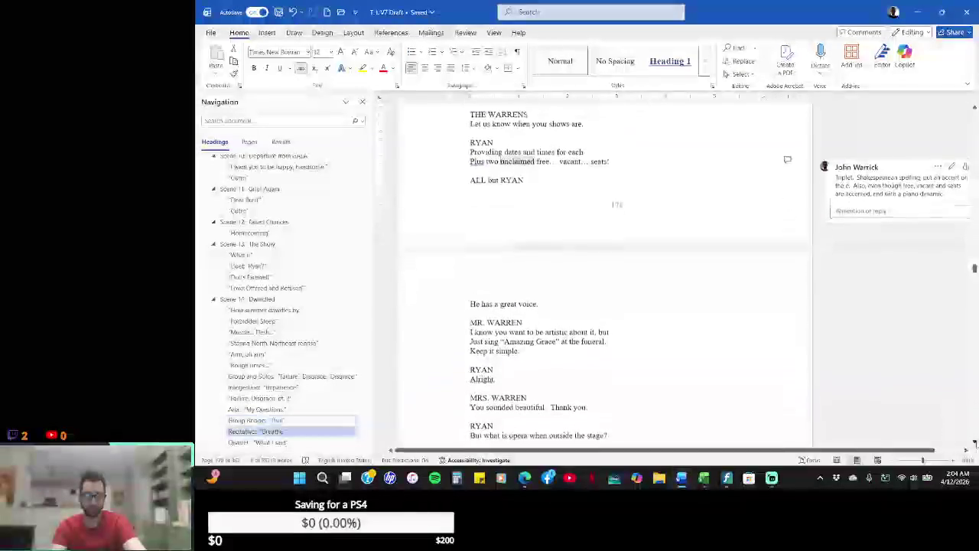
scroll(974, 443, "down", 2)
scroll(974, 443, "down", 2)
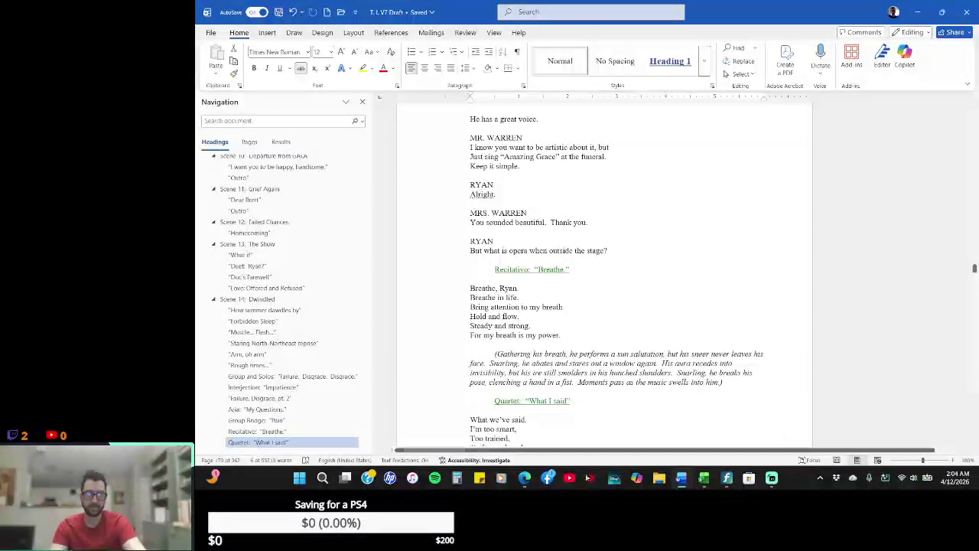
left_click(280, 461)
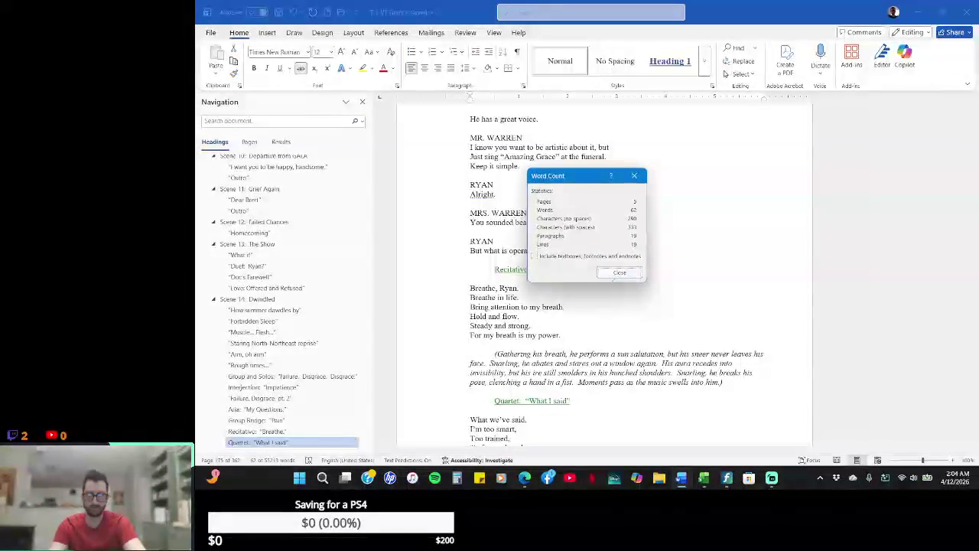
left_click(618, 272)
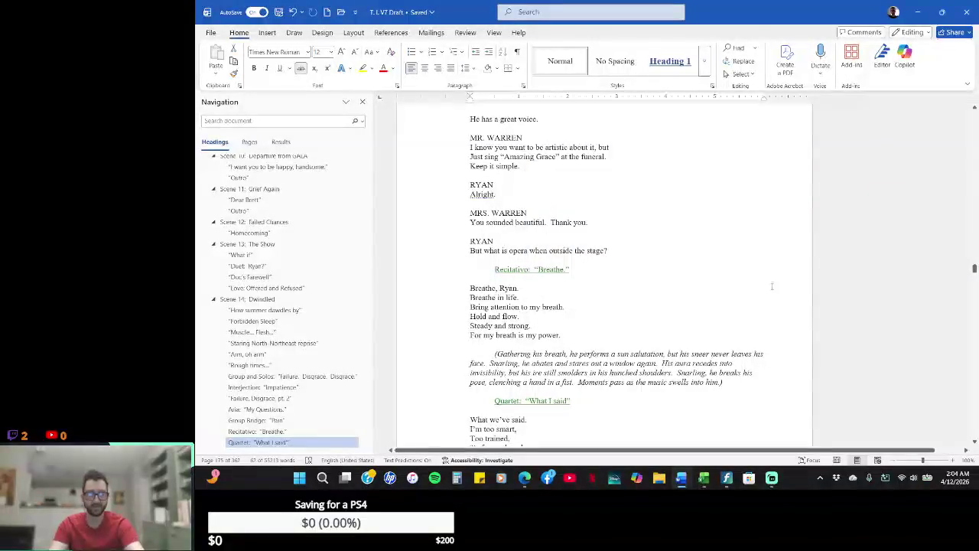
key("alt+Tab")
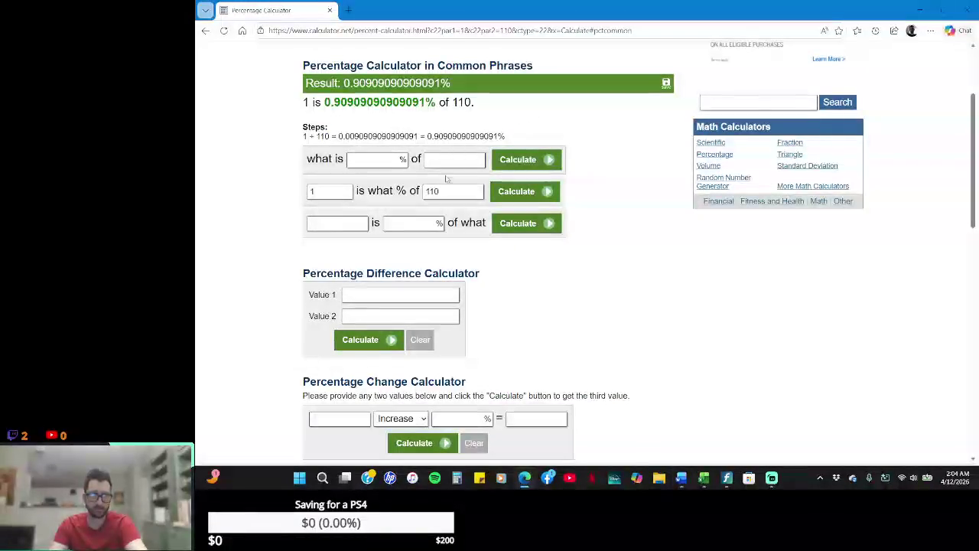
- Set the calculator's part value to 19 to get 17.27% of 110, then start entering it in Excel
left_click(336, 190)
type("9")
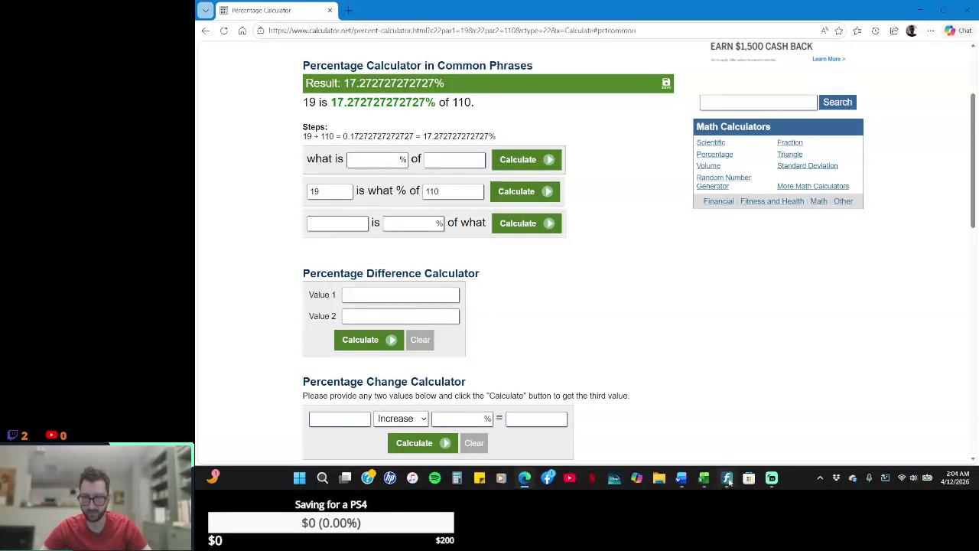
mouse_move(681, 478)
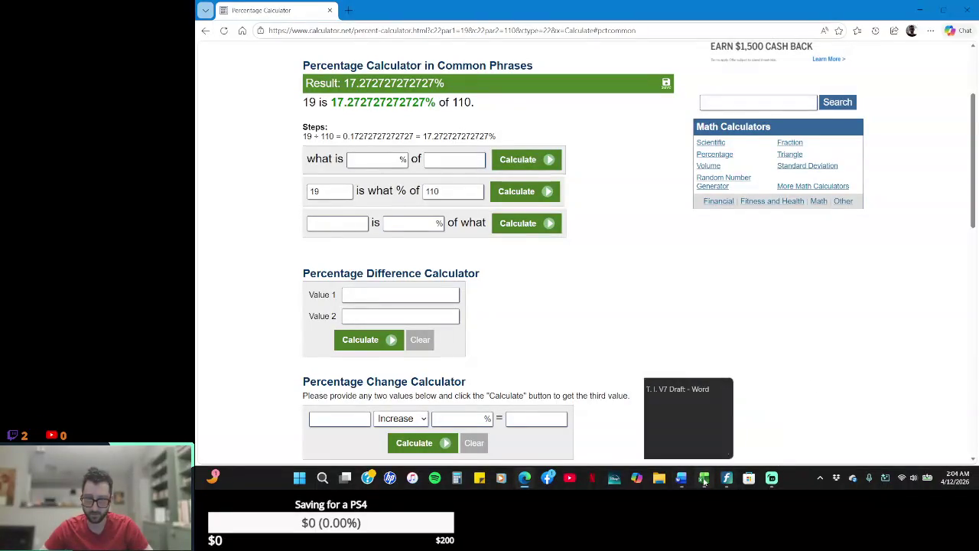
left_click(703, 478)
type("17%")
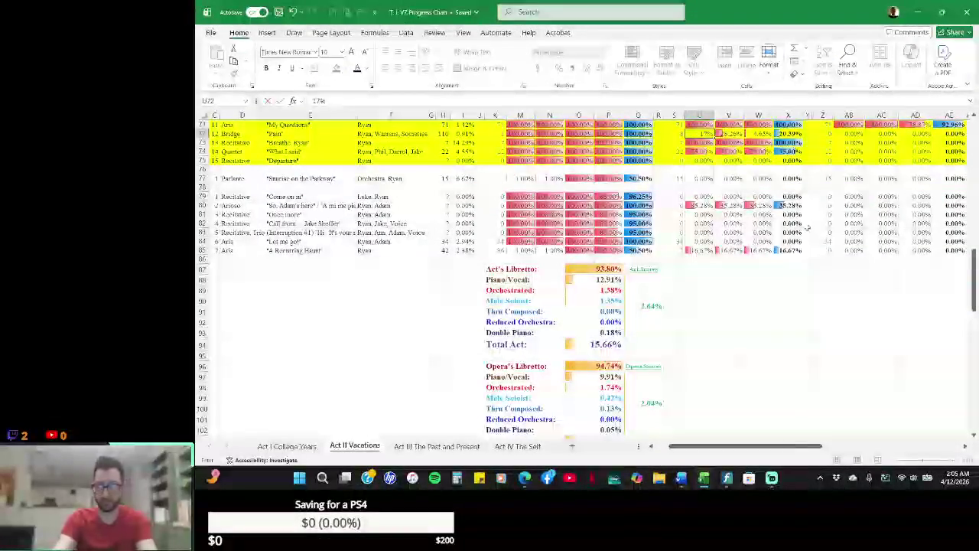
type(".27")
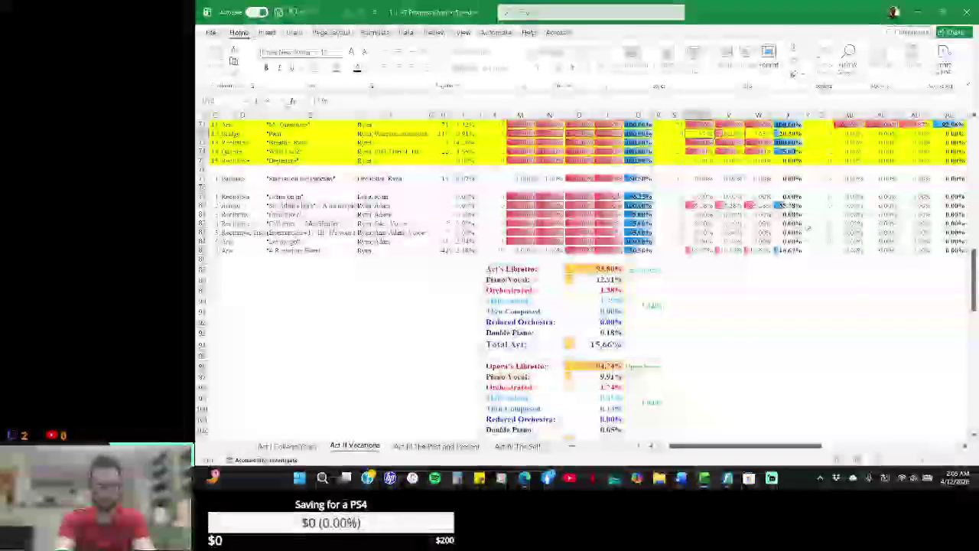
- Enter 17.27% into cells U72 and V72 of the Pain row
key("Tab")
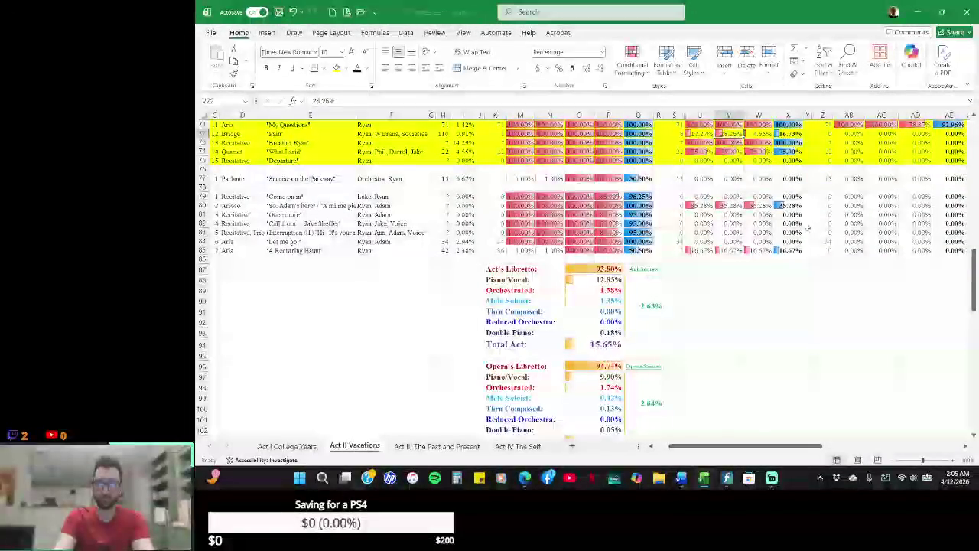
type("17.")
type("27")
key("Tab")
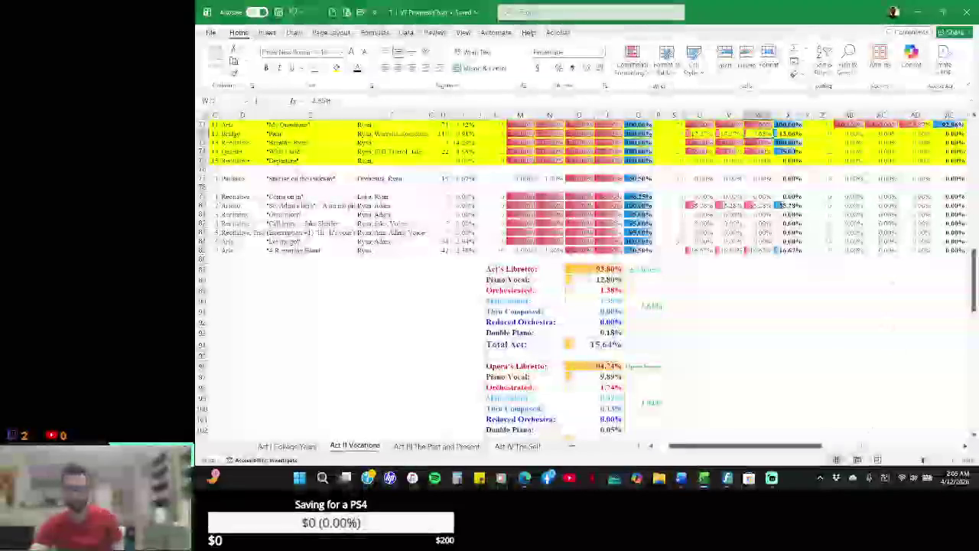
mouse_move(727, 478)
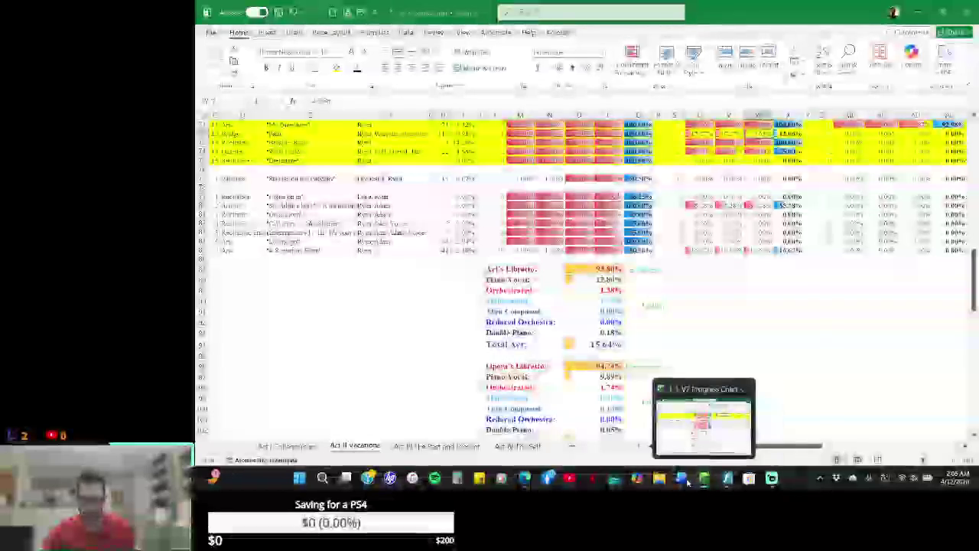
mouse_move(680, 478)
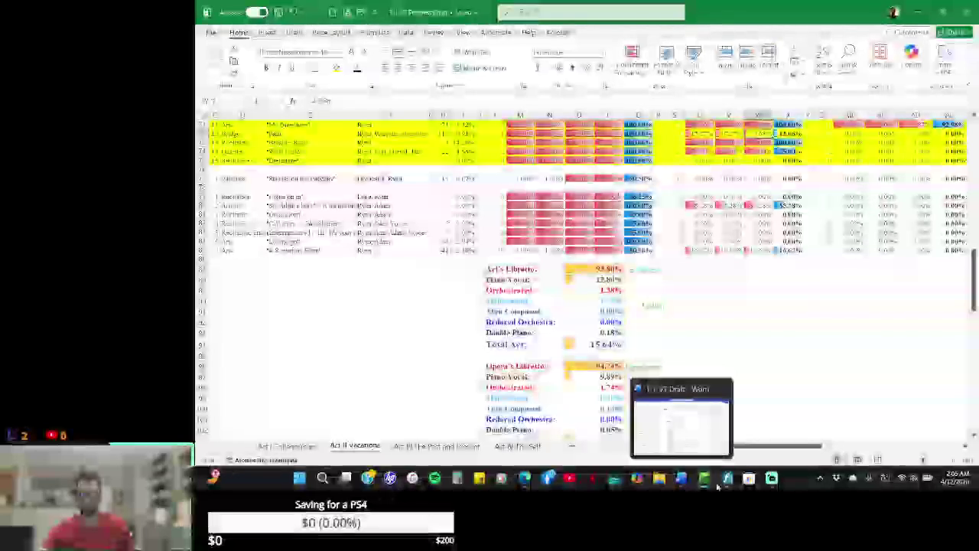
- Zoom the score to 75% and erase the notes in measure 9 of the piano treble staff
left_click(727, 478)
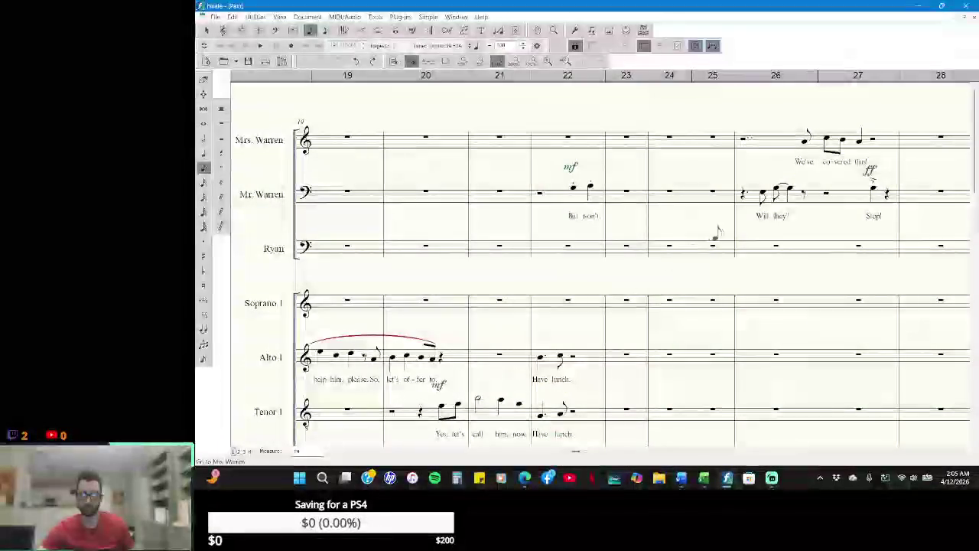
scroll(696, 311, "down", 5)
scroll(696, 311, "down", 5)
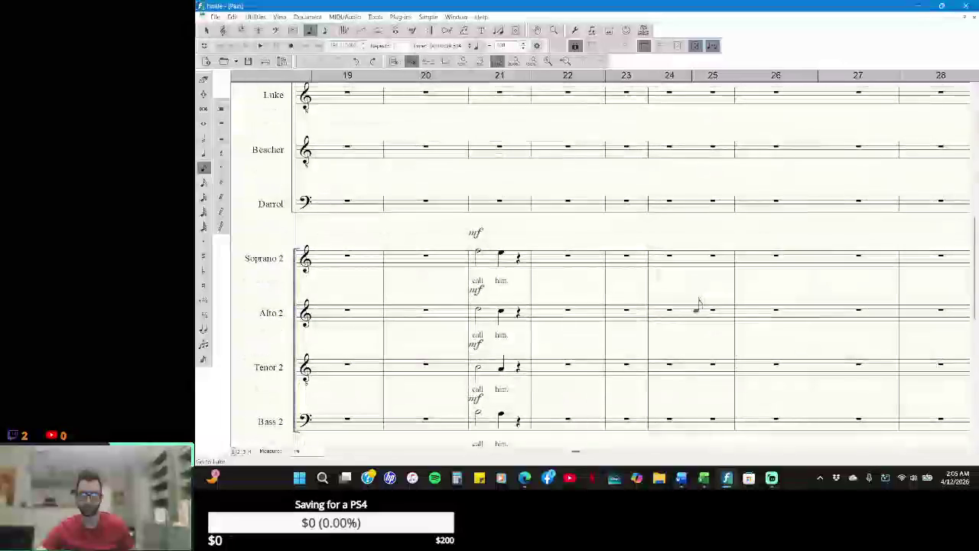
scroll(696, 310, "down", 1)
scroll(696, 311, "down", 1)
scroll(696, 306, "down", 3)
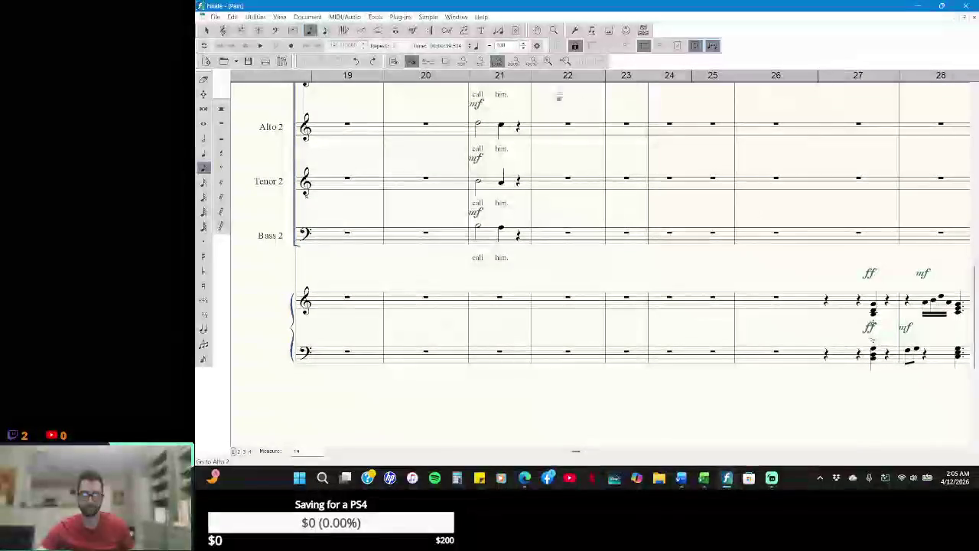
left_click(481, 61)
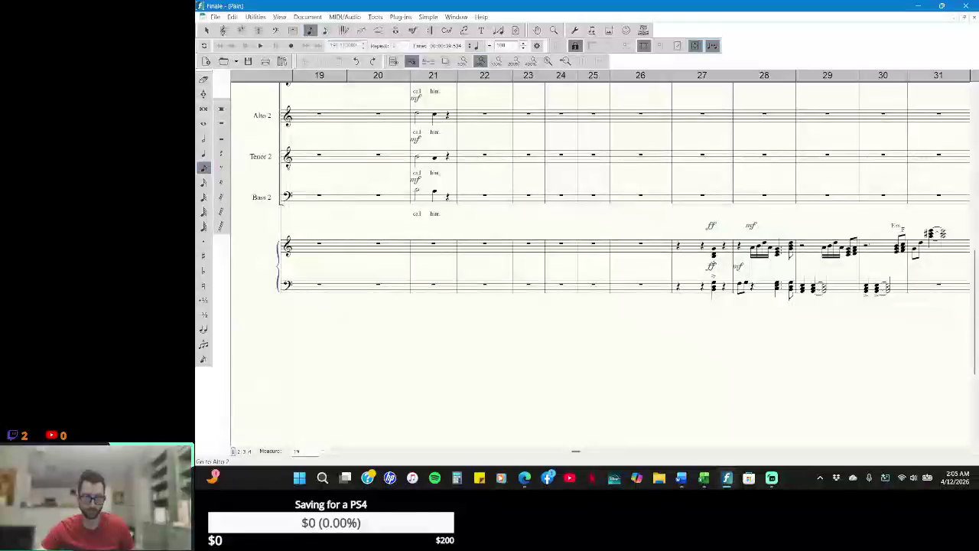
scroll(346, 452, "left", 3)
scroll(346, 452, "left", 7)
scroll(345, 451, "left", 5)
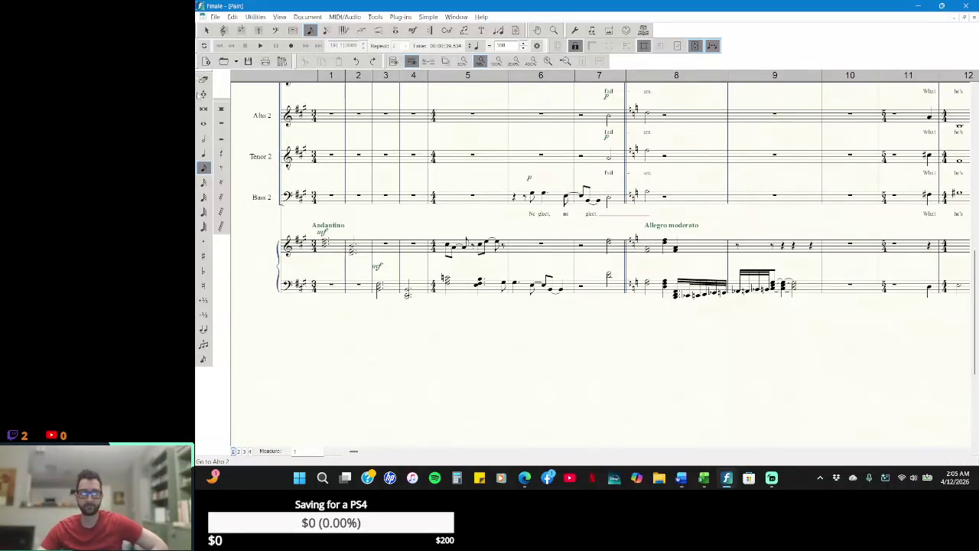
left_click(208, 31)
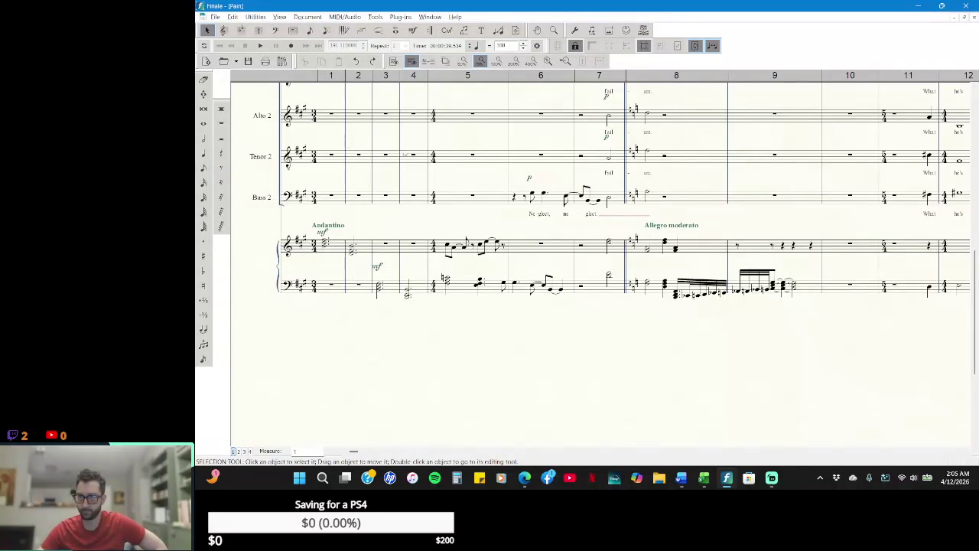
left_click(204, 79)
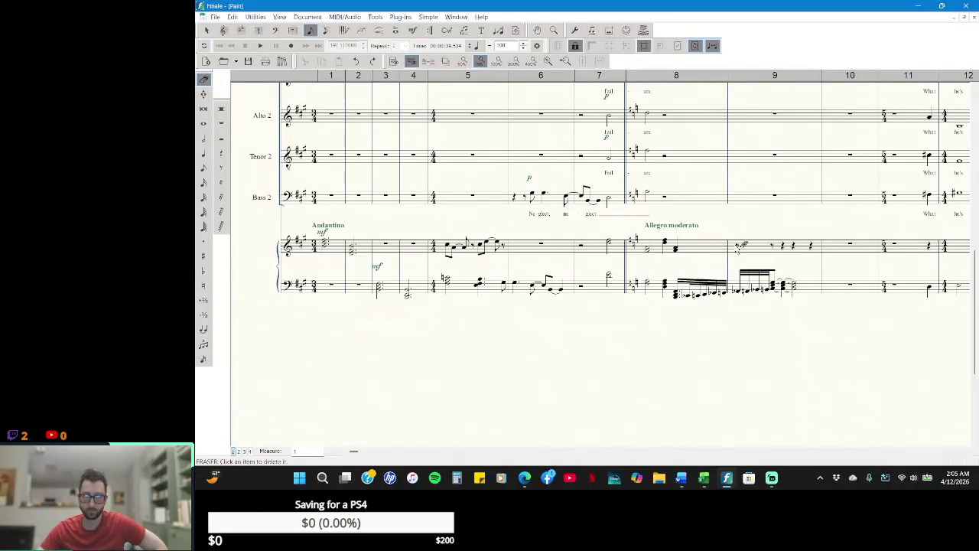
left_click(740, 252)
- Return to the Selection Tool and play the score back
left_click(208, 31)
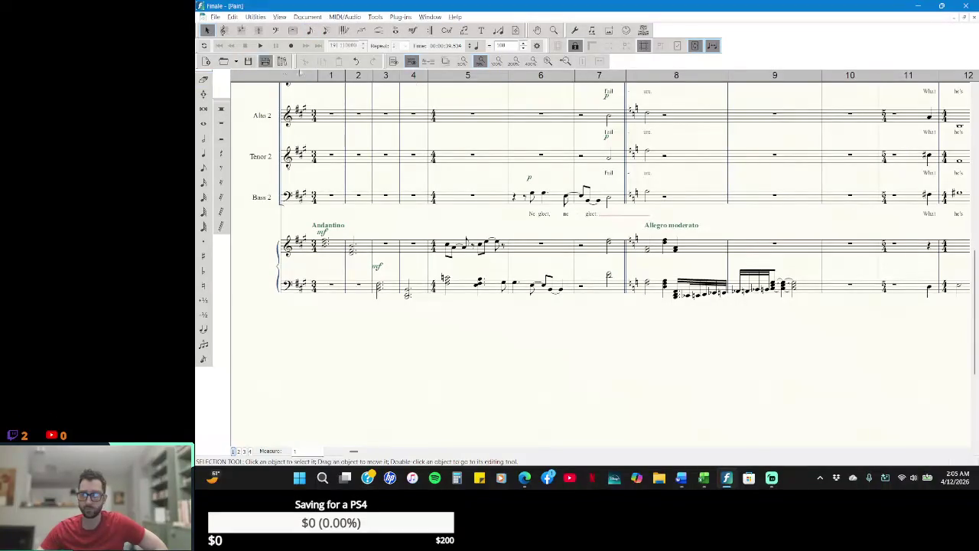
mouse_move(967, 453)
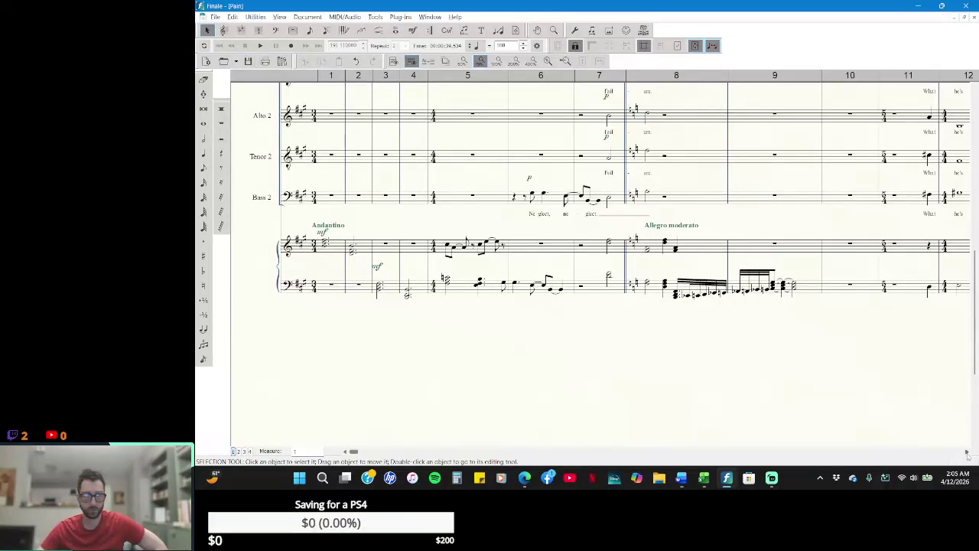
left_click(975, 90)
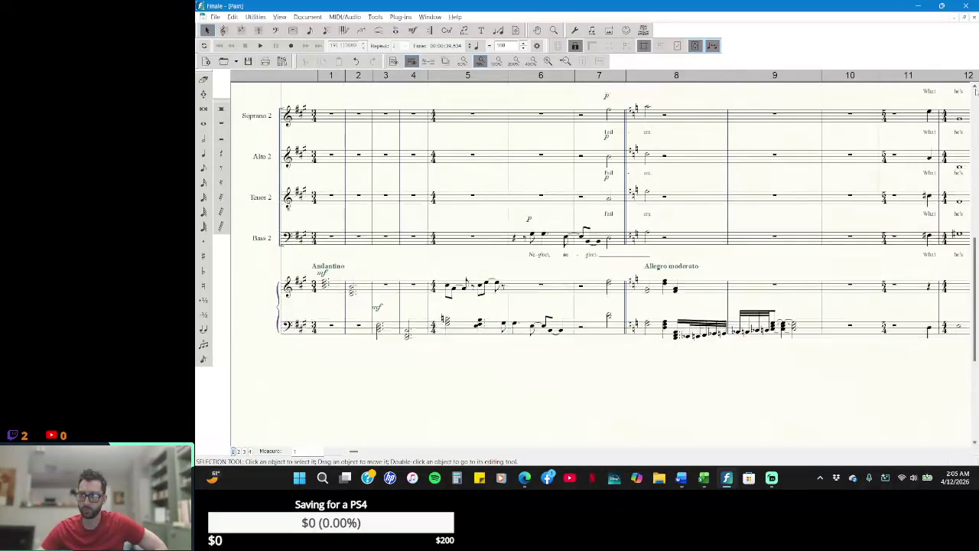
left_click(260, 45)
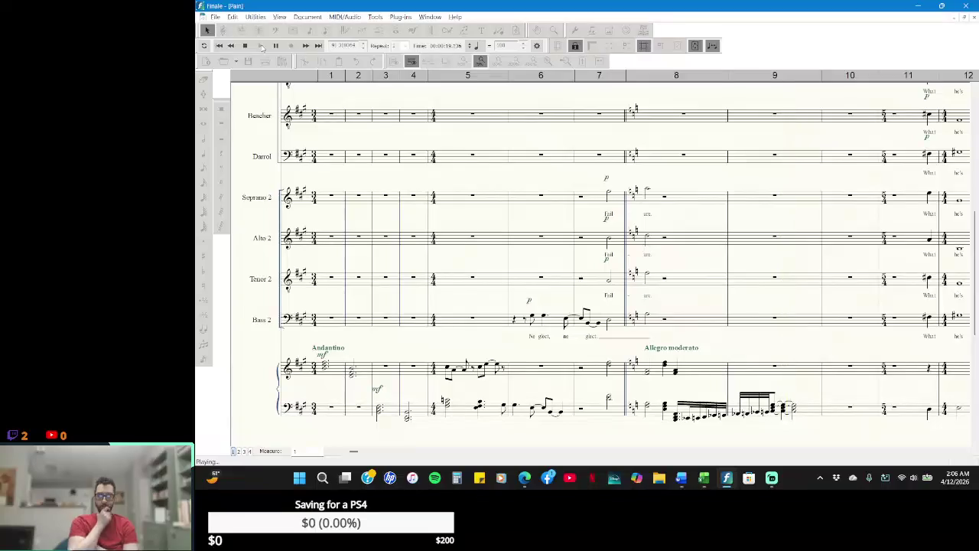
key("space")
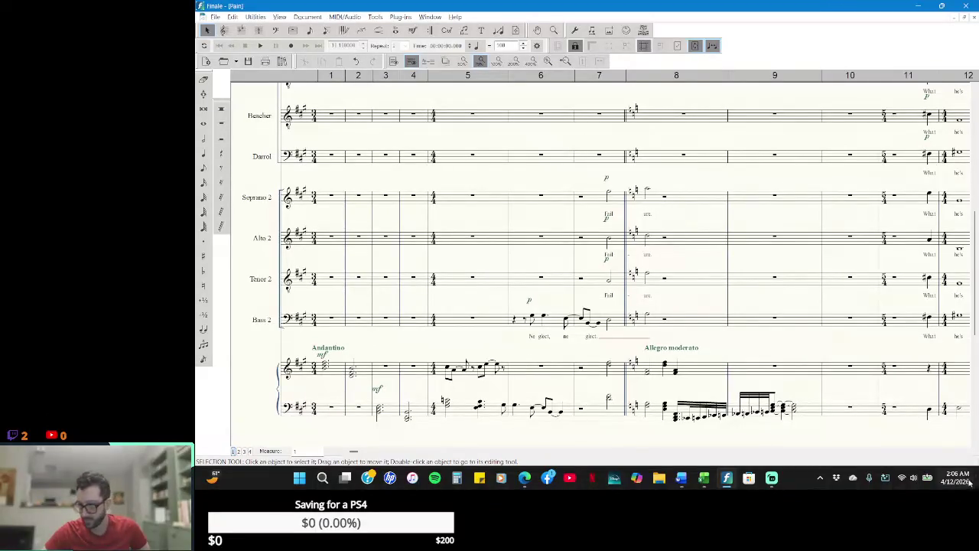
left_click(966, 453)
left_click(966, 453)
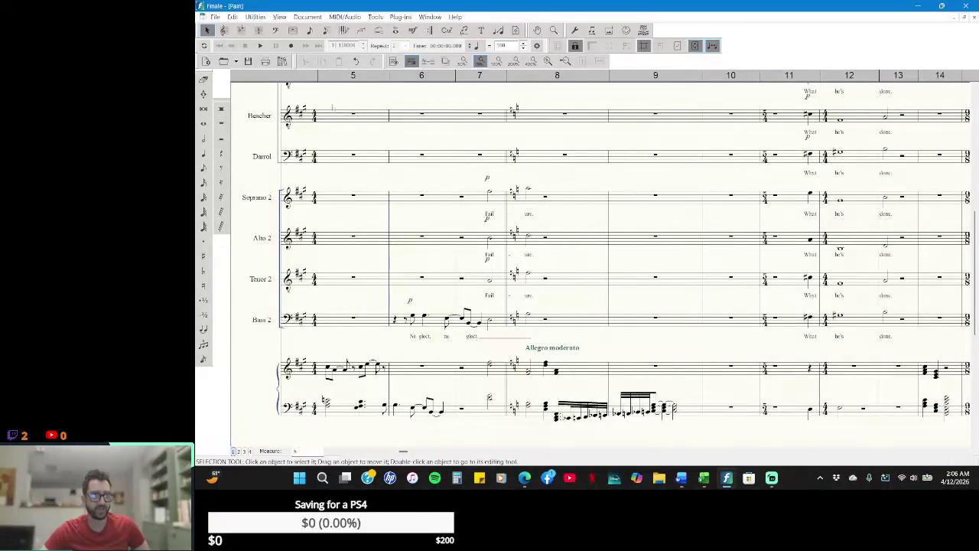
left_click(265, 45)
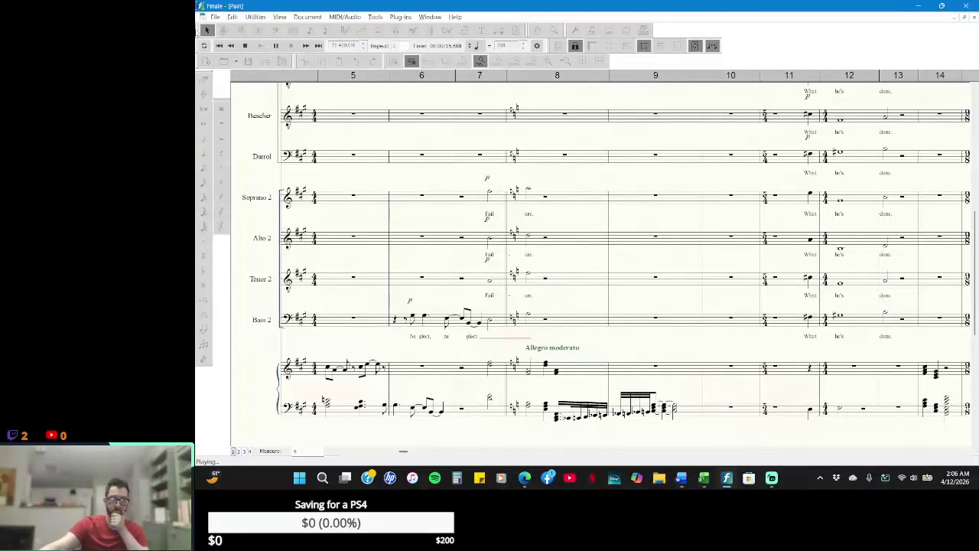
left_click(243, 46)
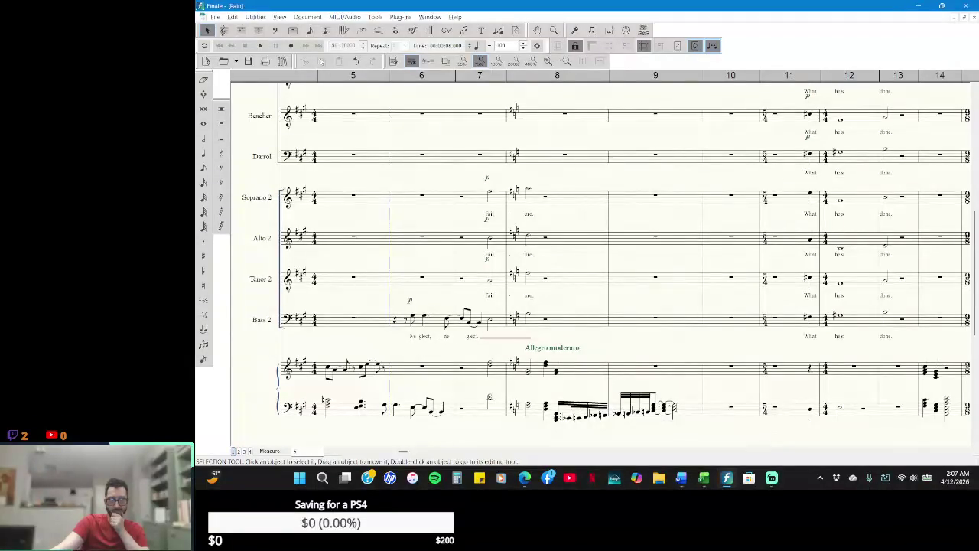
left_click(204, 79)
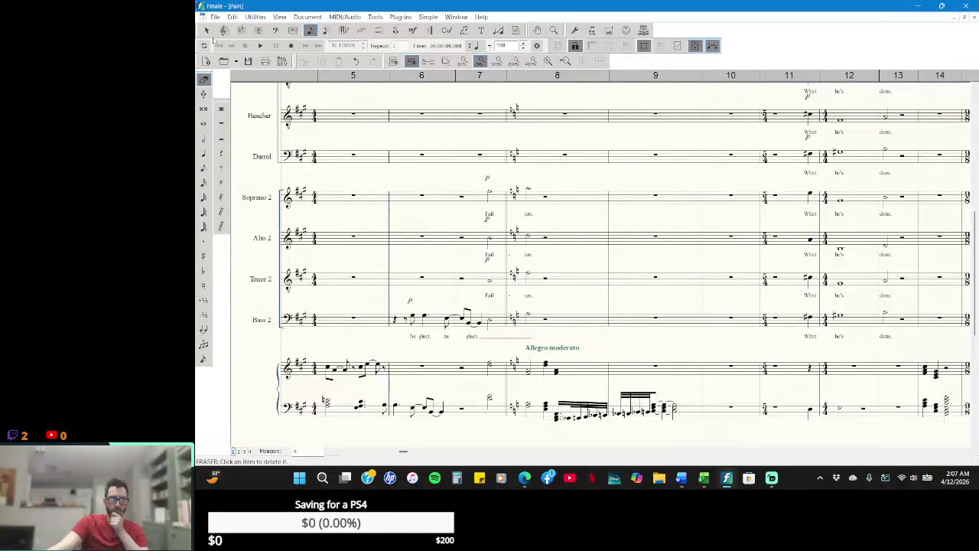
left_click(285, 48)
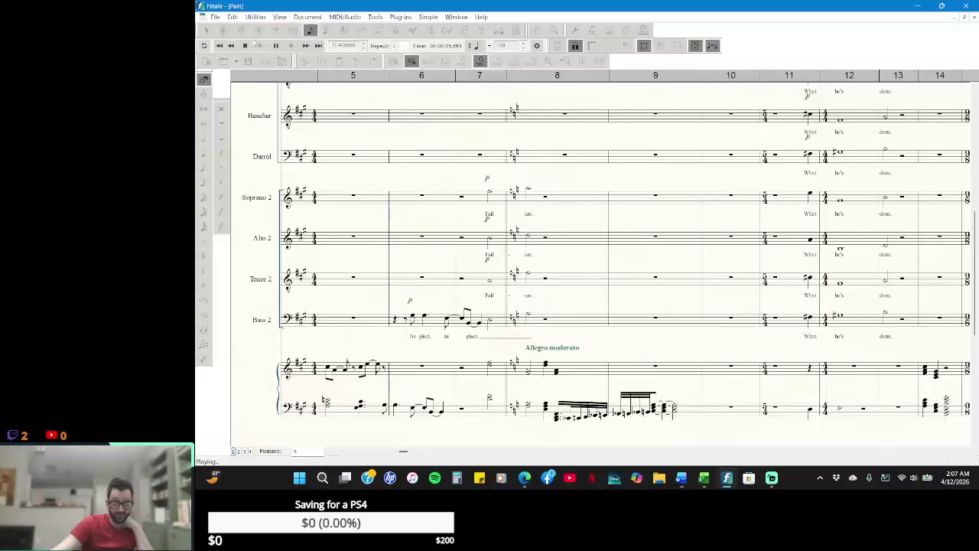
- Review the passage in playback, then erase the notes in measure 6 of the piano bass staff
left_click(245, 45)
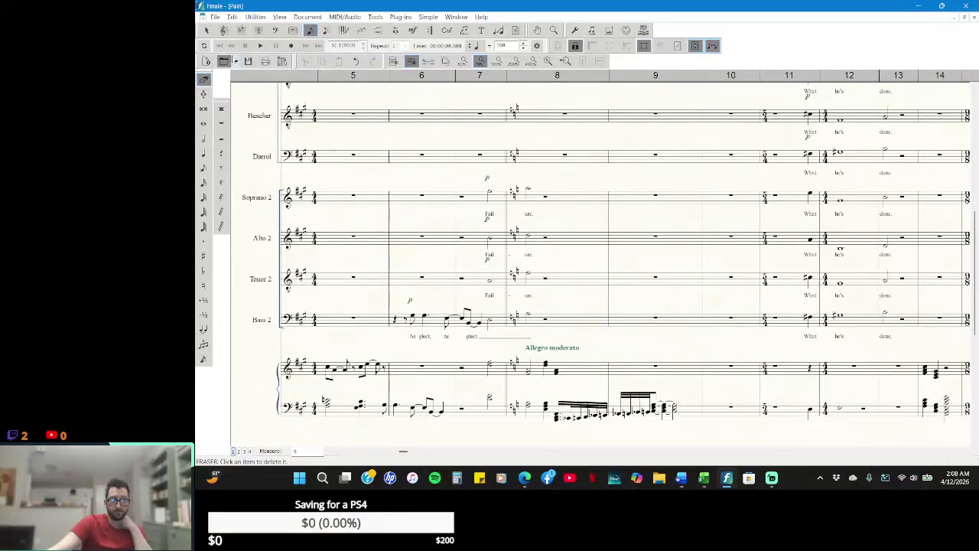
left_click(260, 45)
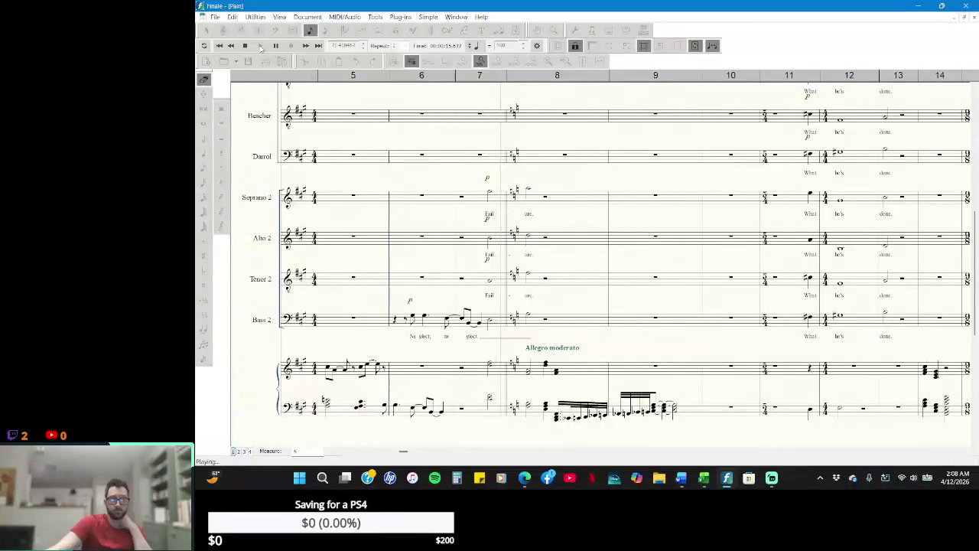
key("space")
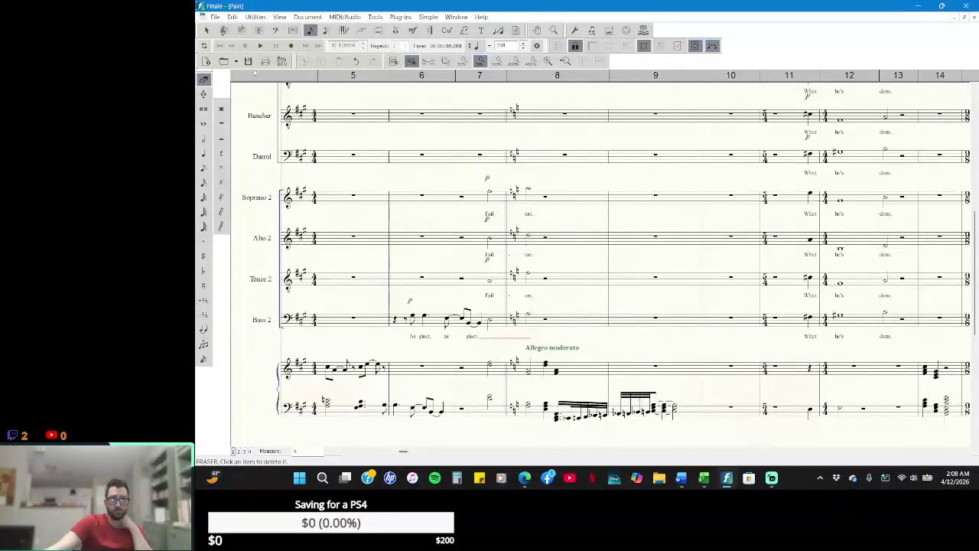
left_click(420, 409)
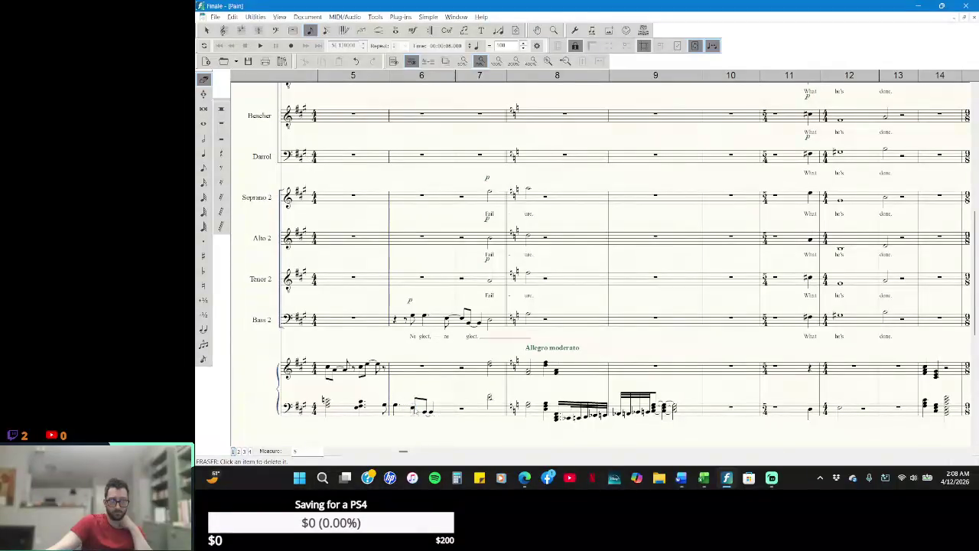
left_click(418, 410)
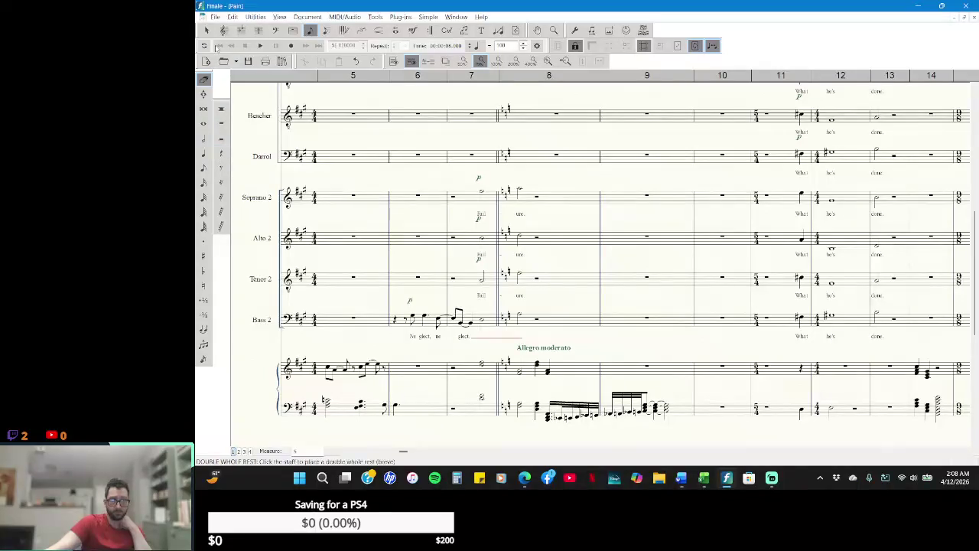
- Replay the edited passage to check it and return the view to measure 1
left_click(208, 31)
left_click(260, 45)
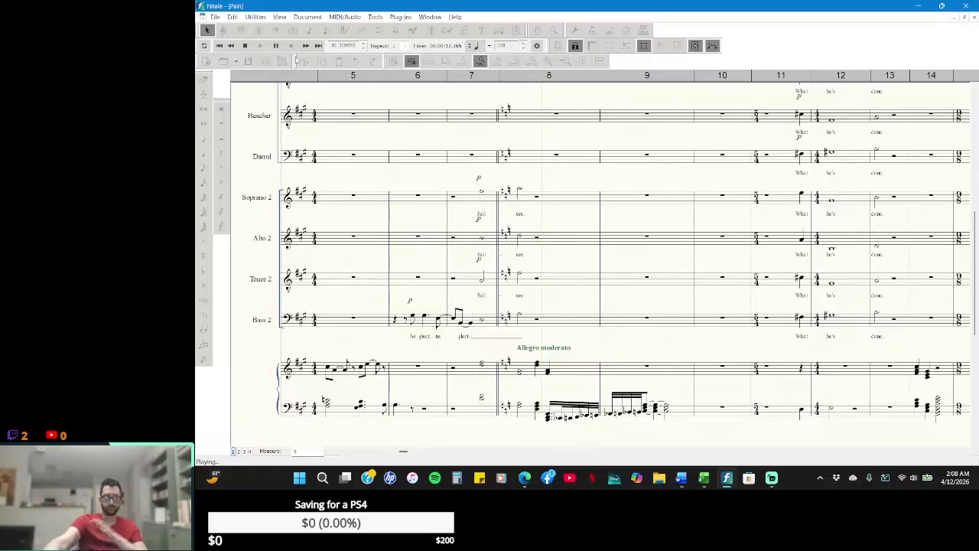
key("space")
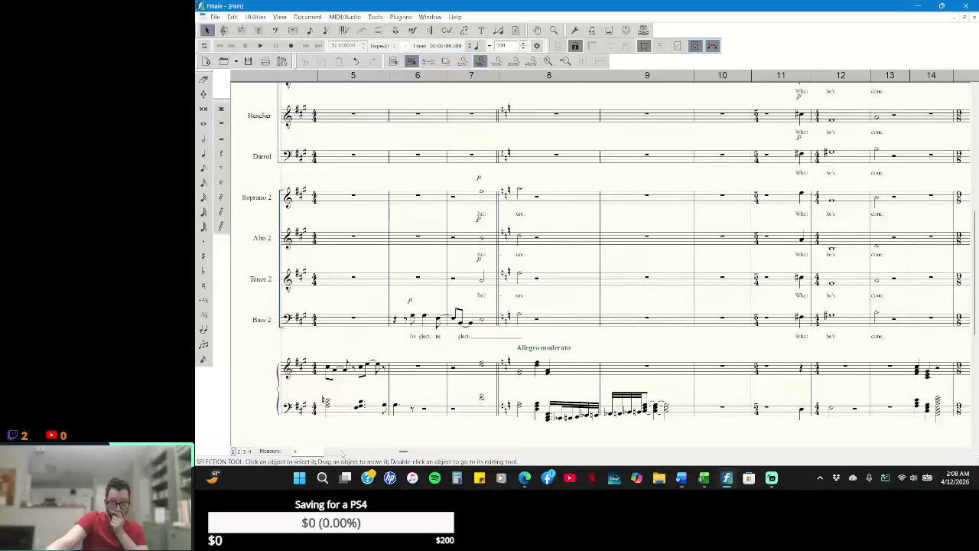
left_click(345, 451)
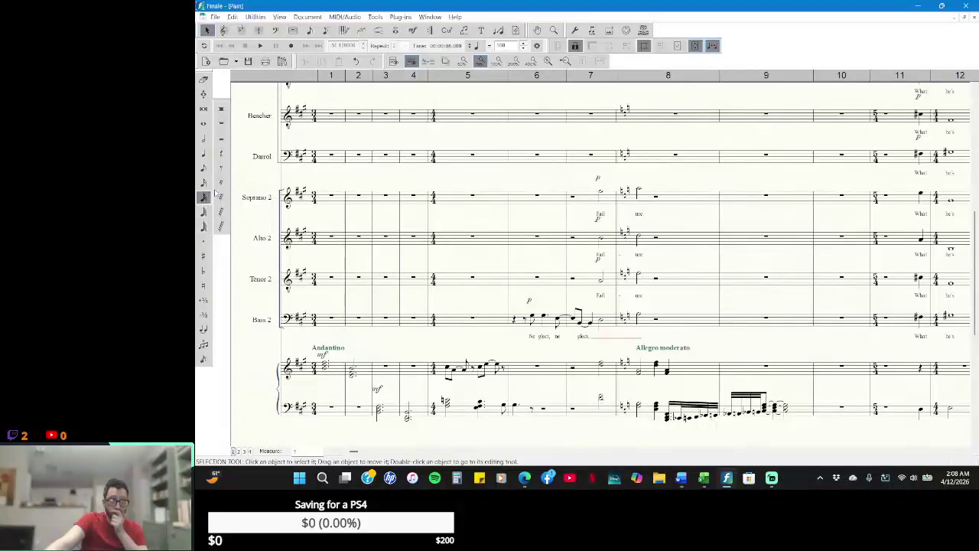
- Enter a quarter note in measure 6 of the piano bass staff, then zoom in
left_click(203, 169)
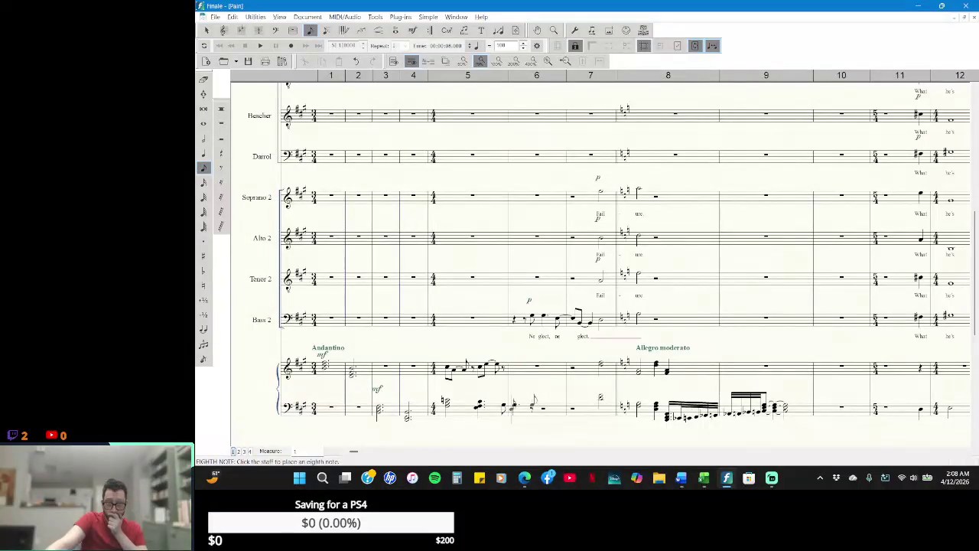
left_click(204, 154)
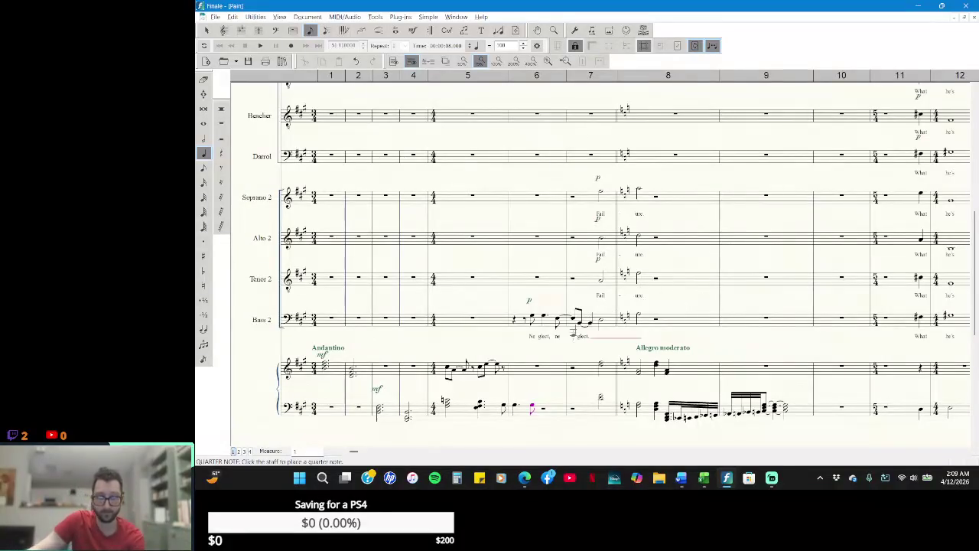
left_click(203, 241)
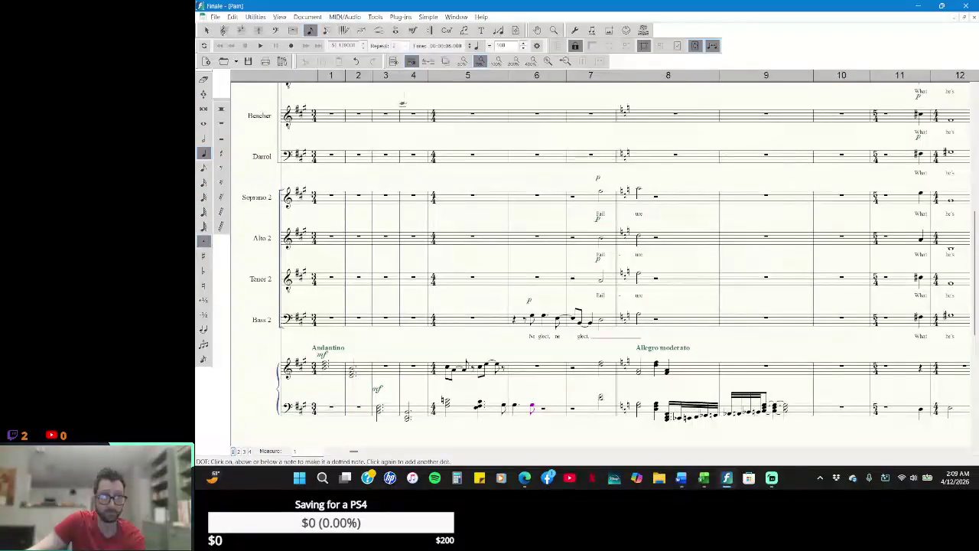
key("ctrl+1")
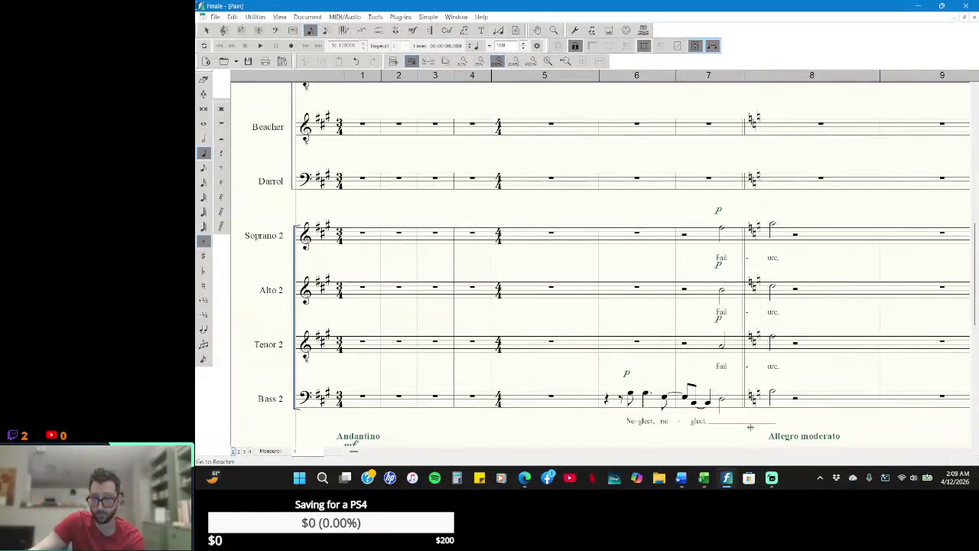
scroll(752, 416, "down", 2)
scroll(753, 416, "down", 1)
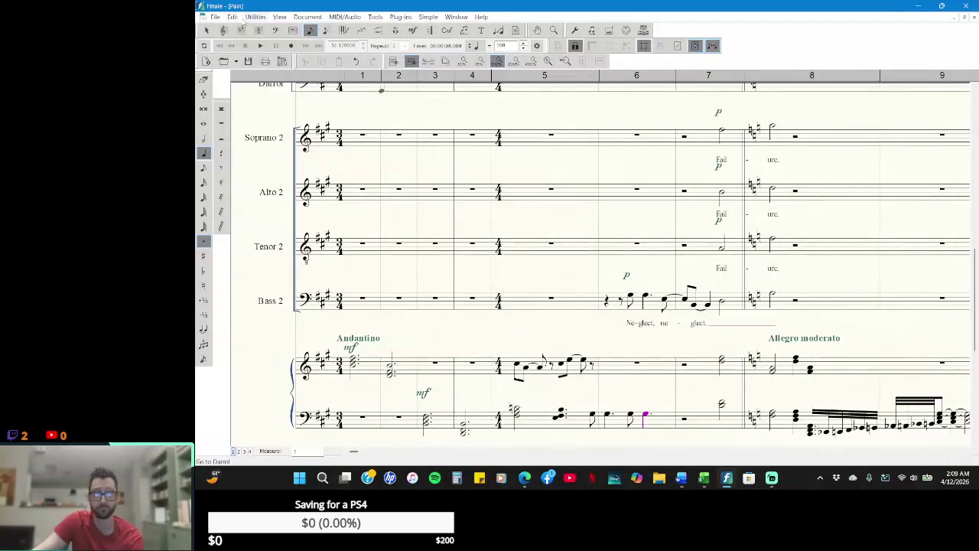
left_click(205, 31)
left_click(260, 46)
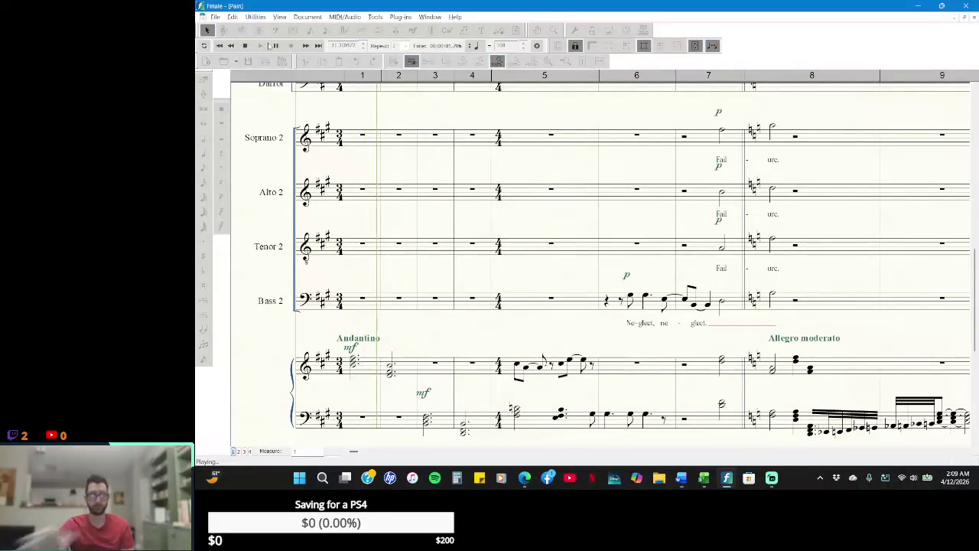
left_click(245, 46)
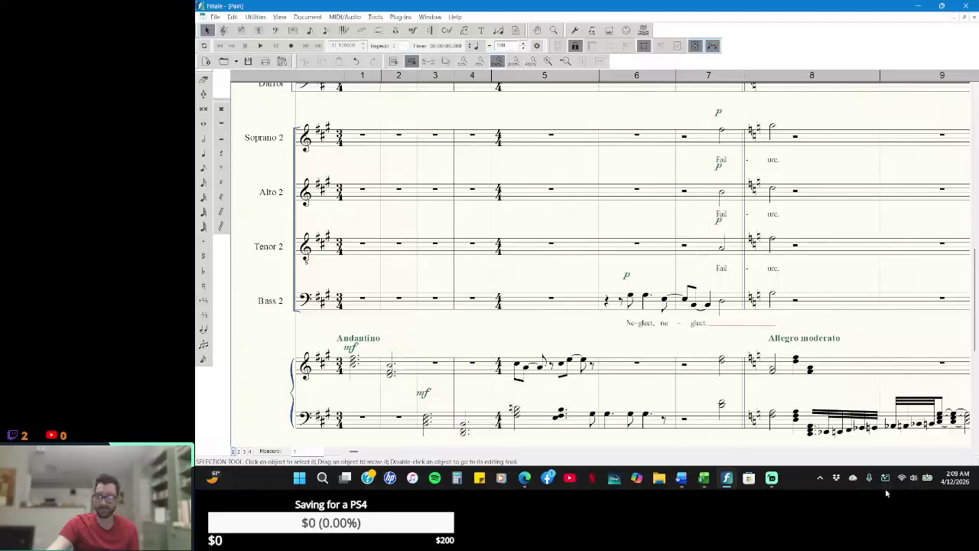
left_click(966, 452)
left_click(966, 452)
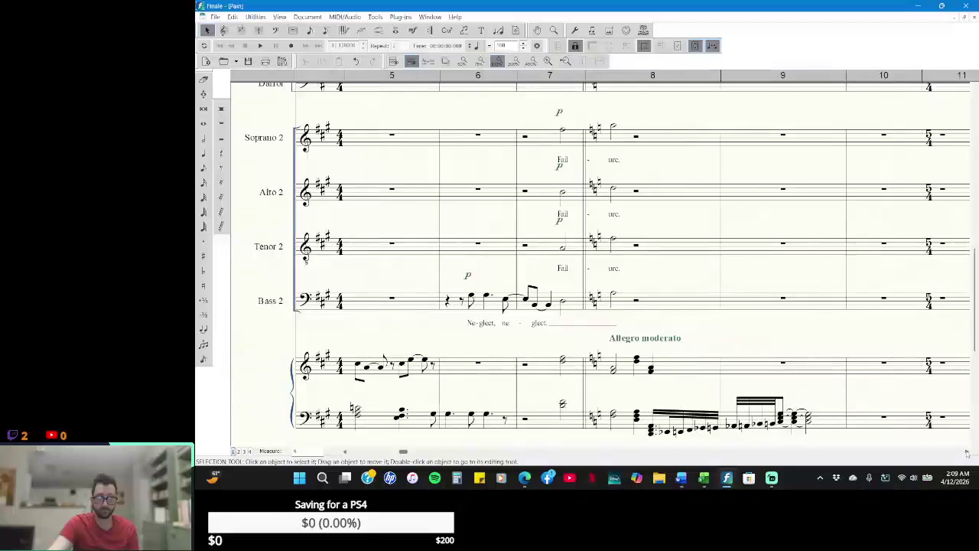
left_click(260, 46)
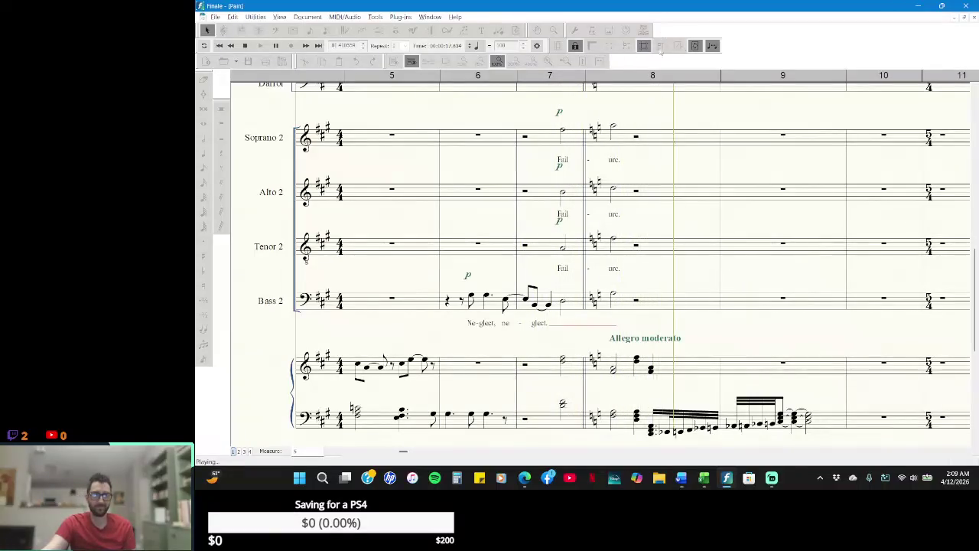
left_click(245, 45)
left_click(260, 45)
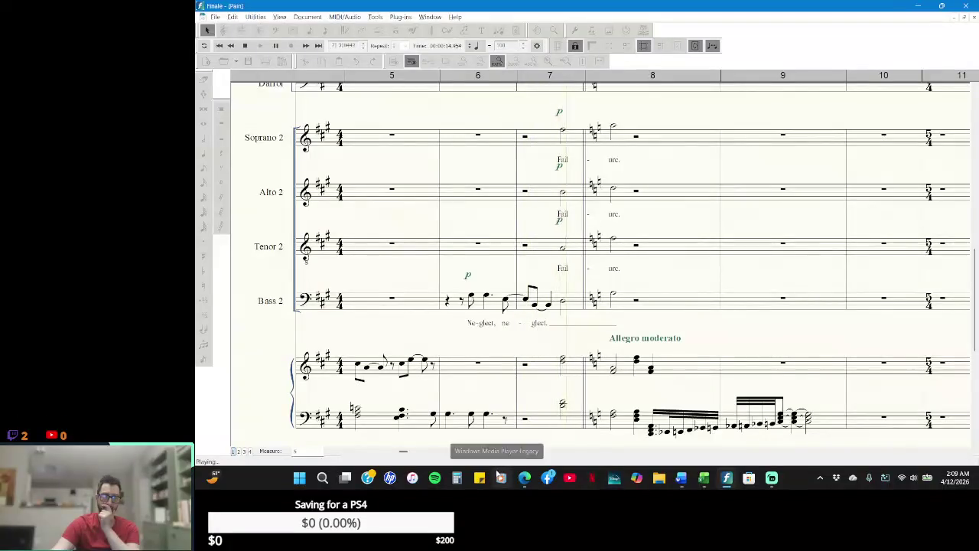
left_click(326, 147)
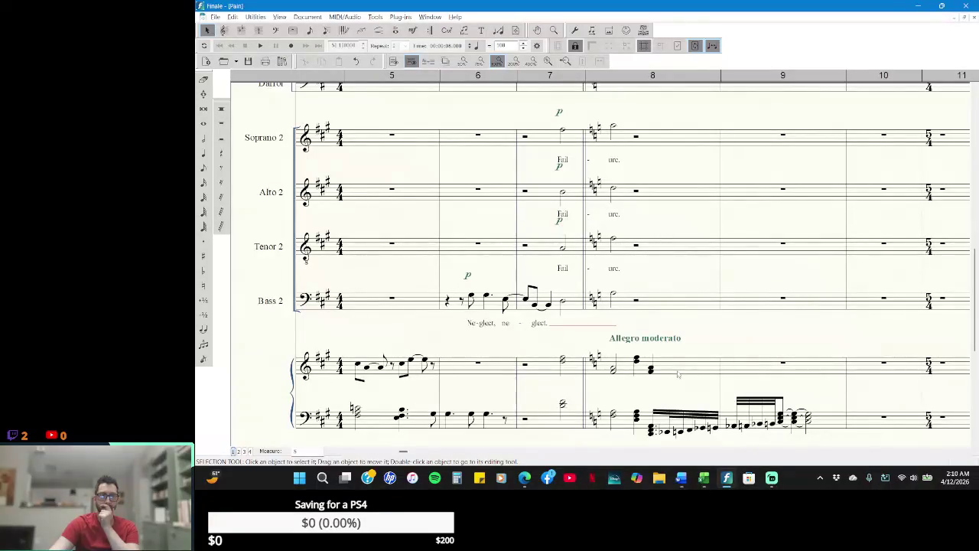
left_click(202, 343)
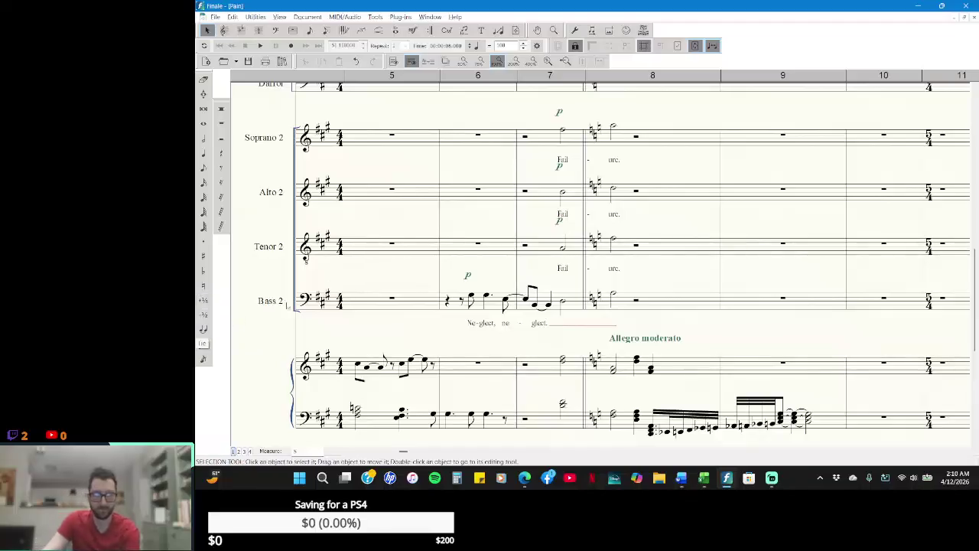
key("Escape")
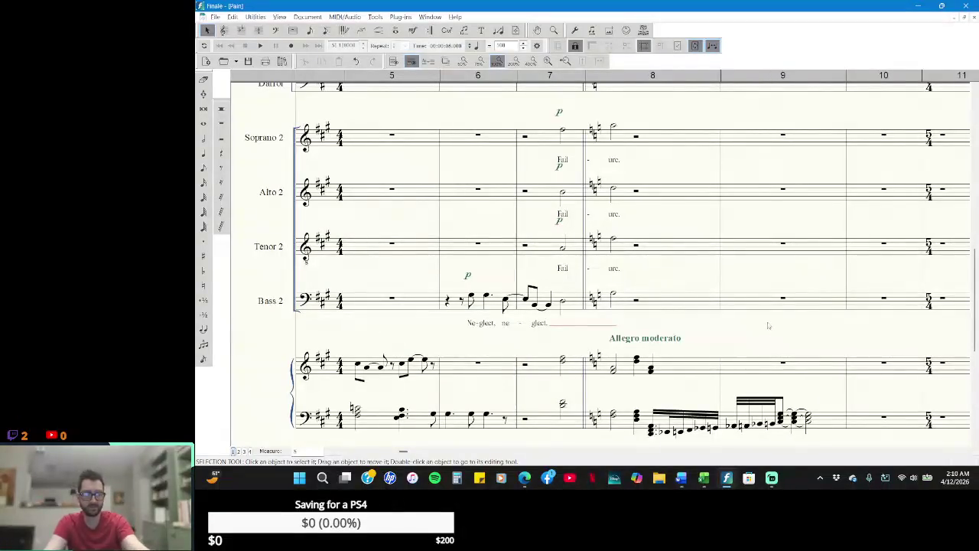
key("alt+Tab")
key("alt+Tab")
key("alt+Tab")
key("alt+Tab")
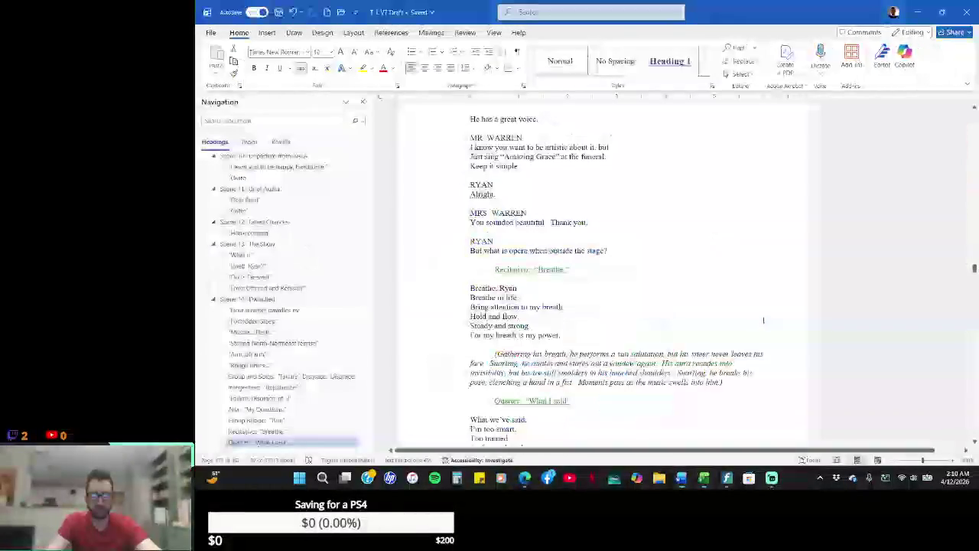
- Clear the selection in the Word script and scroll back up through it
scroll(757, 276, "up", 10)
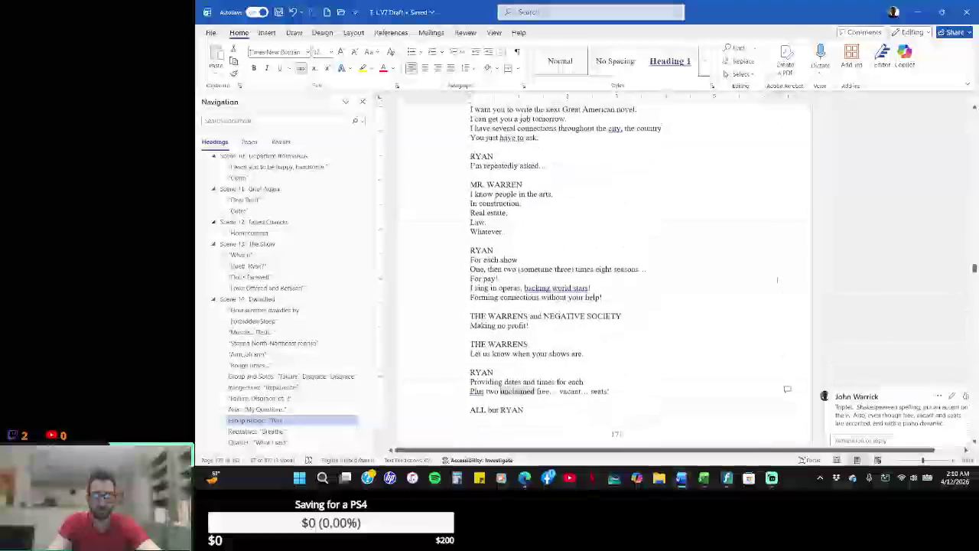
scroll(777, 280, "up", 10)
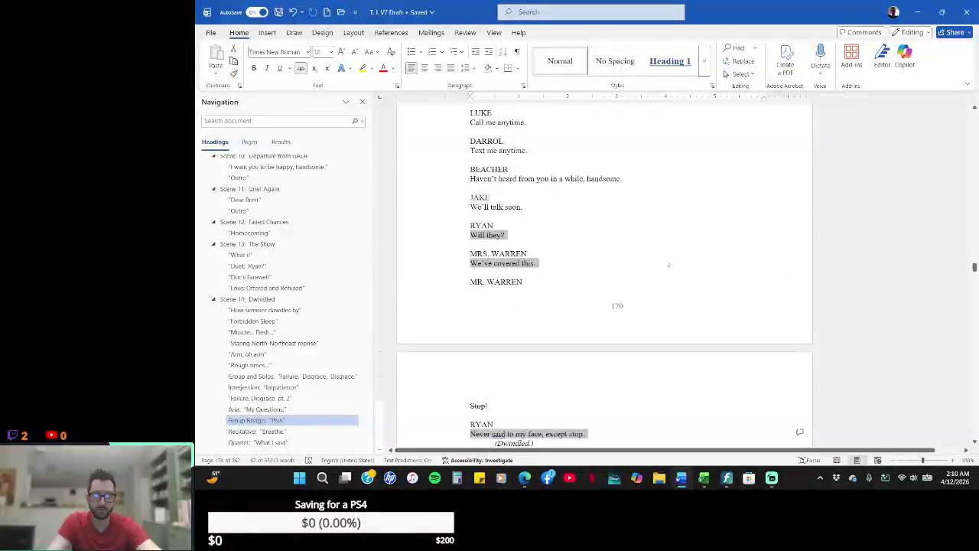
left_click(610, 237)
scroll(614, 245, "up", 5)
scroll(615, 245, "up", 5)
scroll(614, 245, "up", 5)
scroll(614, 245, "up", 5)
scroll(614, 245, "up", 2)
scroll(614, 245, "up", 5)
scroll(615, 245, "up", 3)
scroll(614, 245, "up", 5)
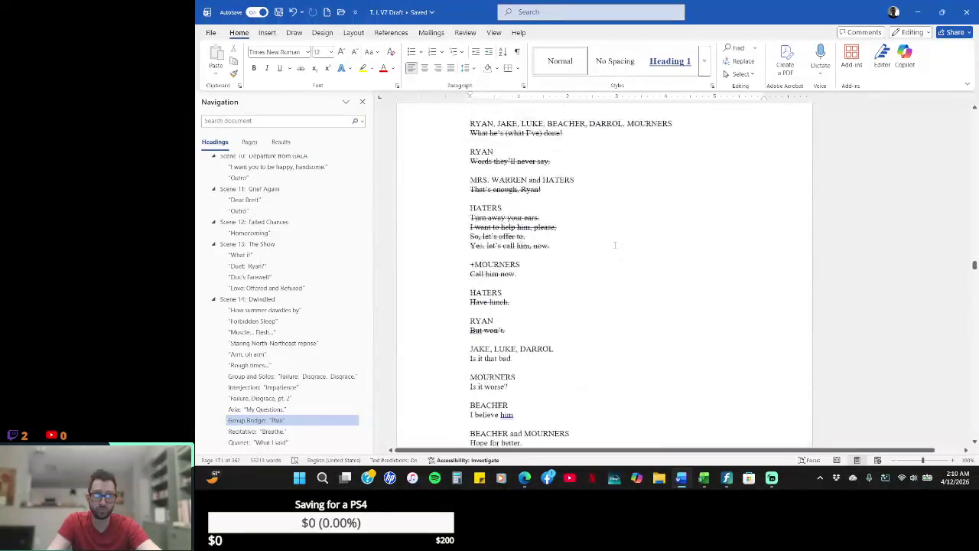
- Go to Group Bridge "Pain" and highlight the MOURNERS and HATERS lines yellow
left_click(268, 420)
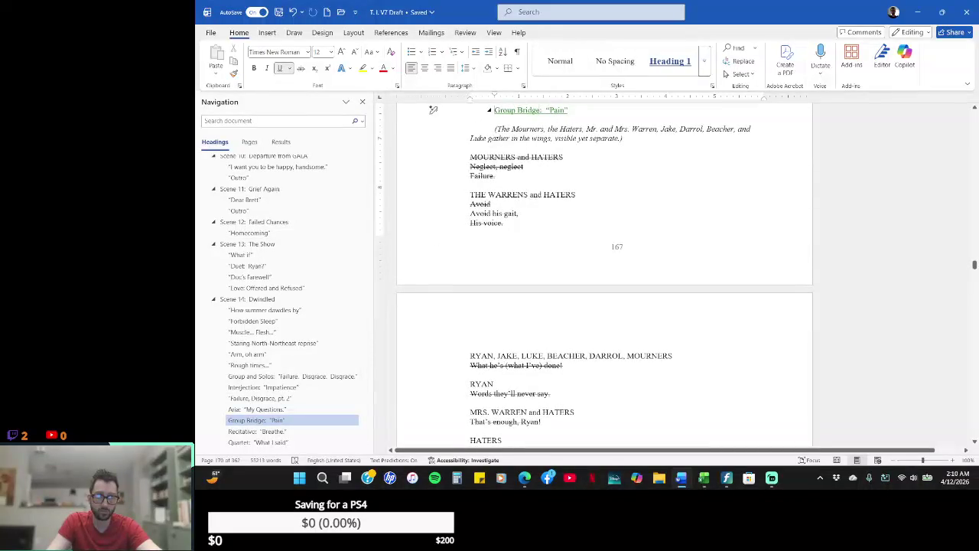
mouse_move(433, 157)
left_mouse_down()
mouse_move(433, 194)
mouse_move(432, 184)
left_mouse_up()
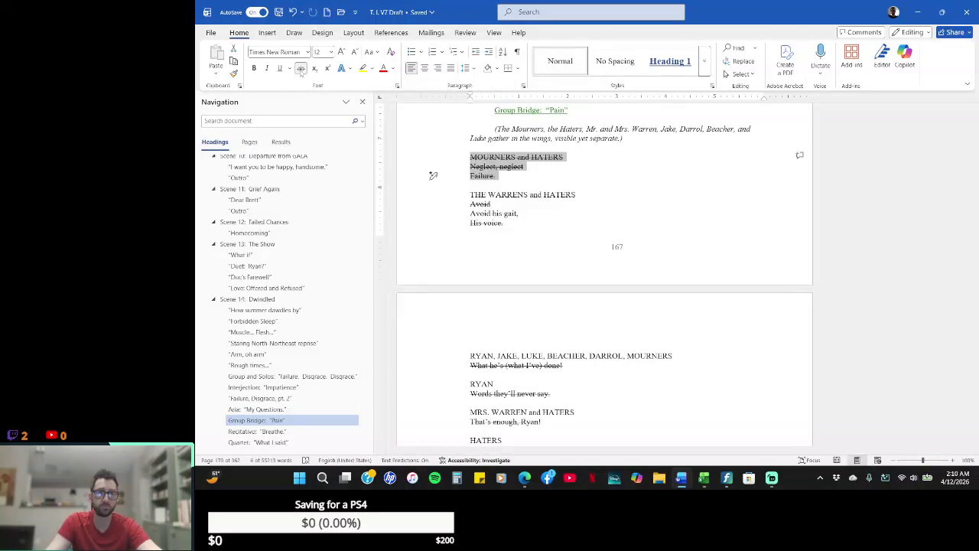
left_click_drag(433, 175, 433, 223)
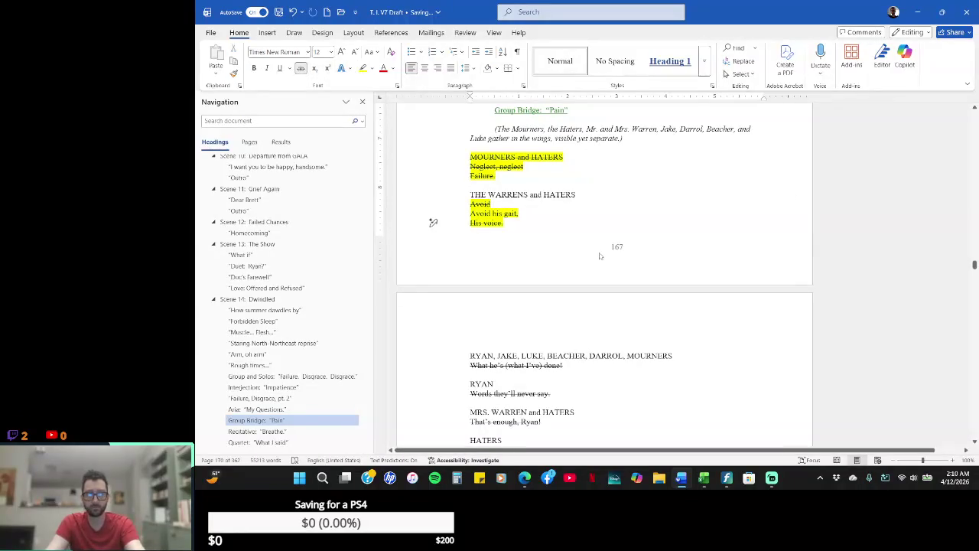
- Switch from Word back to the Finale "Pain" score
key("alt+Tab")
key("alt+Tab")
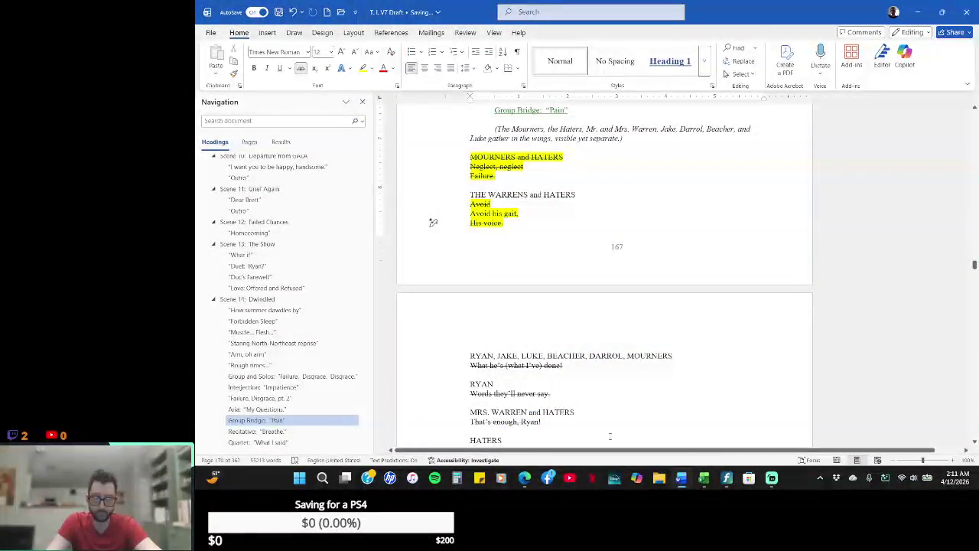
left_click(728, 478)
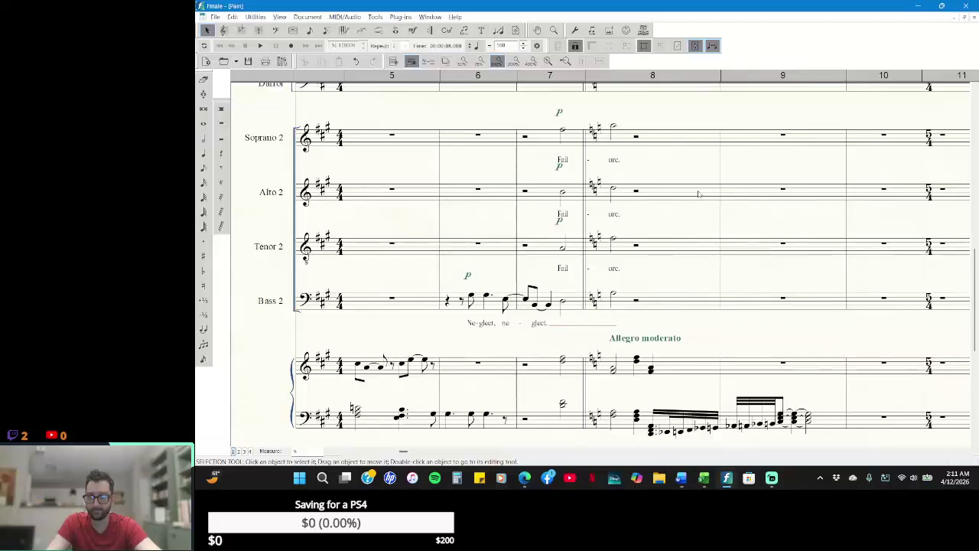
- Scroll through the staves and bring measures 9–16 into view
scroll(698, 193, "up", 2)
scroll(700, 196, "up", 3)
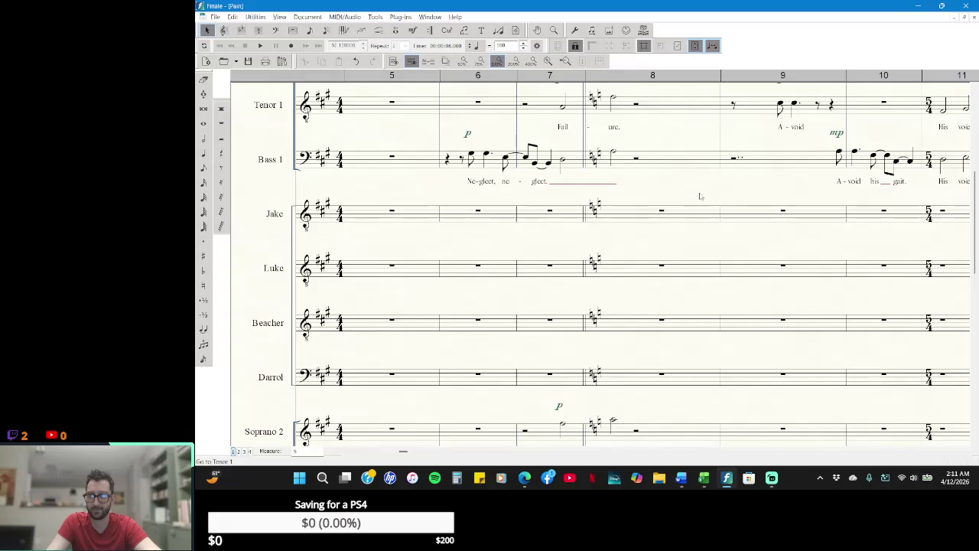
scroll(700, 197, "up", 1)
scroll(700, 197, "up", 2)
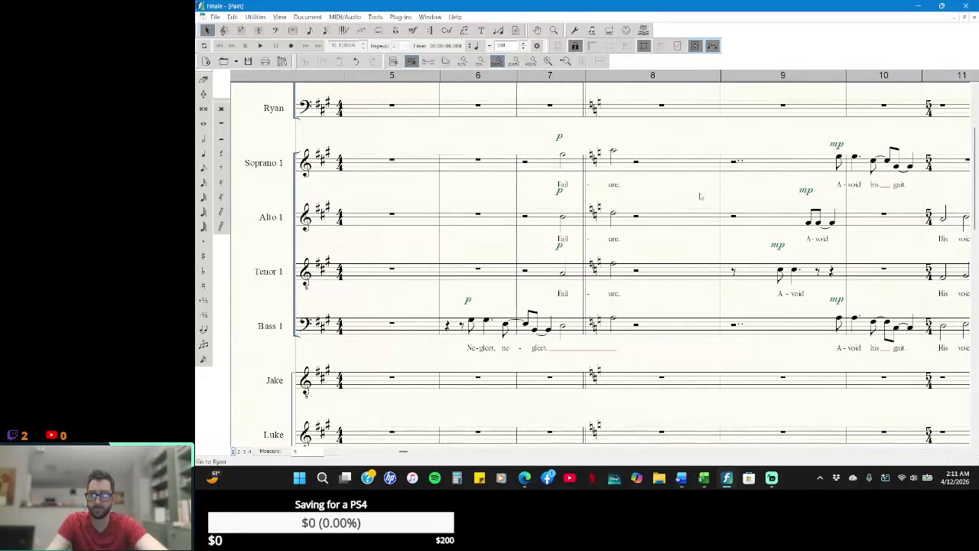
scroll(700, 197, "up", 2)
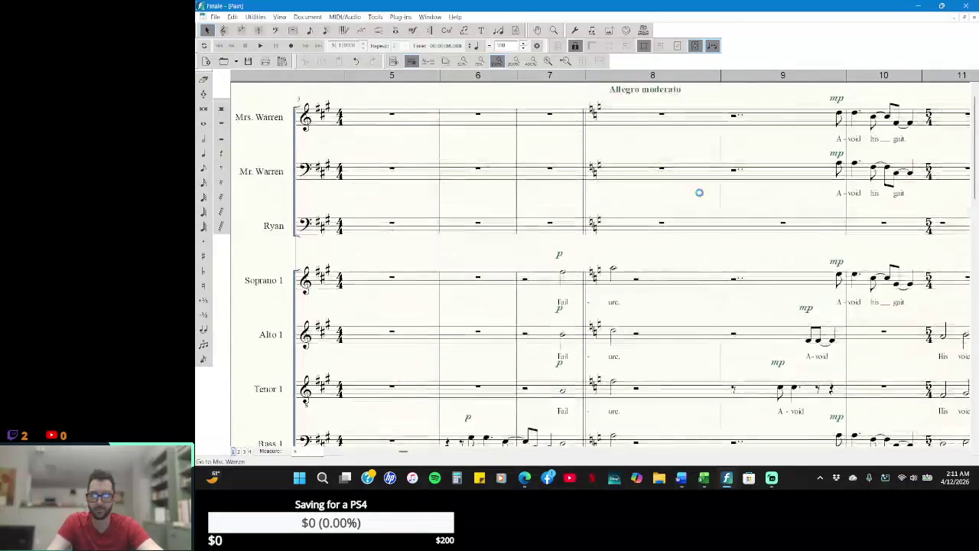
scroll(700, 196, "down", 2)
scroll(699, 192, "down", 3)
scroll(699, 192, "down", 3)
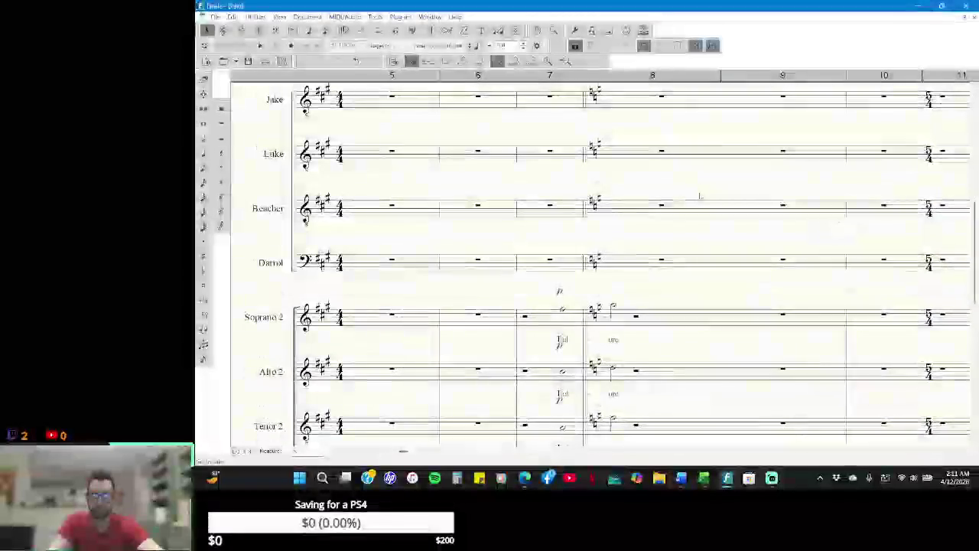
scroll(699, 193, "down", 3)
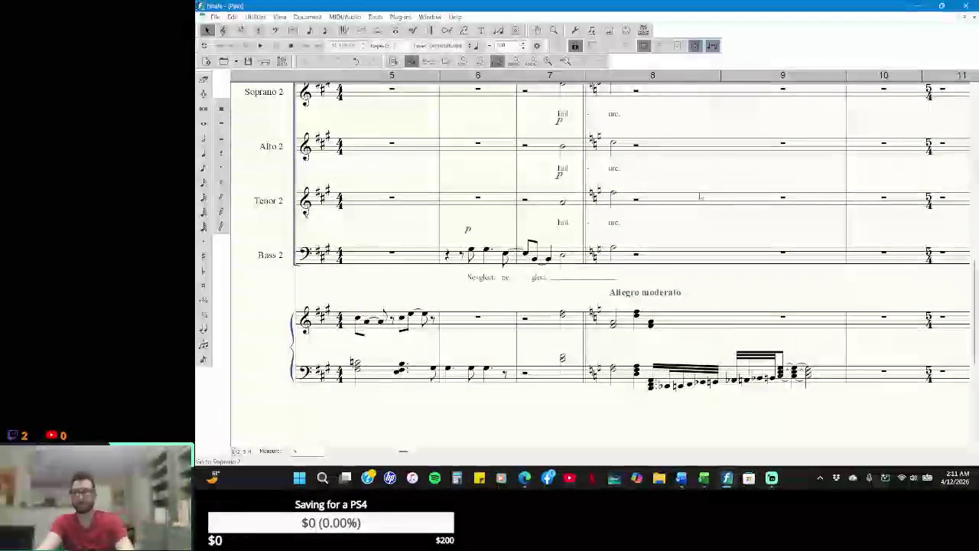
scroll(699, 197, "up", 3)
scroll(719, 164, "up", 3)
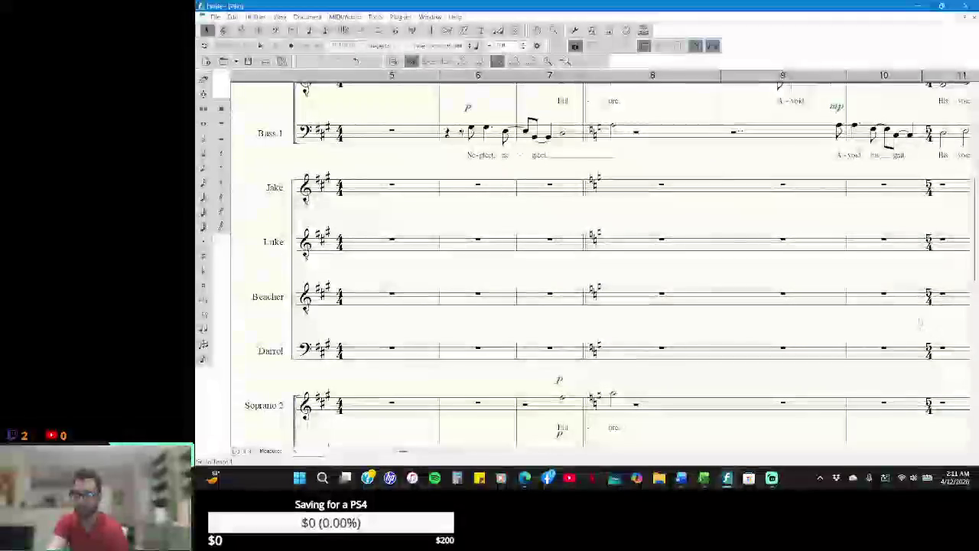
left_click(967, 453)
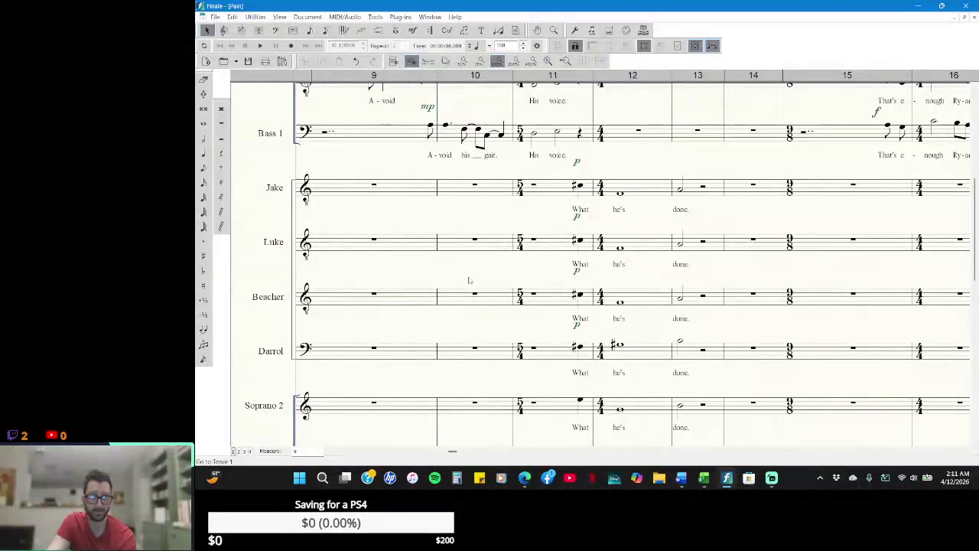
scroll(457, 280, "up", 2)
scroll(456, 275, "up", 1)
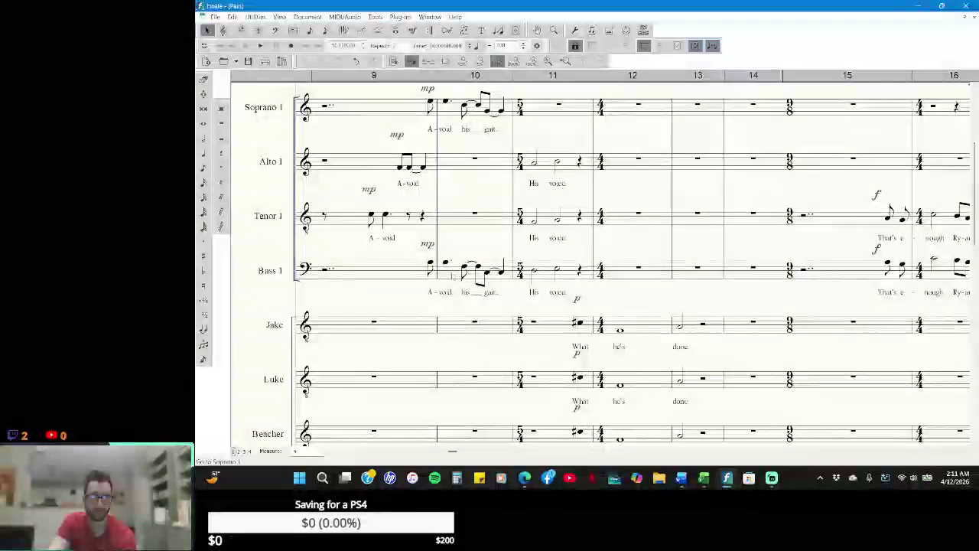
- Zoom to 75% and play the score back from measure 6
left_click(480, 62)
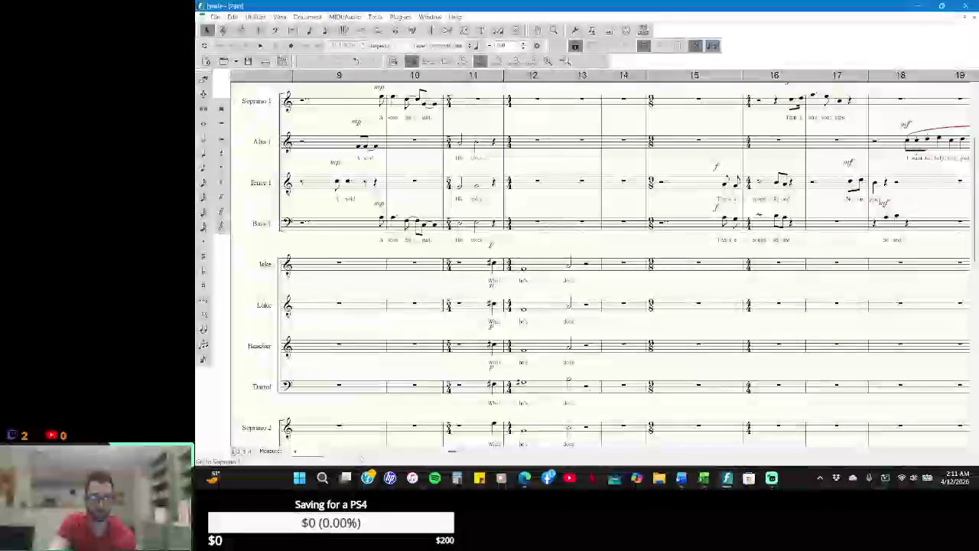
scroll(536, 346, "left", 3)
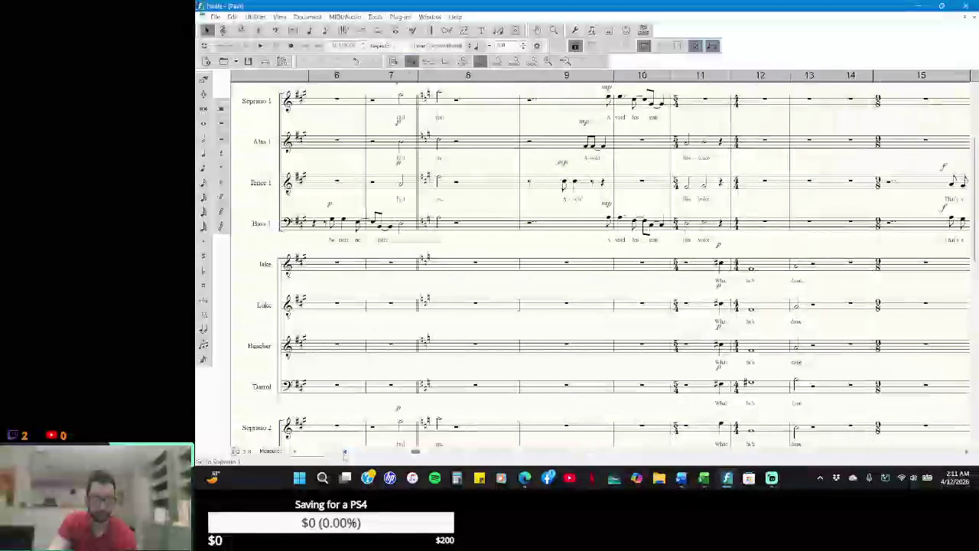
scroll(537, 346, "down", 4)
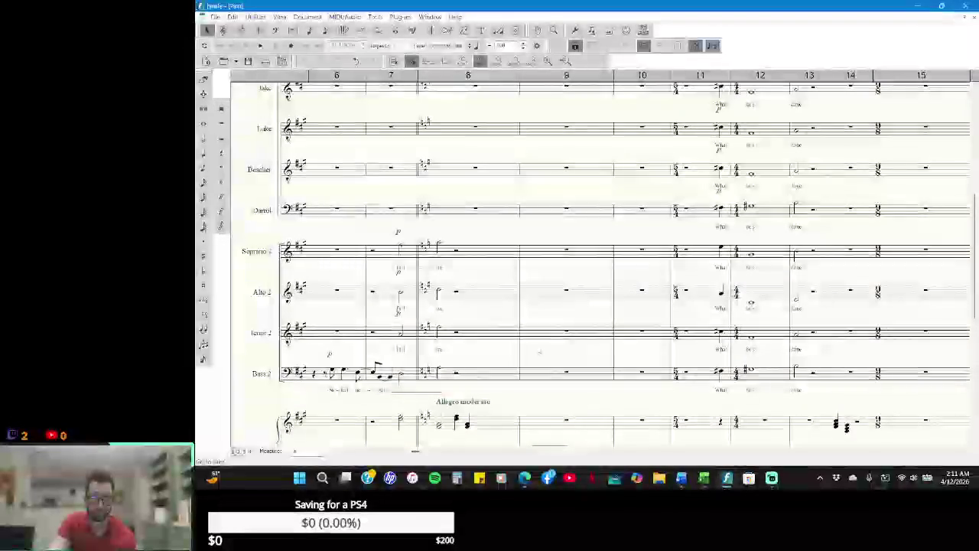
scroll(537, 349, "down", 2)
scroll(537, 349, "up", 3)
scroll(537, 350, "up", 4)
scroll(537, 351, "up", 2)
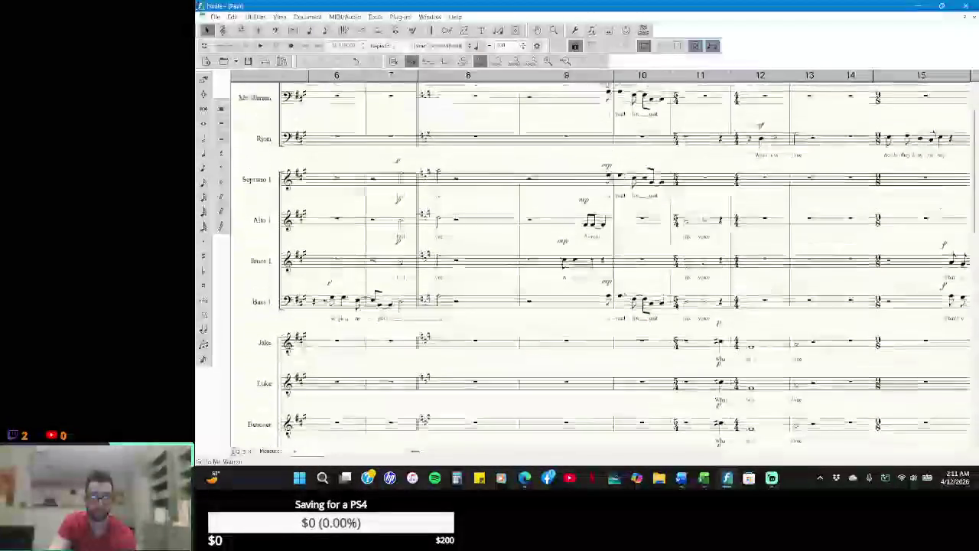
key("space")
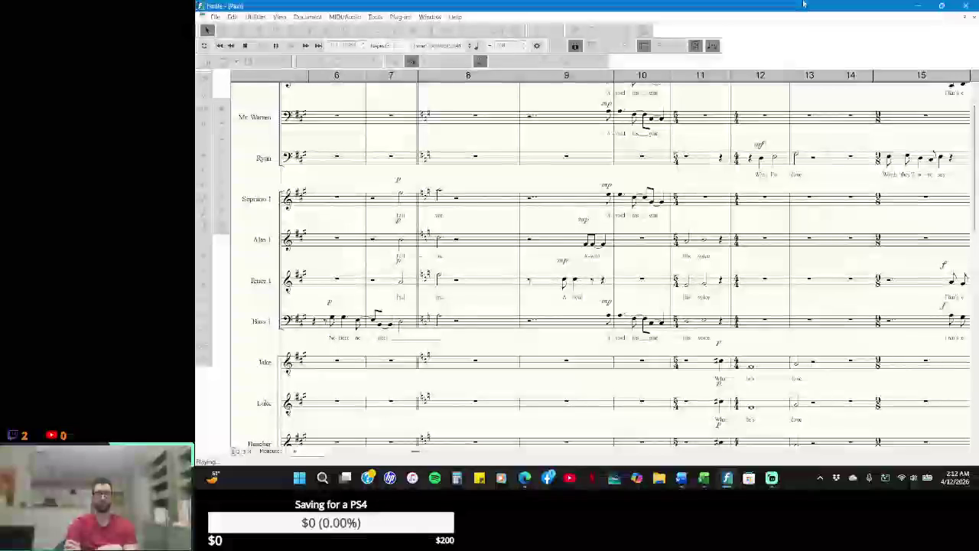
- Stop playback and scroll through the staves to review the choral passage
left_click(229, 45)
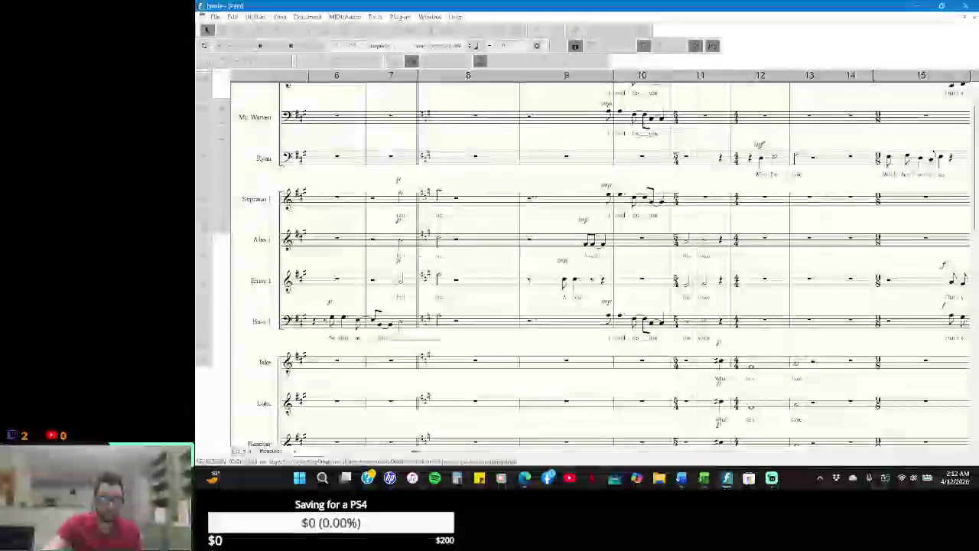
scroll(544, 296, "down", 2)
scroll(544, 296, "down", 3)
scroll(543, 296, "down", 4)
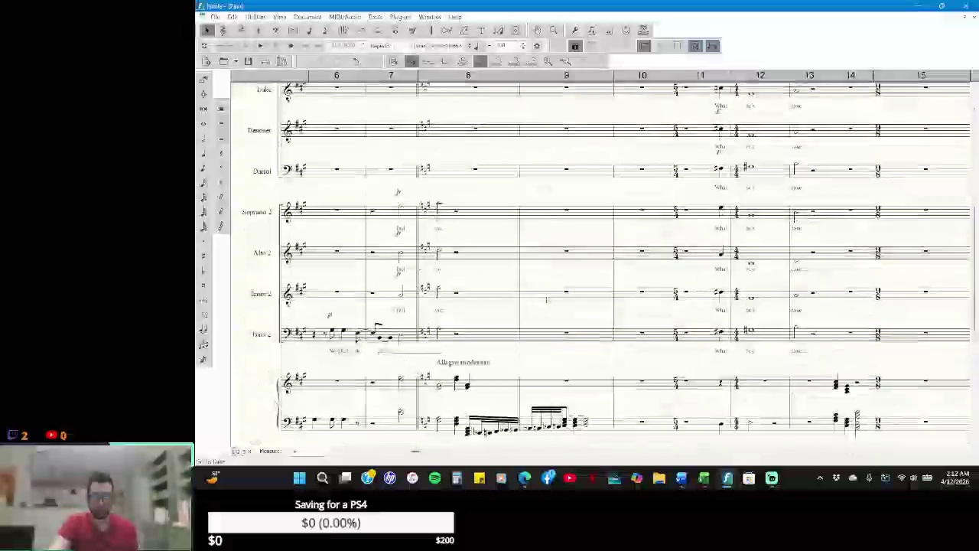
scroll(528, 344, "down", 1)
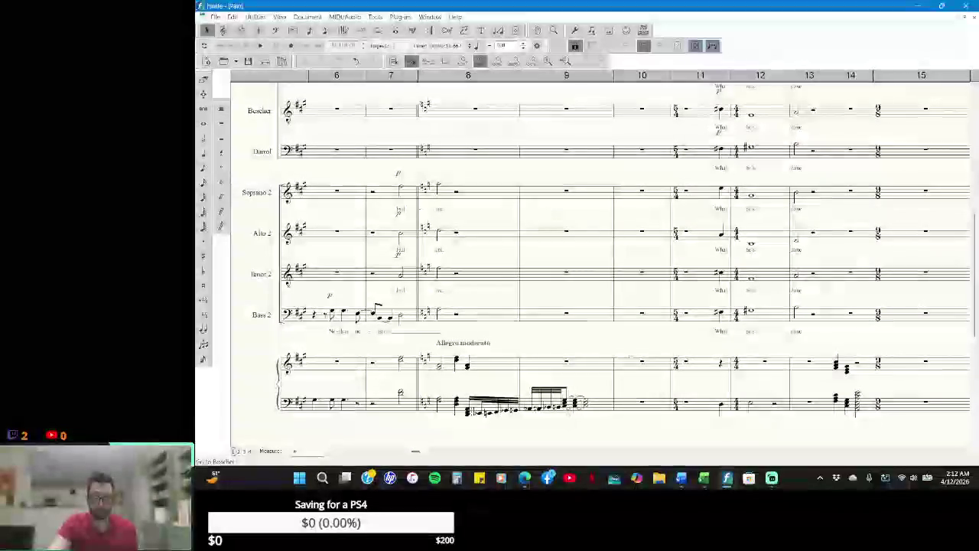
scroll(602, 317, "up", 4)
scroll(602, 318, "up", 1)
scroll(602, 317, "up", 4)
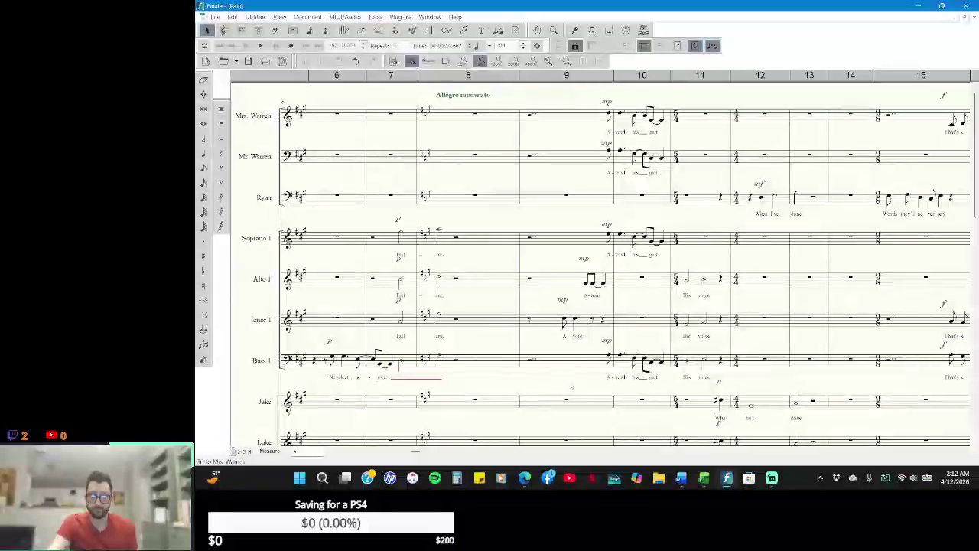
scroll(591, 324, "down", 2)
scroll(585, 367, "down", 1)
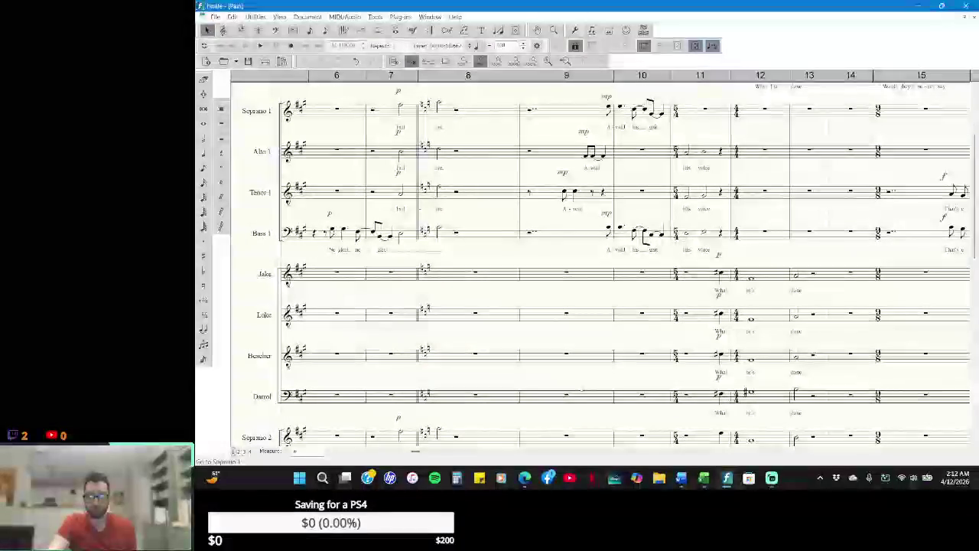
scroll(582, 390, "down", 3)
scroll(580, 388, "down", 2)
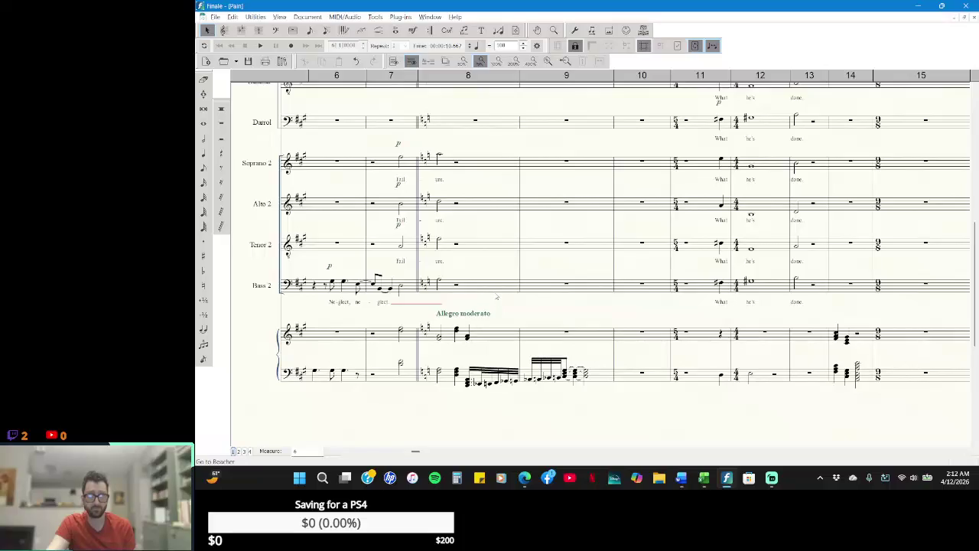
scroll(494, 292, "up", 1)
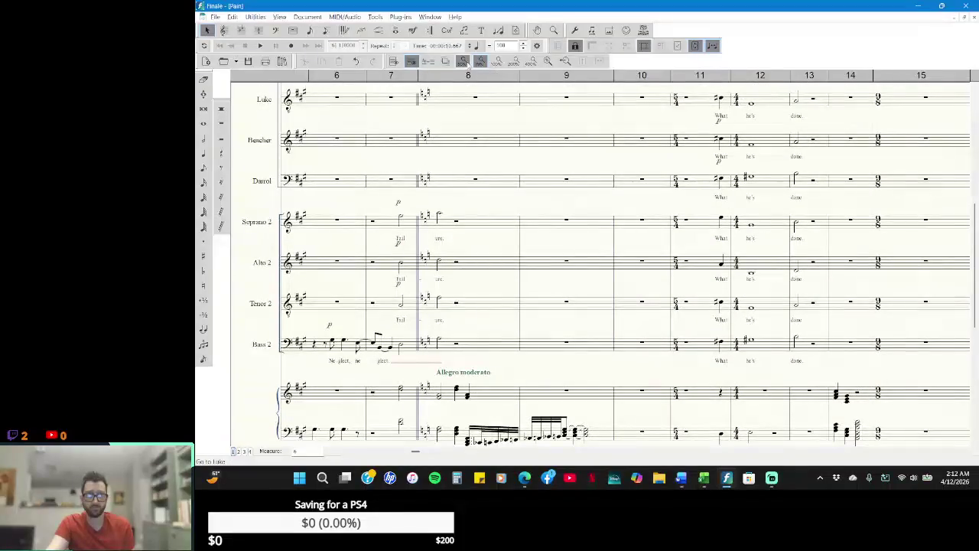
- Play the passage back again, stop it, and switch to the Word script
left_click(261, 46)
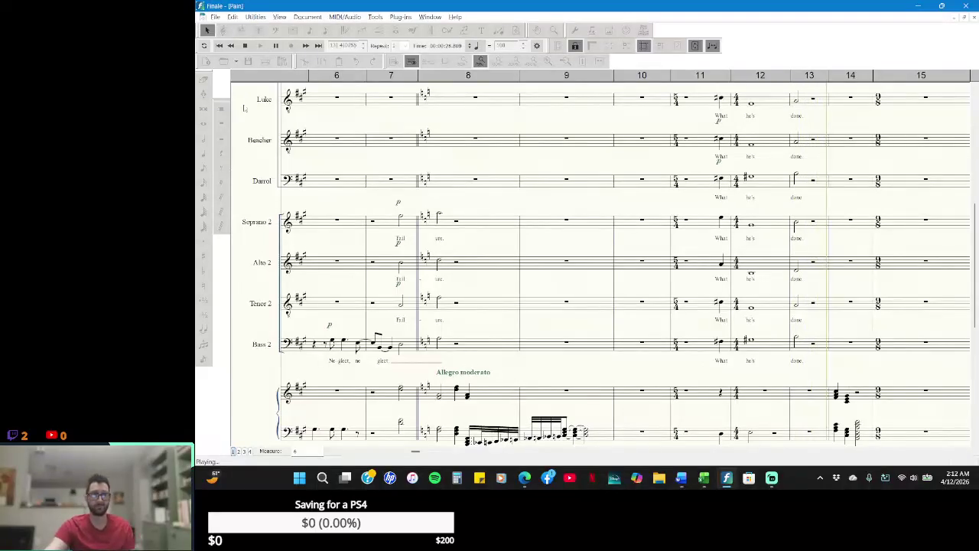
left_click(596, 314)
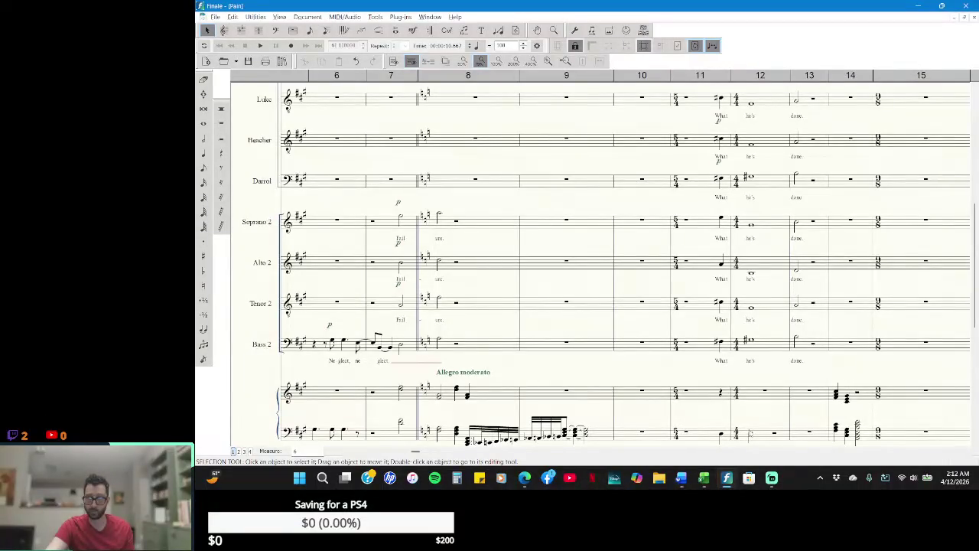
scroll(753, 431, "up", 2)
scroll(753, 431, "up", 2)
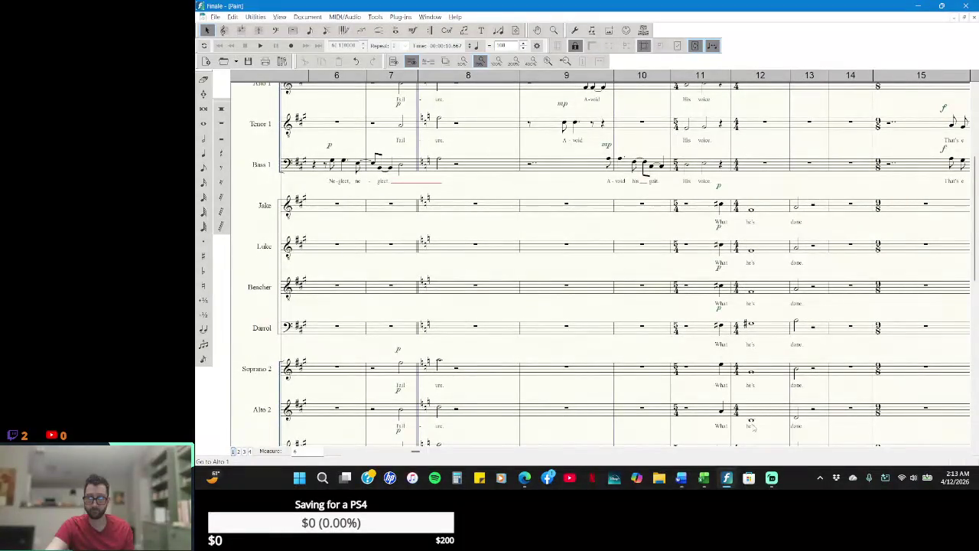
scroll(753, 429, "up", 3)
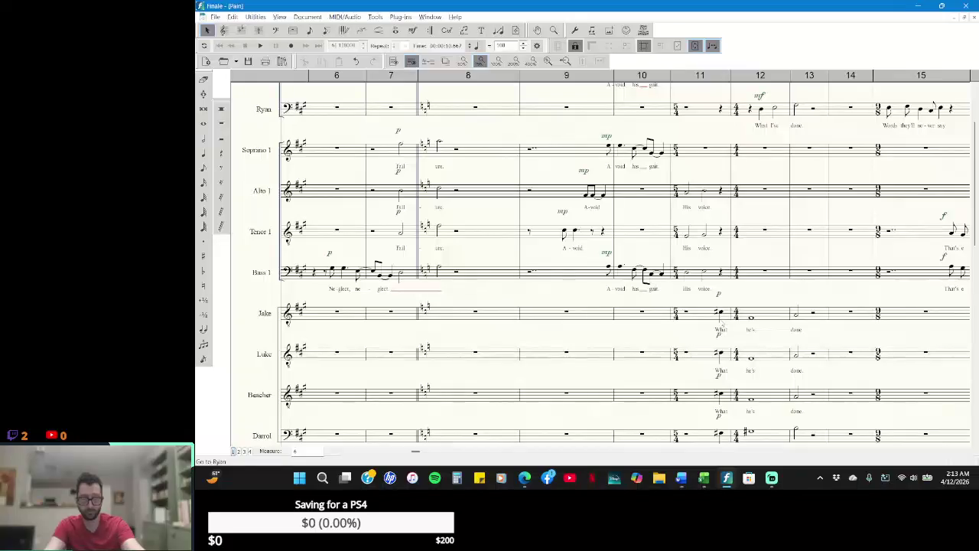
key("alt+Tab")
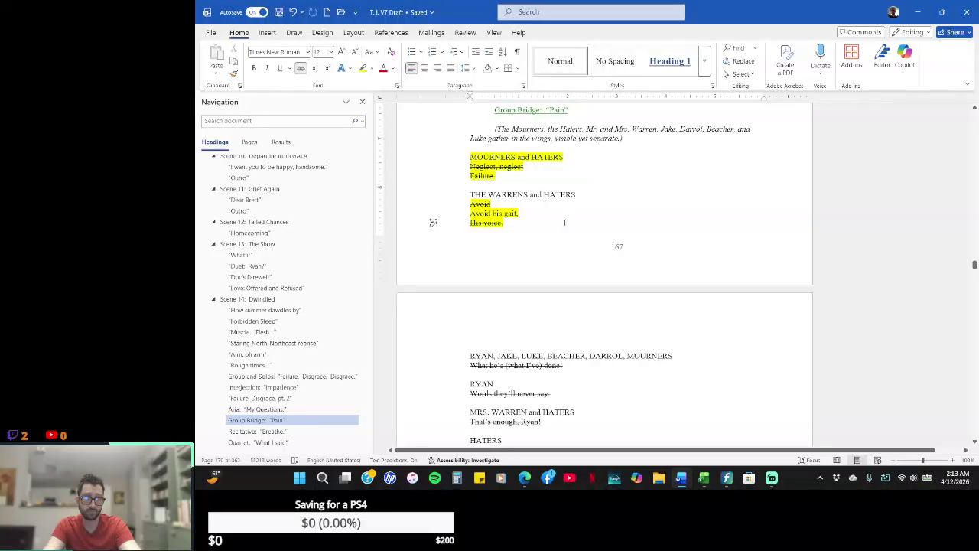
- Return to Finale and scroll to the lower staves singing "What he's done."
key("alt+Tab")
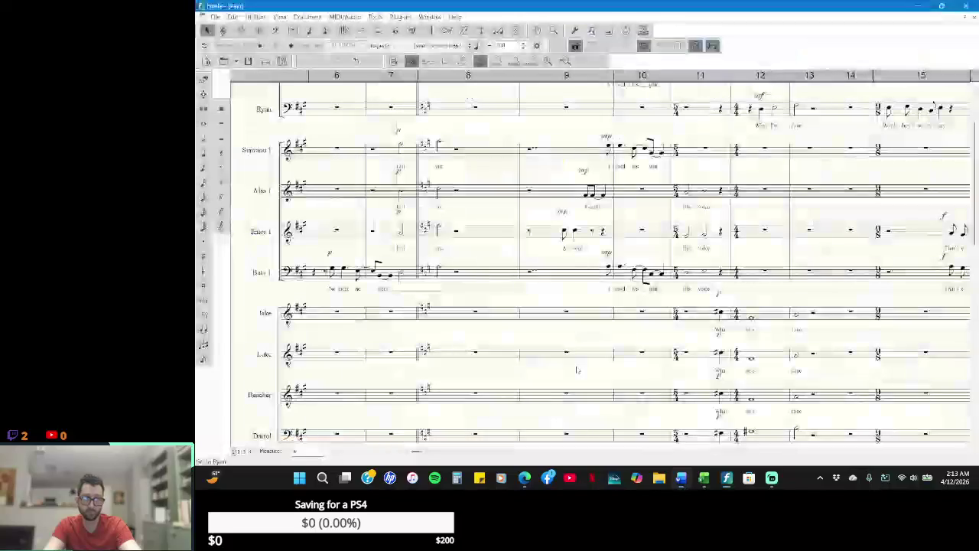
scroll(795, 353, "down", 2)
scroll(795, 353, "down", 2)
scroll(795, 353, "down", 3)
scroll(749, 345, "down", 1)
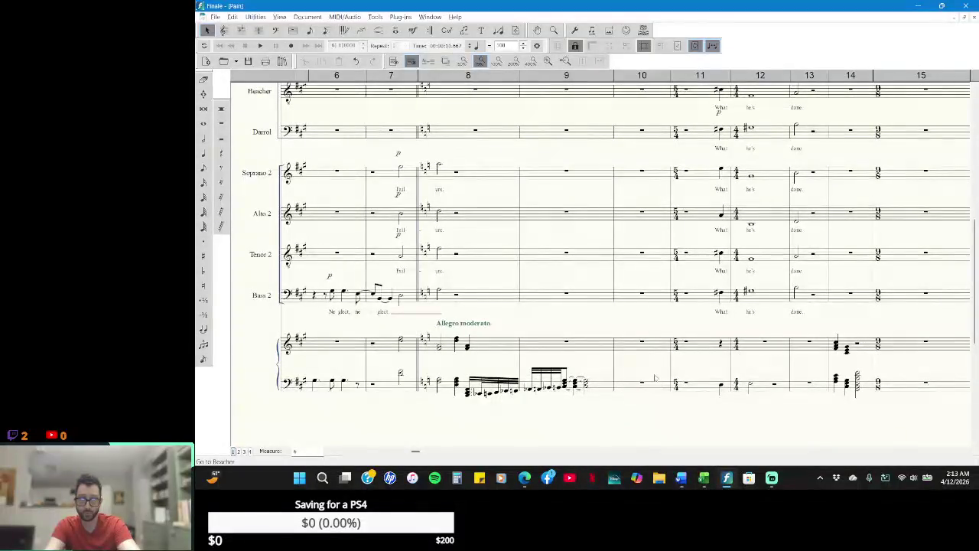
scroll(654, 377, "up", 3)
scroll(656, 363, "up", 1)
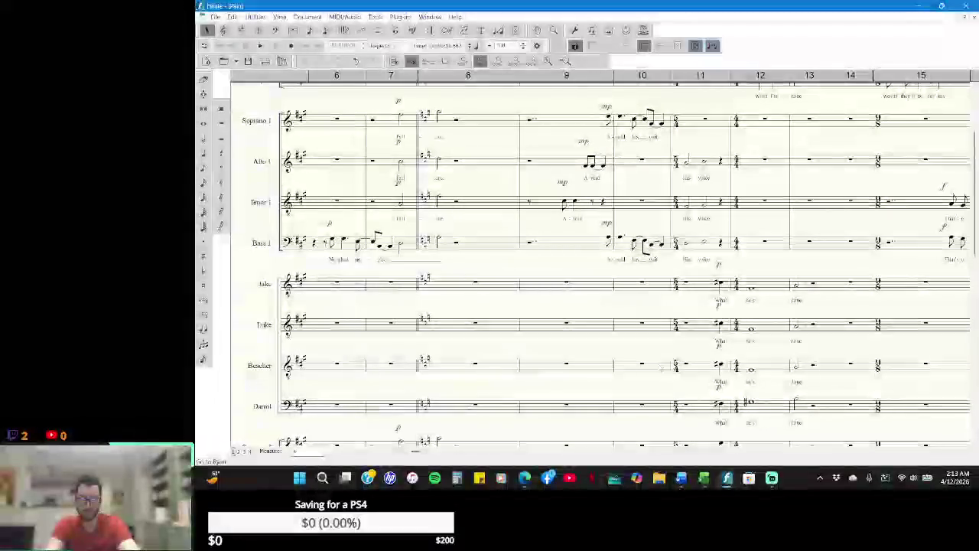
scroll(661, 367, "down", 2)
- Use Simple Entry to add a note at the end of piano treble measure 9
scroll(661, 367, "down", 2)
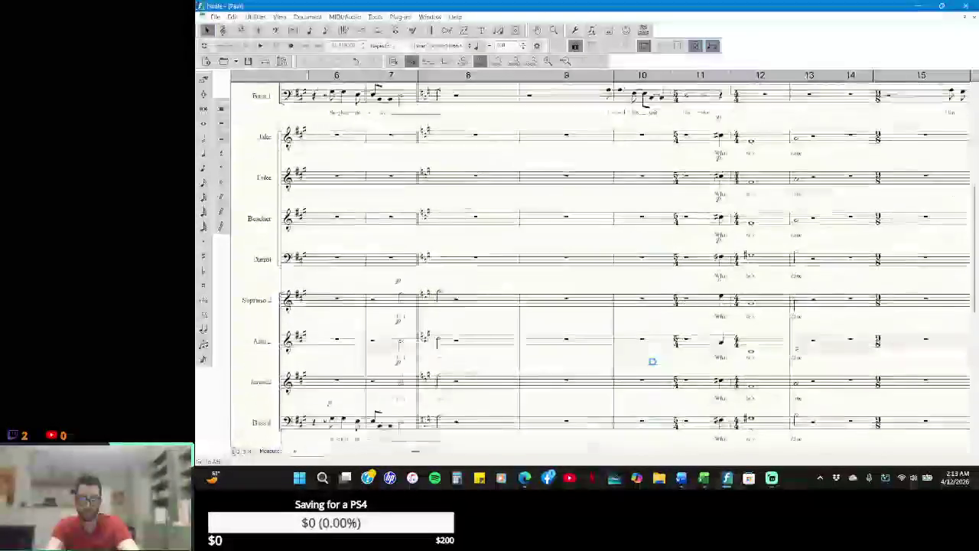
scroll(661, 367, "down", 3)
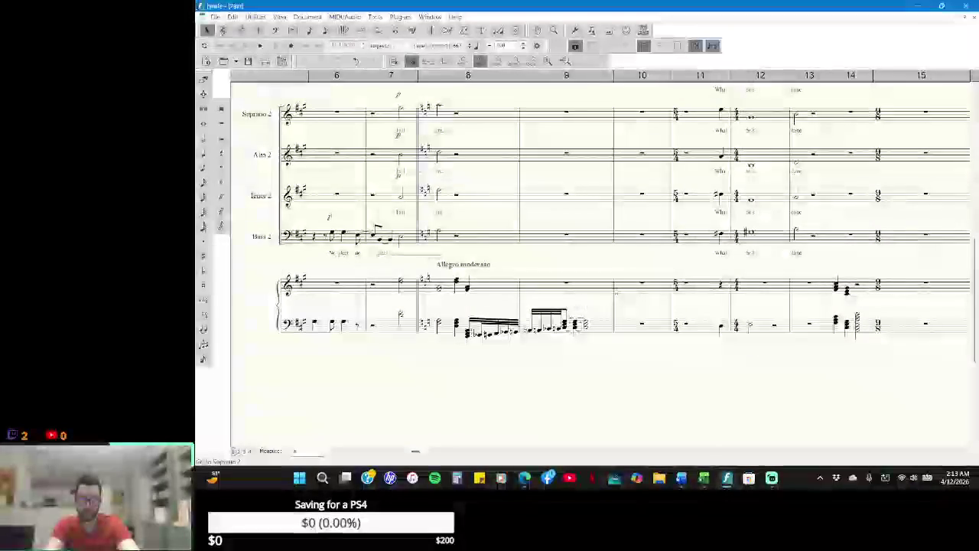
left_click(204, 154)
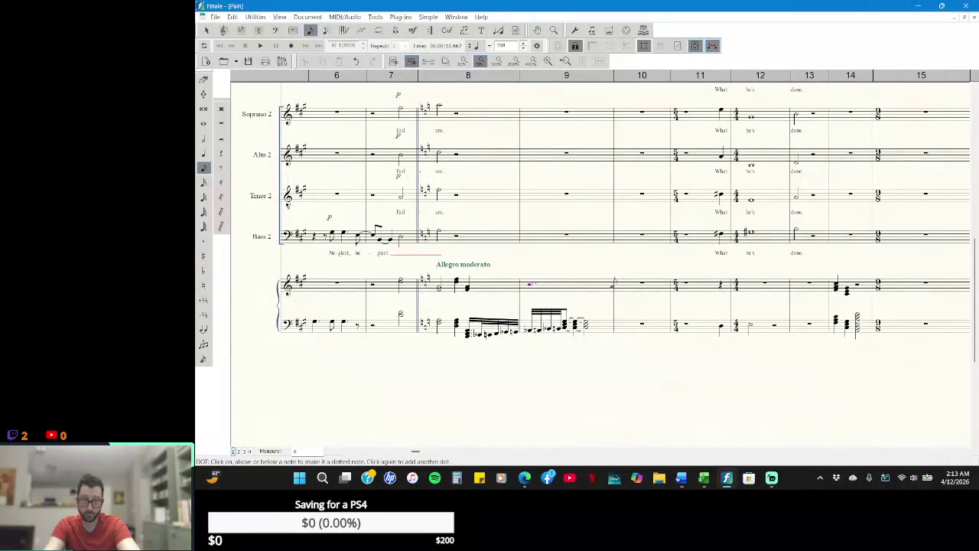
left_click(607, 282)
scroll(627, 314, "up", 3)
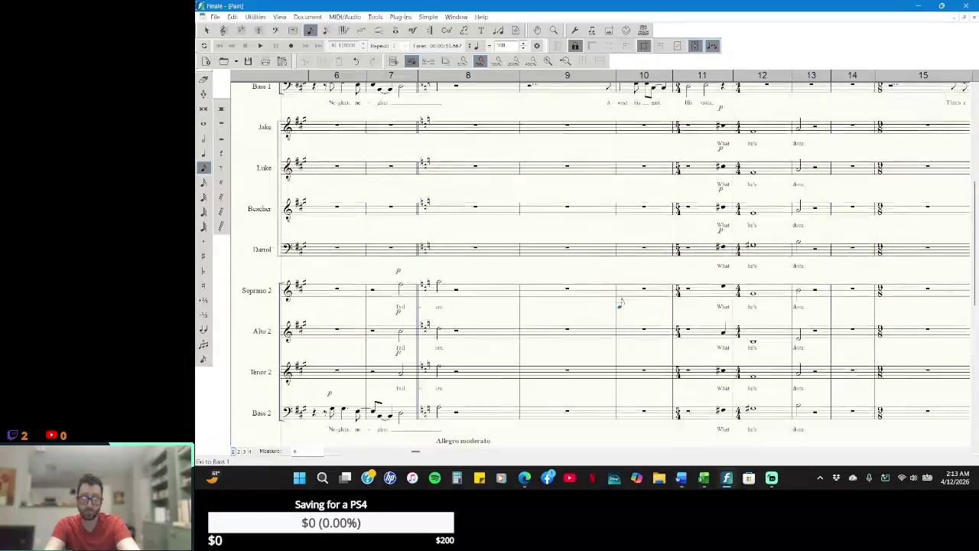
scroll(624, 306, "up", 3)
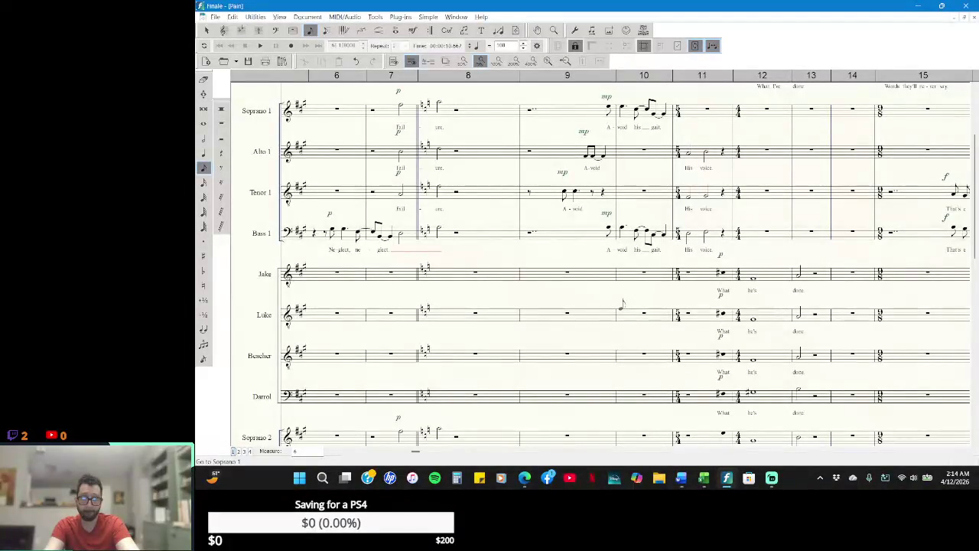
scroll(621, 304, "down", 3)
scroll(615, 304, "down", 3)
scroll(610, 303, "down", 4)
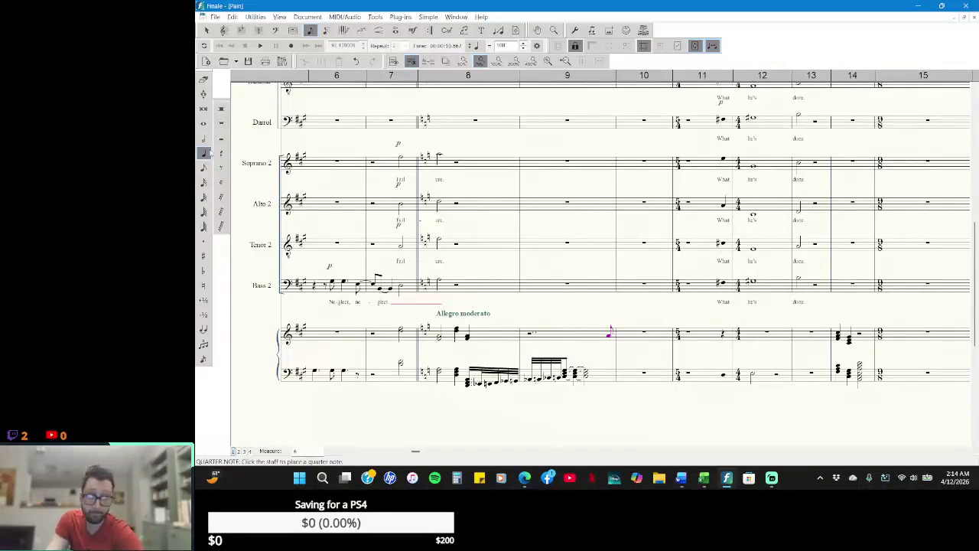
- Dot the new measure 9 note and return to the Selection tool
left_click(205, 242)
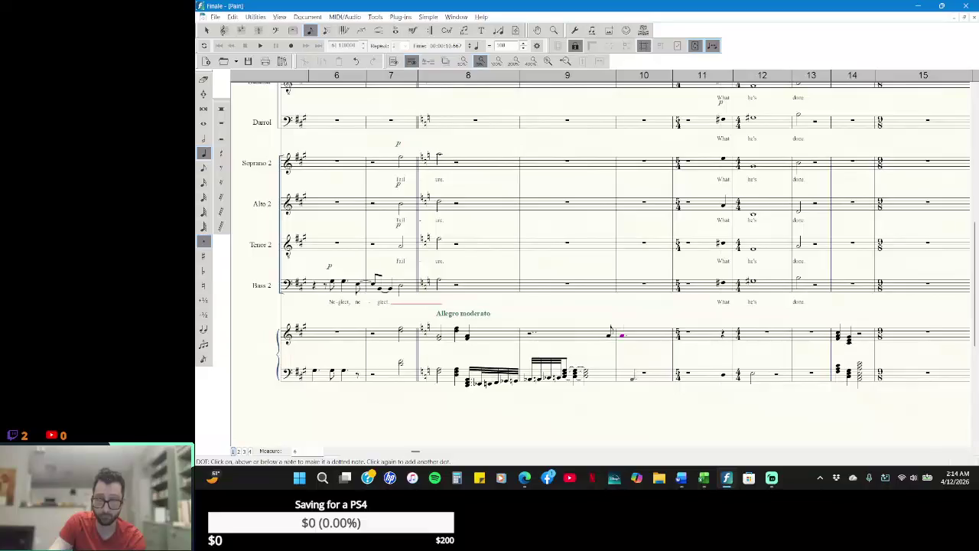
scroll(632, 377, "up", 3)
scroll(632, 377, "up", 2)
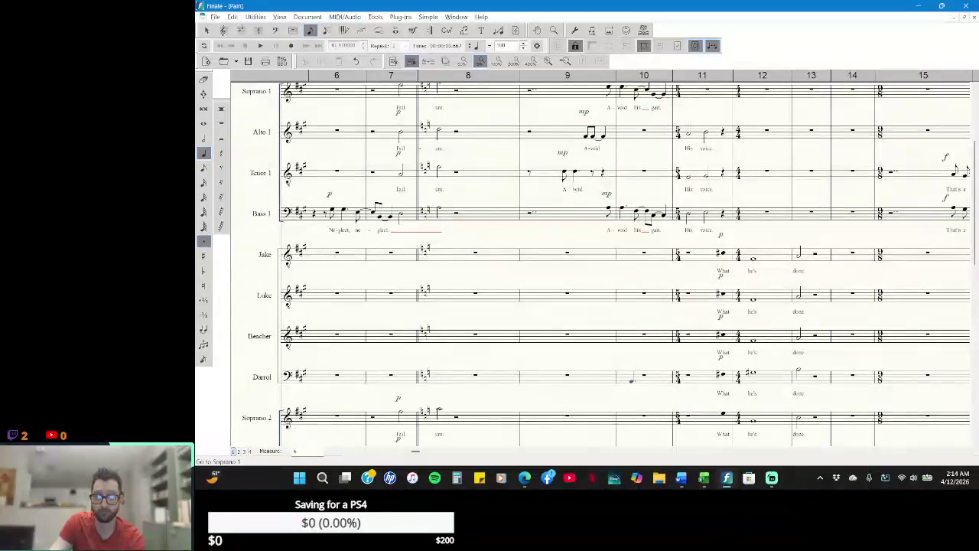
scroll(632, 380, "down", 1)
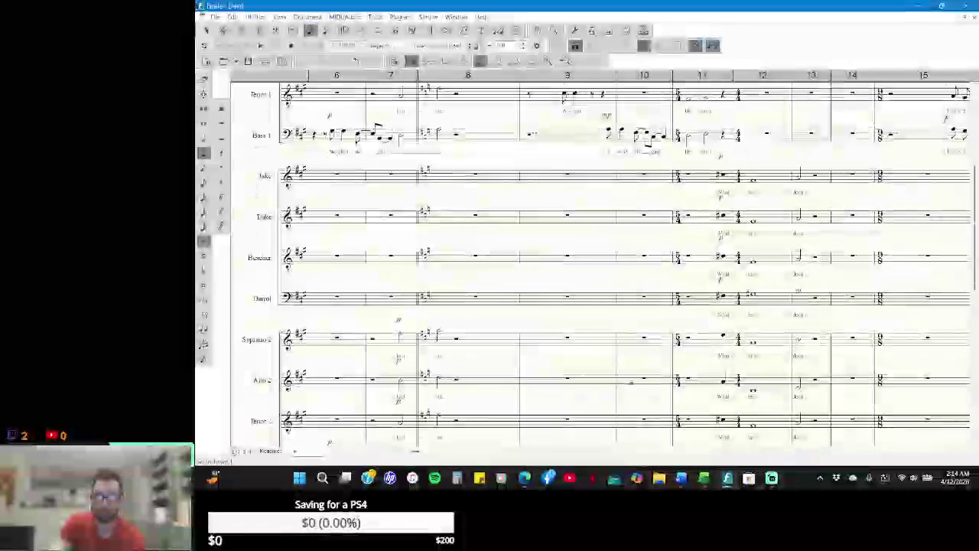
scroll(631, 385, "down", 4)
scroll(631, 384, "up", 3)
scroll(631, 385, "up", 1)
left_click(206, 29)
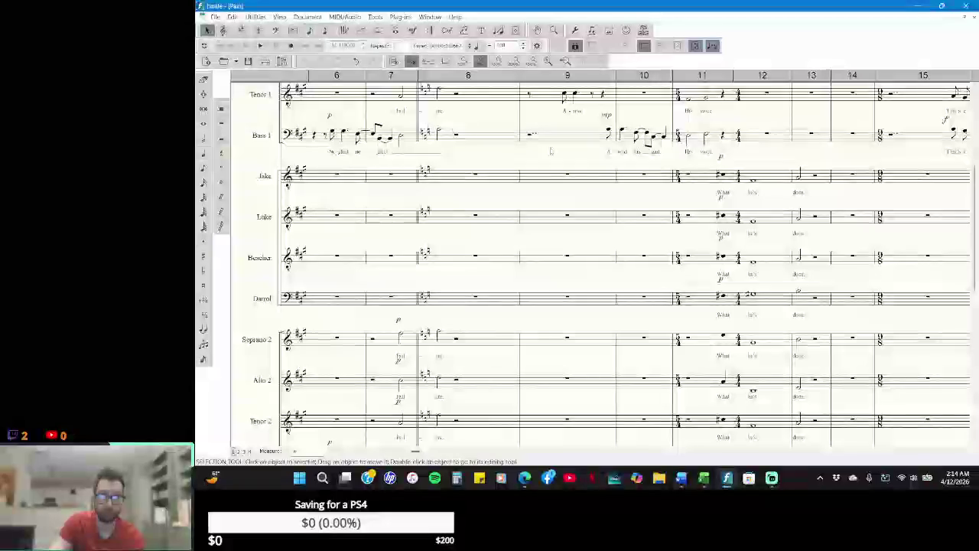
- Copy Bass 1 measure 10 into piano treble measure 10, transposed up an octave
left_click(643, 137)
right_click(645, 137)
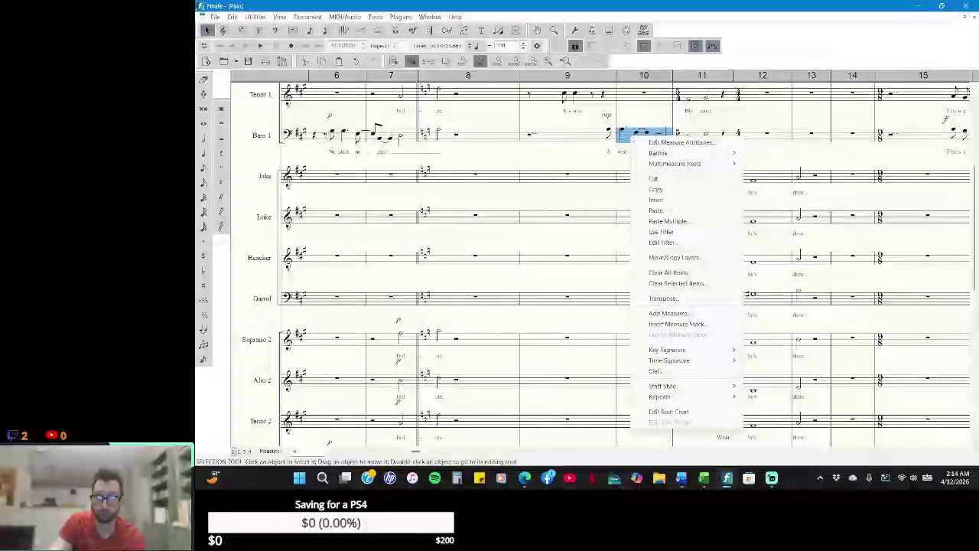
left_click(678, 191)
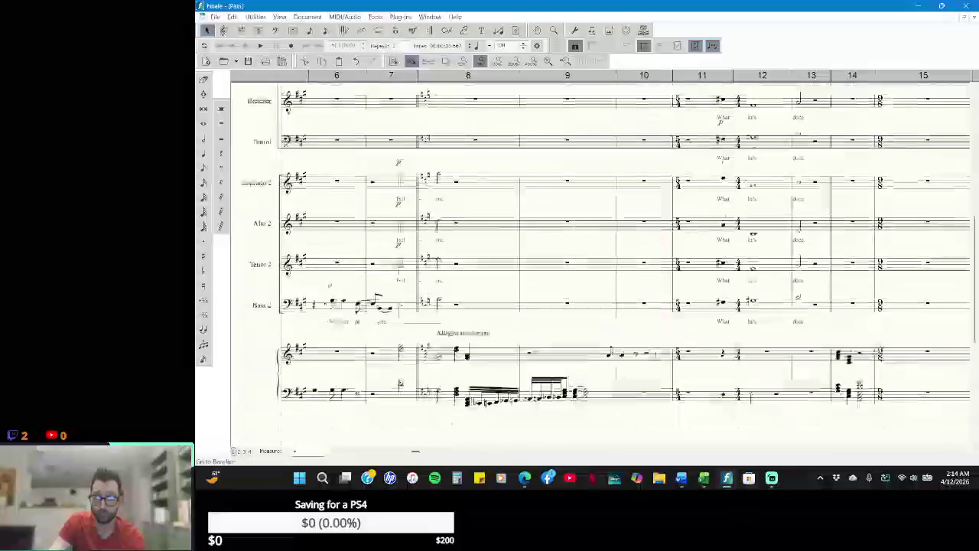
scroll(624, 260, "down", 4)
left_click(643, 344)
right_click(643, 342)
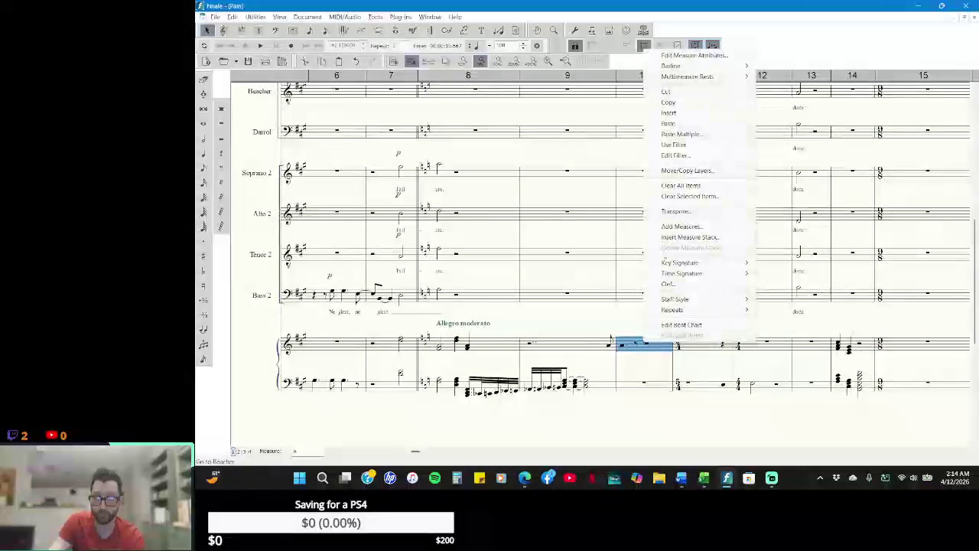
left_click(688, 124)
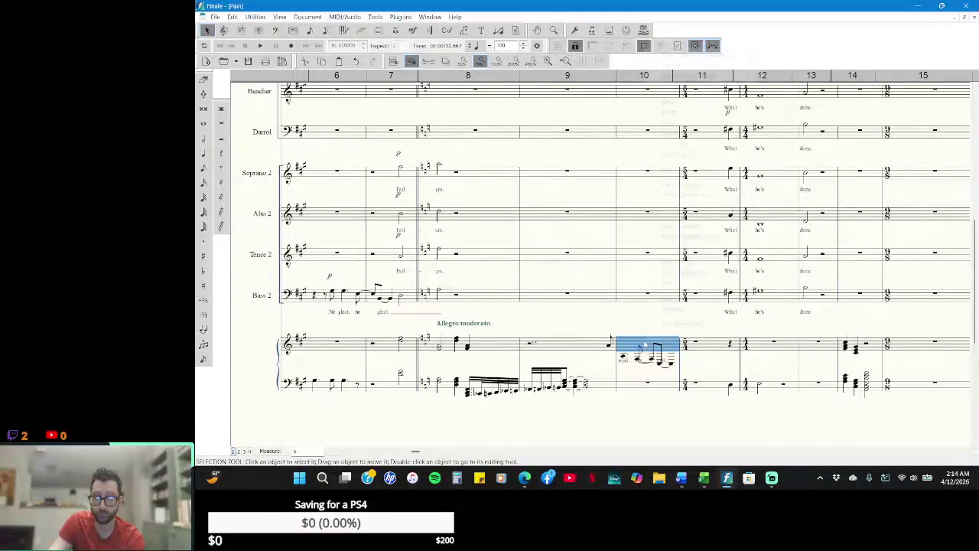
right_click(644, 345)
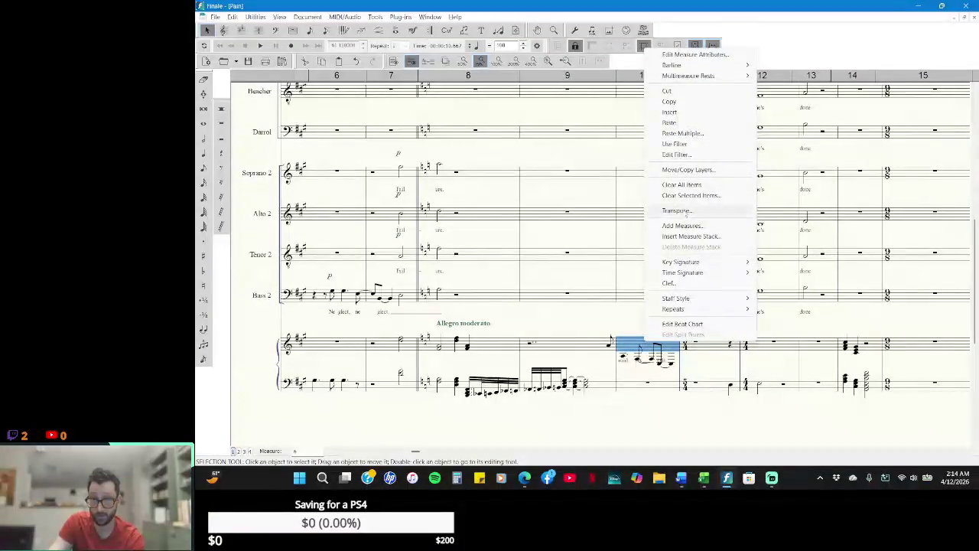
left_click(686, 214)
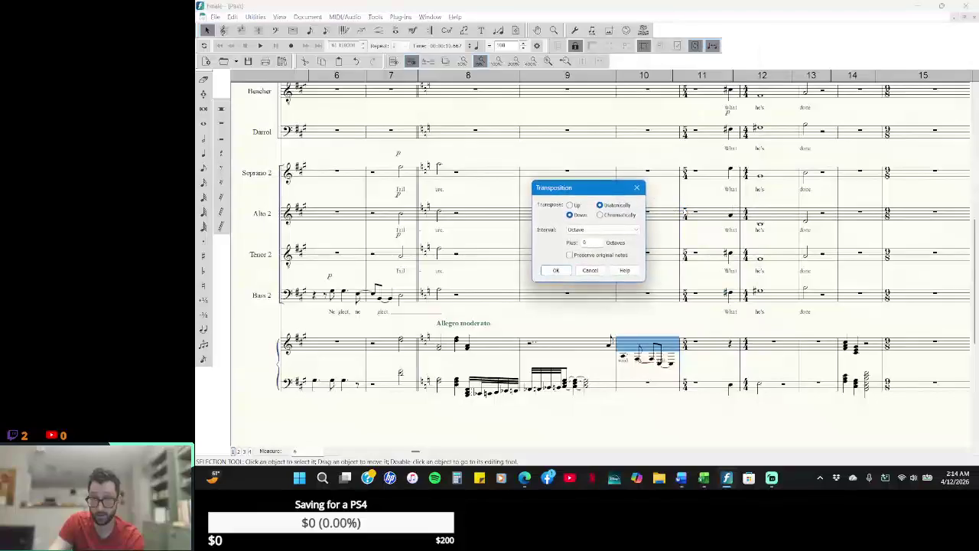
left_click(556, 270)
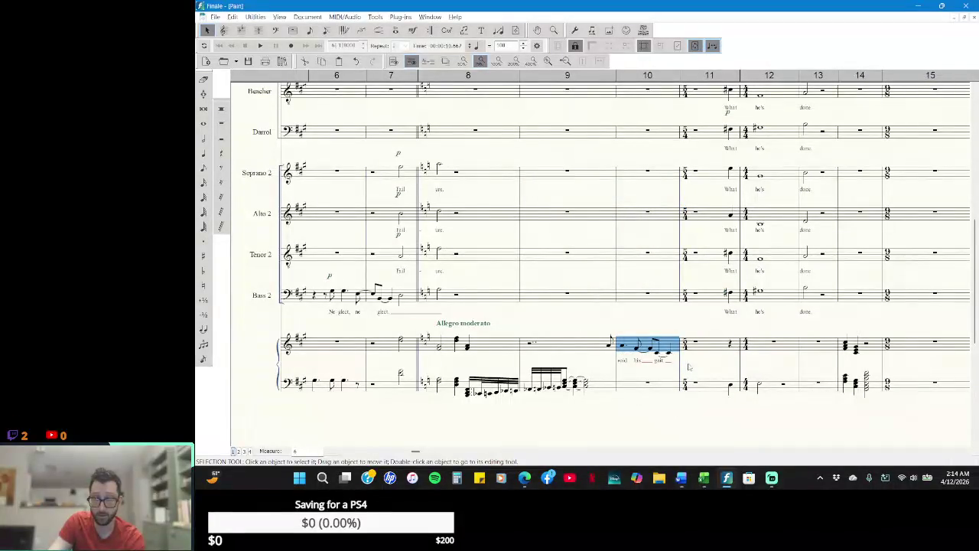
left_click(688, 368)
- Delete the pasted "gait" lyric from the piano and return to the opening measures
left_click(464, 30)
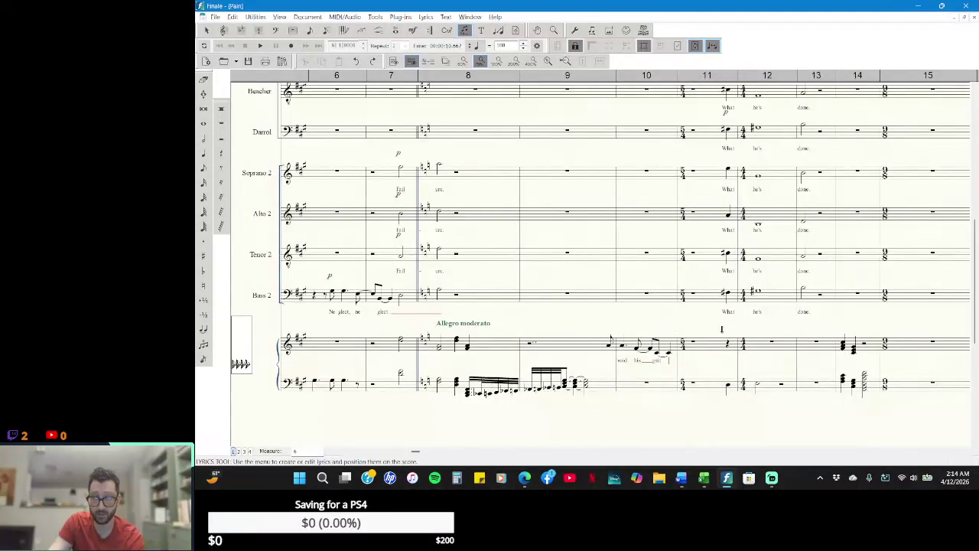
key("BackSpace")
key("BackSpace")
key("BackSpace")
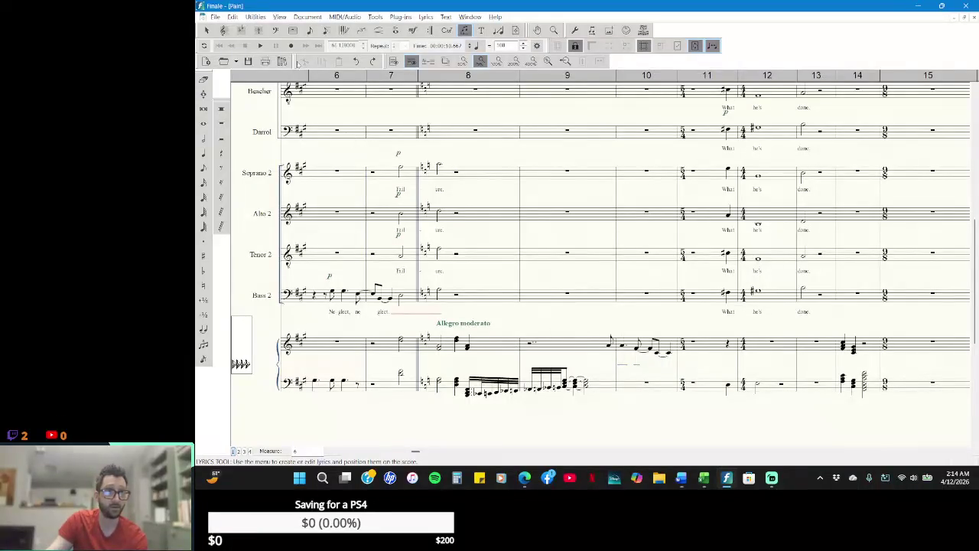
left_click(224, 30)
left_click(207, 30)
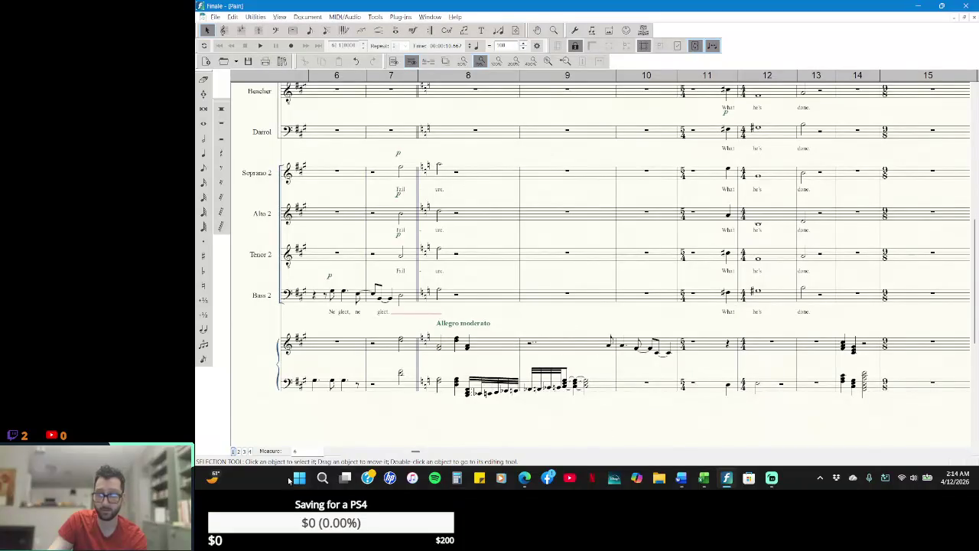
left_click(342, 451)
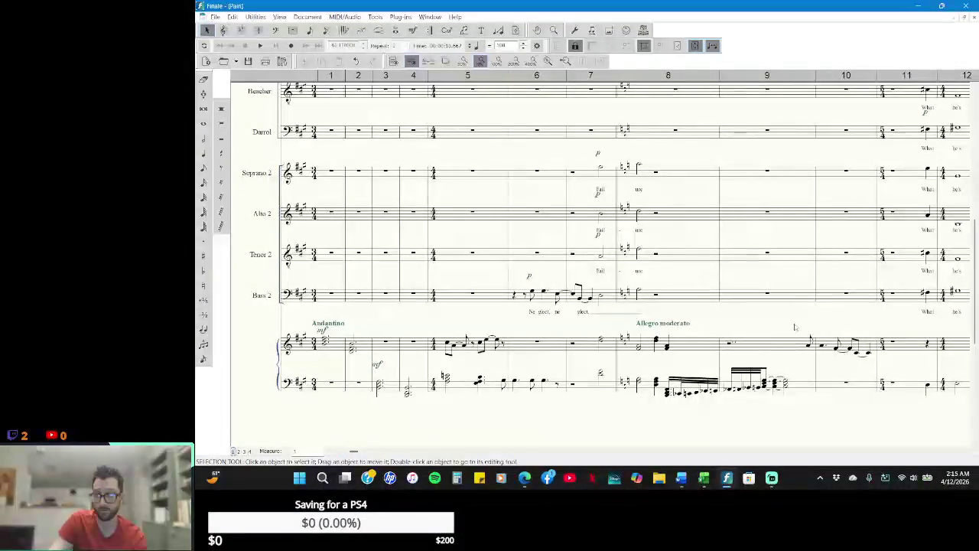
- Mark the piano mp at measure 9
left_click(413, 30)
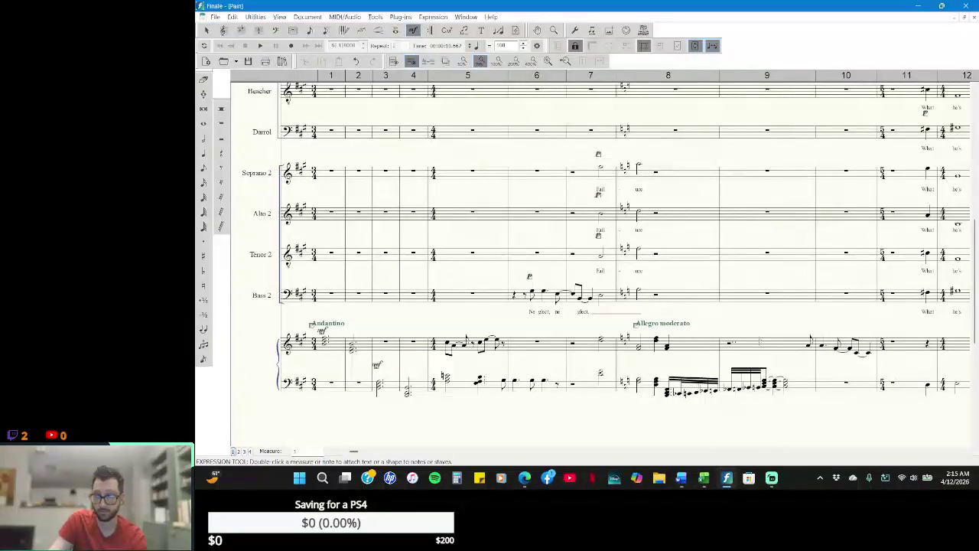
double_click(376, 364)
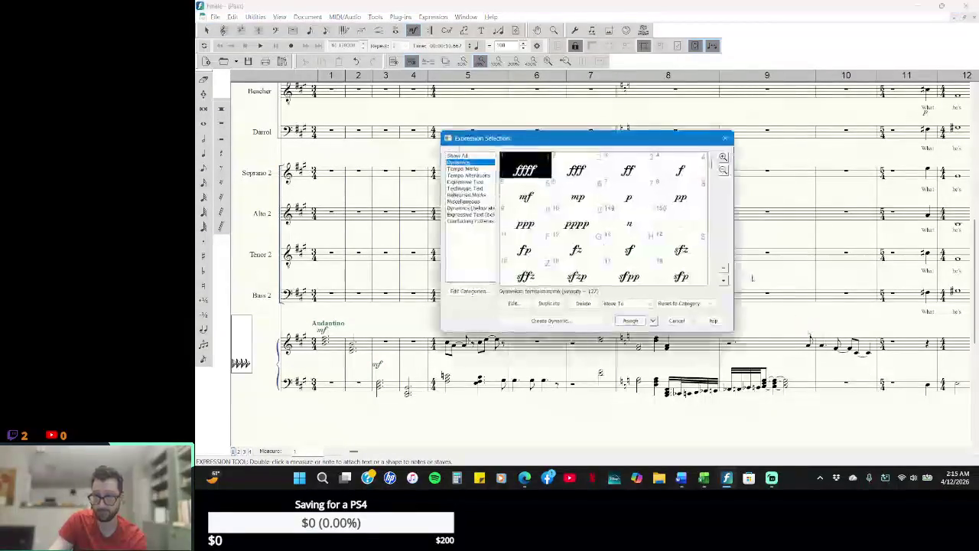
left_click(575, 191)
left_click(538, 199)
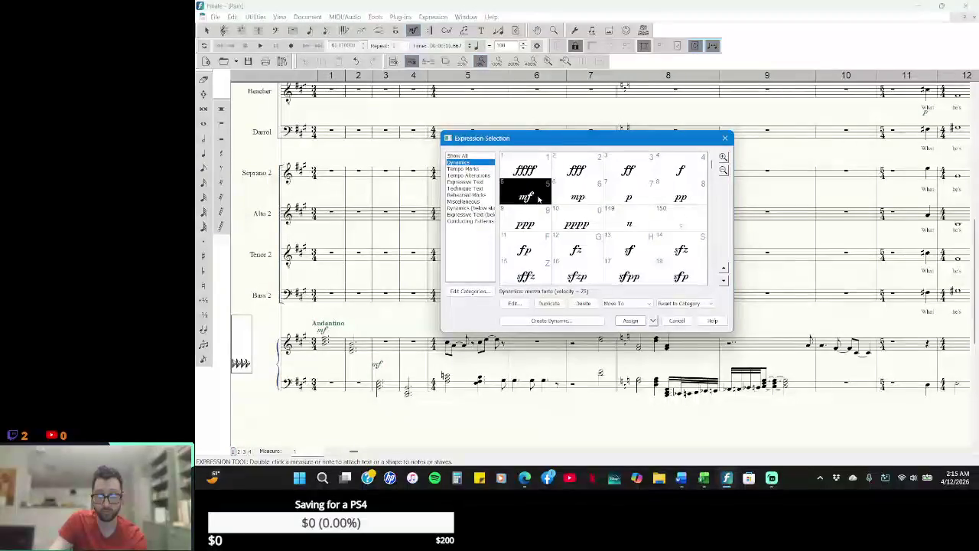
left_click(593, 198)
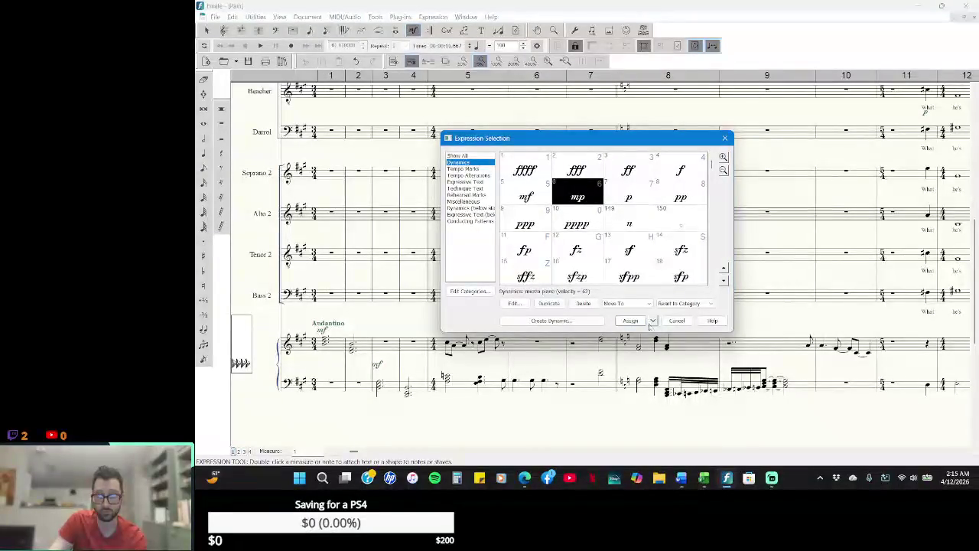
left_click(628, 321)
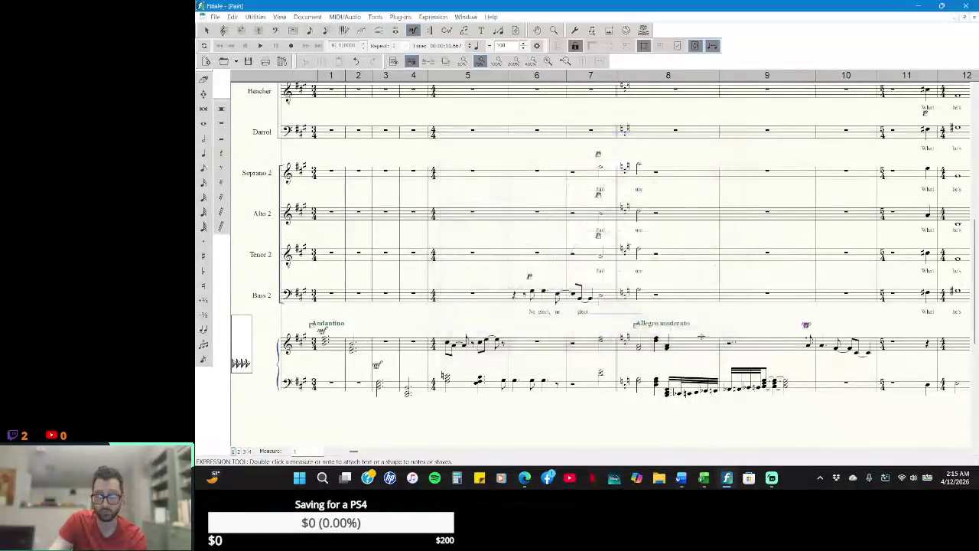
- Add a second mp marking to the piano at measure 11
left_click(967, 452)
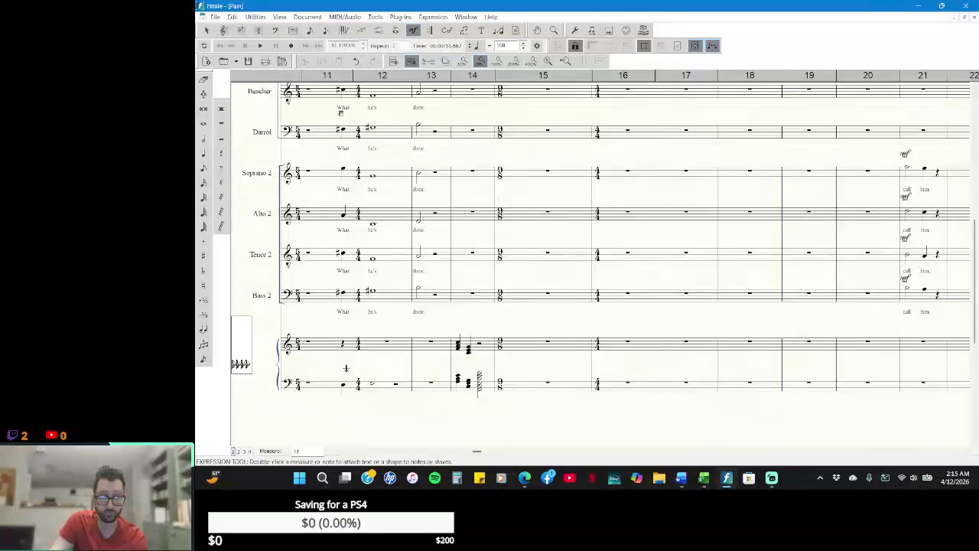
double_click(345, 368)
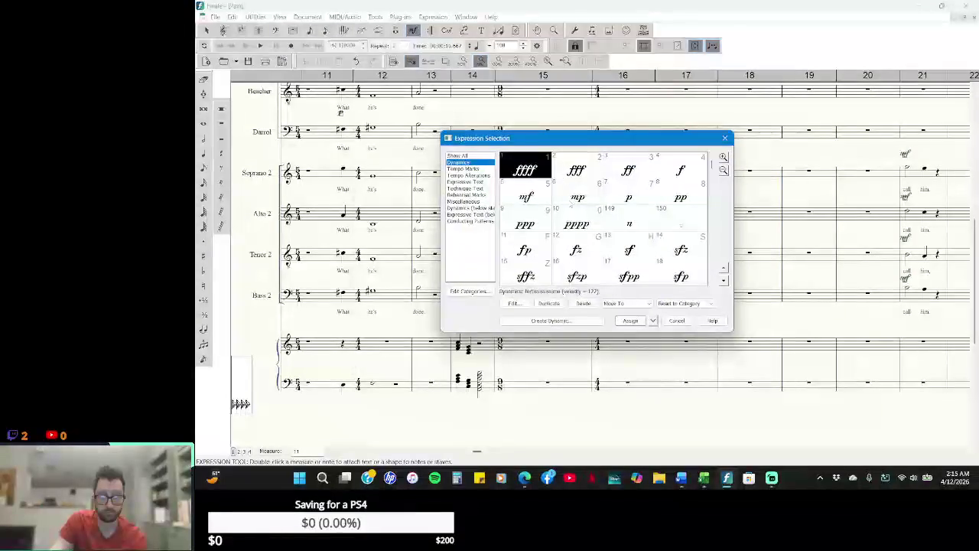
left_click(577, 196)
left_click(630, 321)
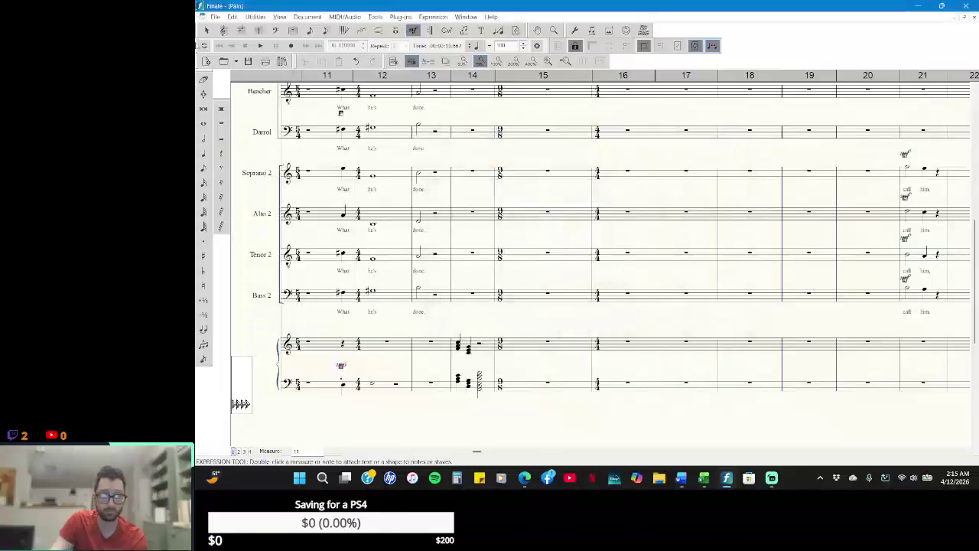
left_click(208, 30)
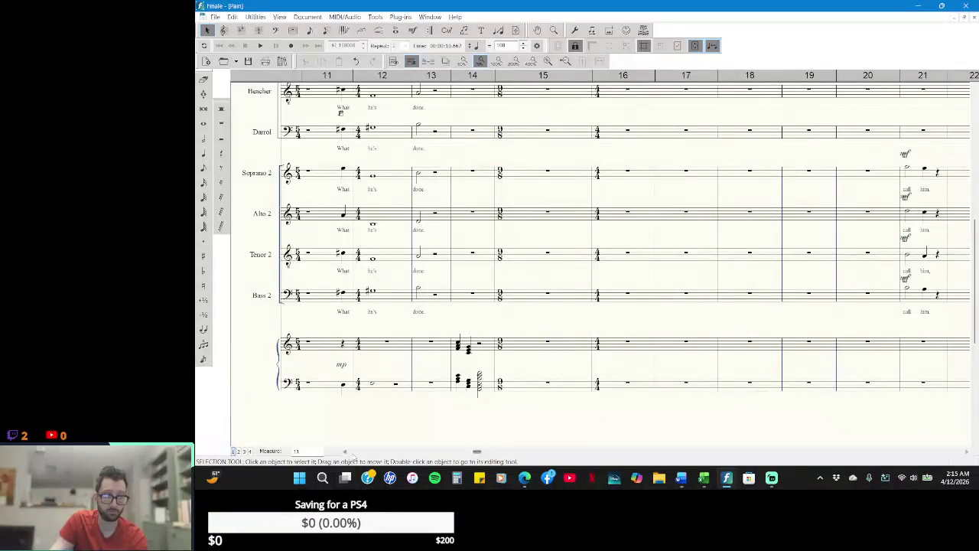
scroll(344, 452, "left", 3)
scroll(344, 451, "left", 3)
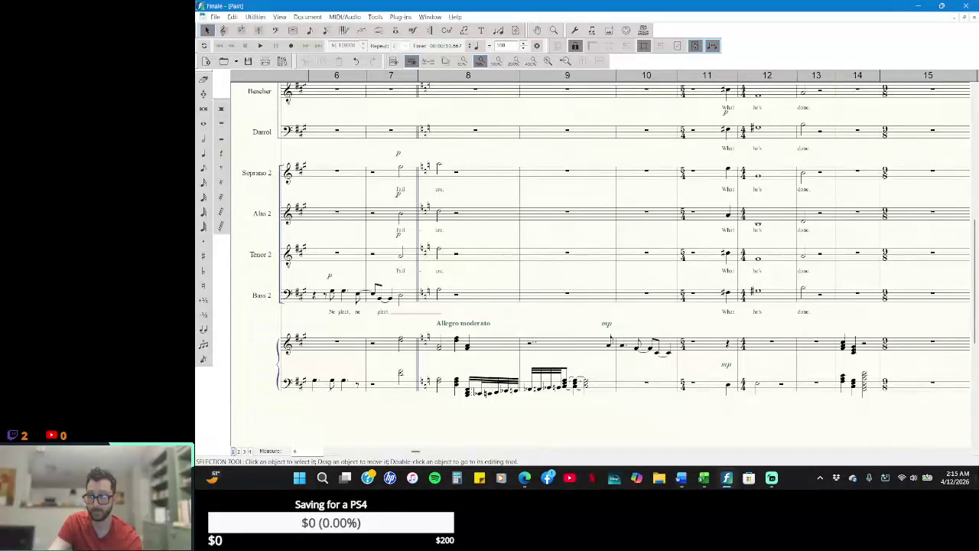
left_click(966, 454)
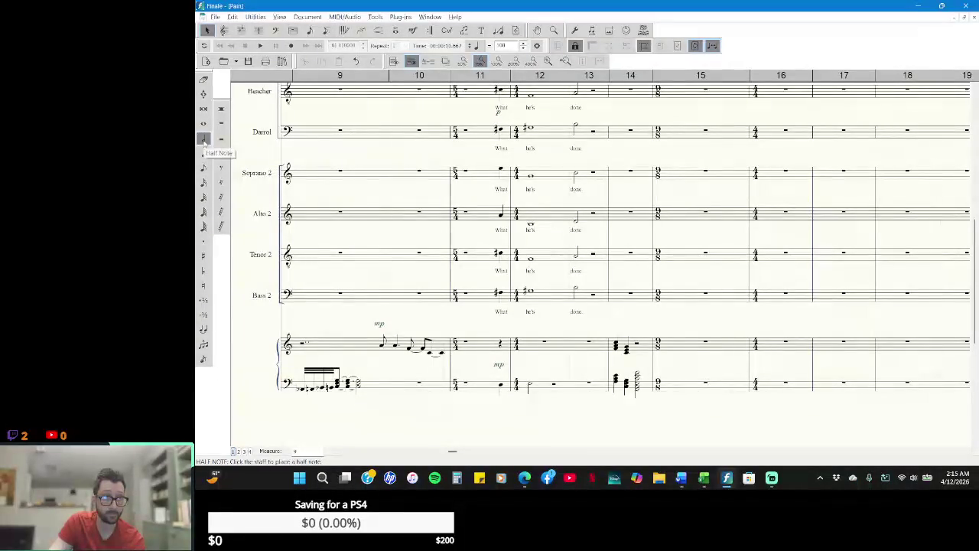
- Enter a whole note in piano bass measure 10 and mark it mp
left_click(203, 94)
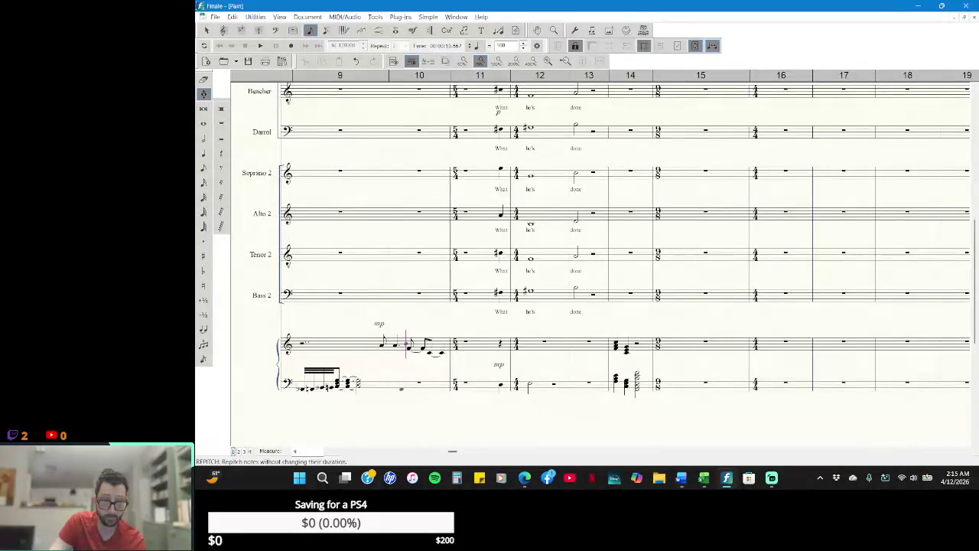
left_click(204, 124)
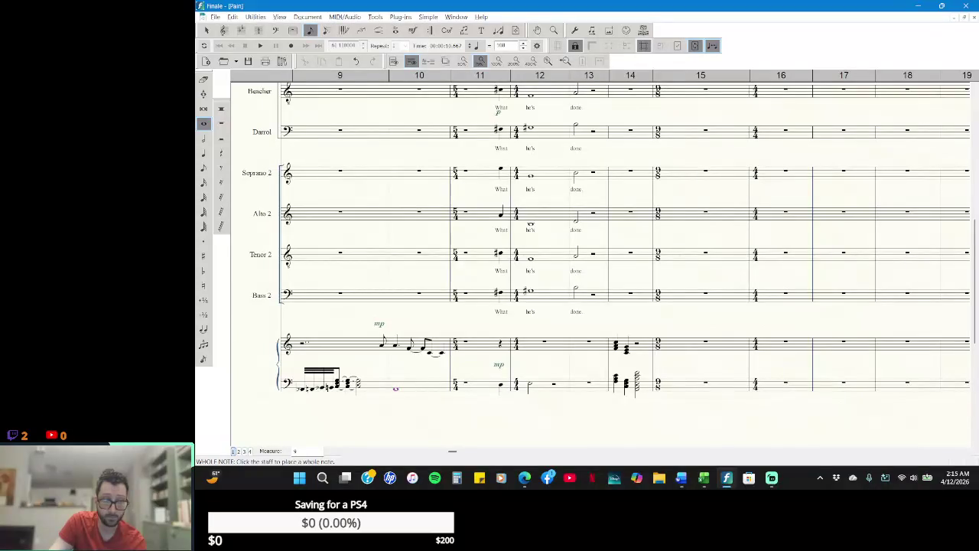
left_click(206, 30)
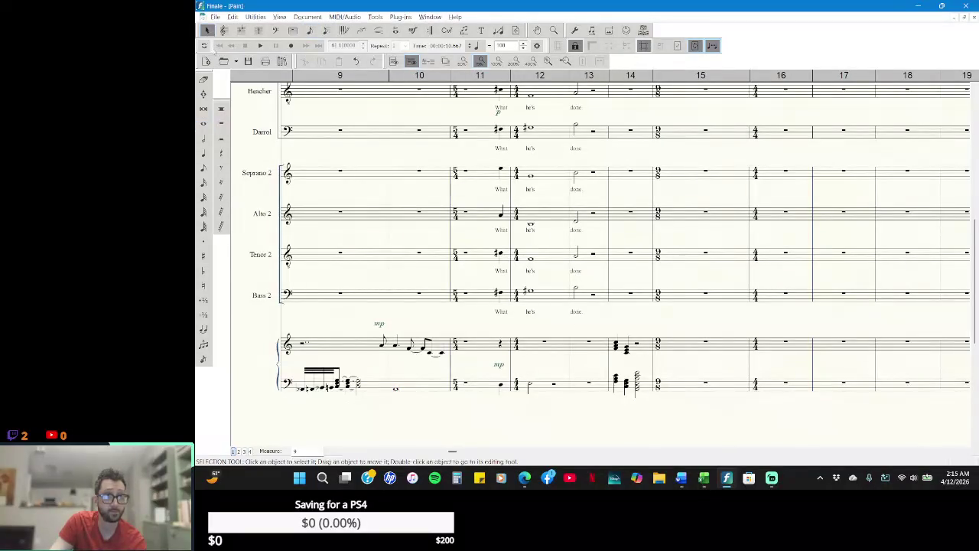
left_click(413, 30)
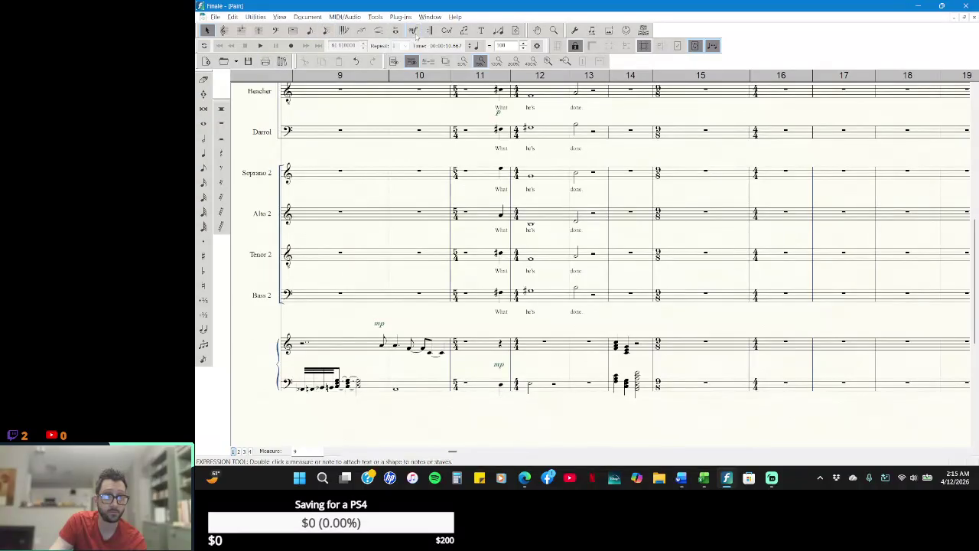
double_click(395, 371)
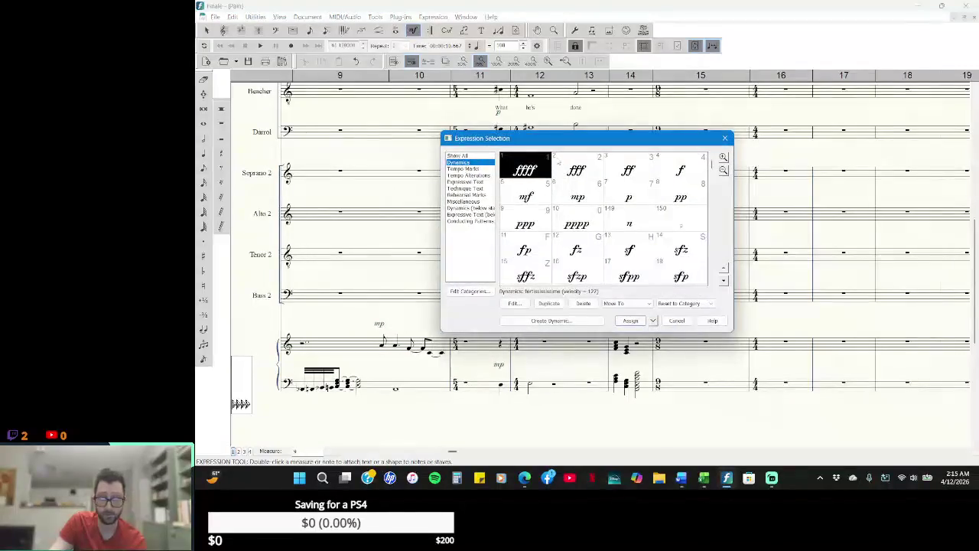
left_click(570, 197)
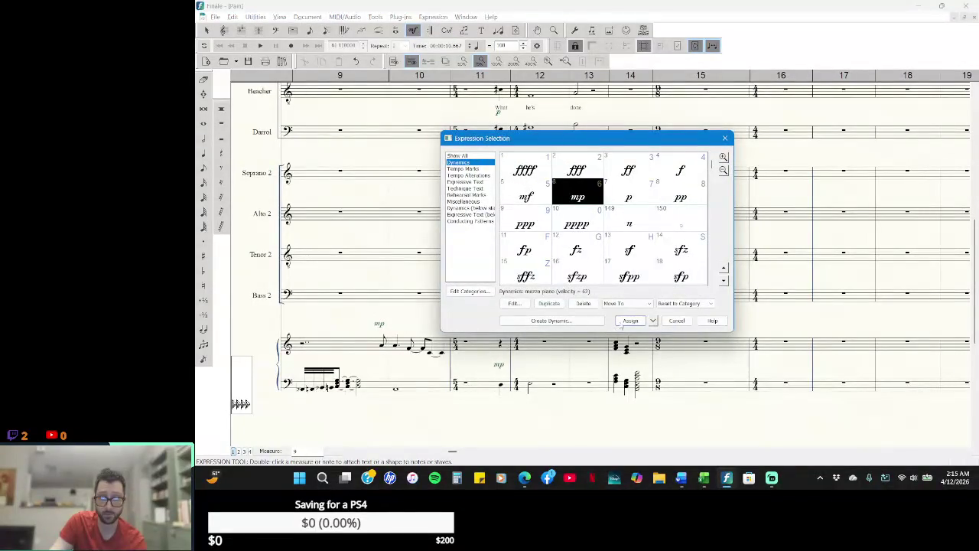
left_click(621, 322)
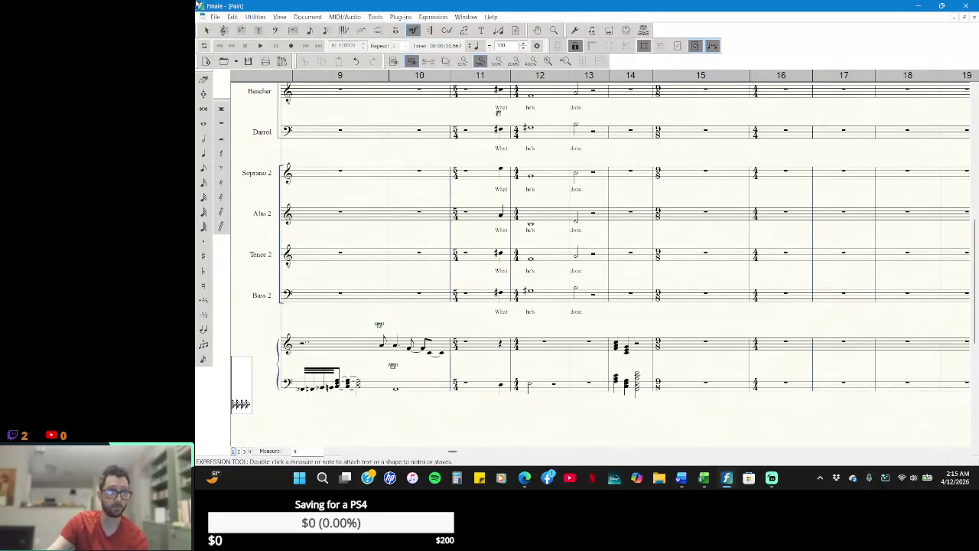
left_click(205, 30)
- Save the "Pain" score and scroll back up
left_click(248, 61)
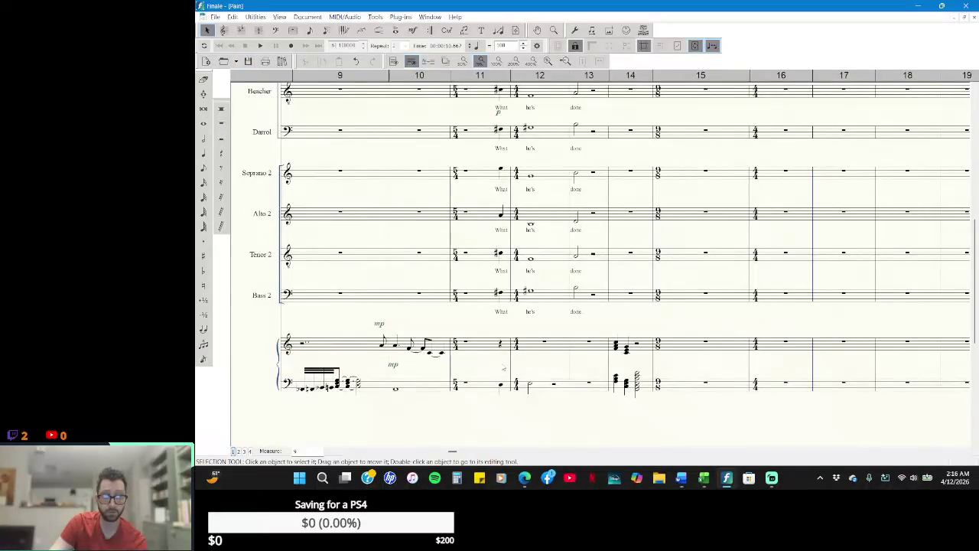
scroll(504, 368, "up", 1)
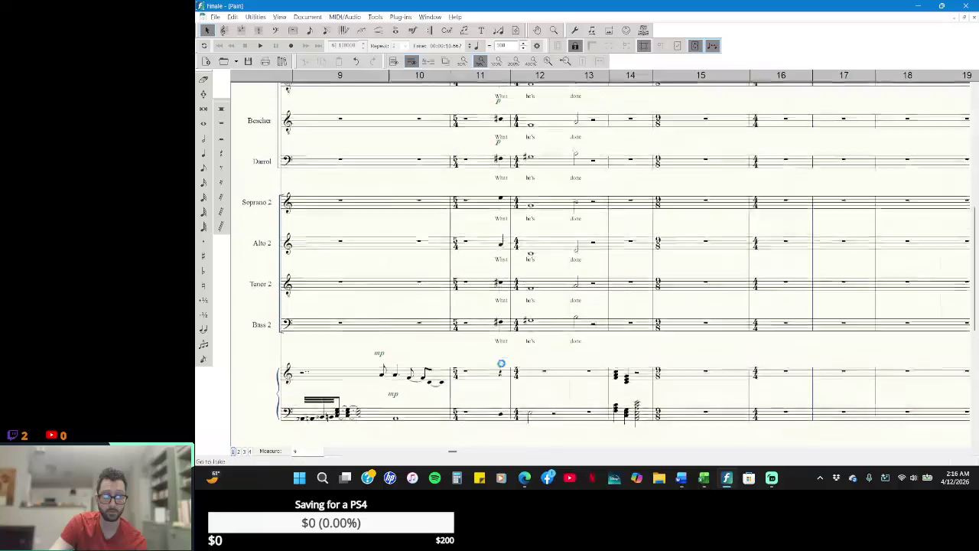
scroll(501, 366, "up", 2)
scroll(499, 365, "up", 2)
scroll(498, 365, "up", 3)
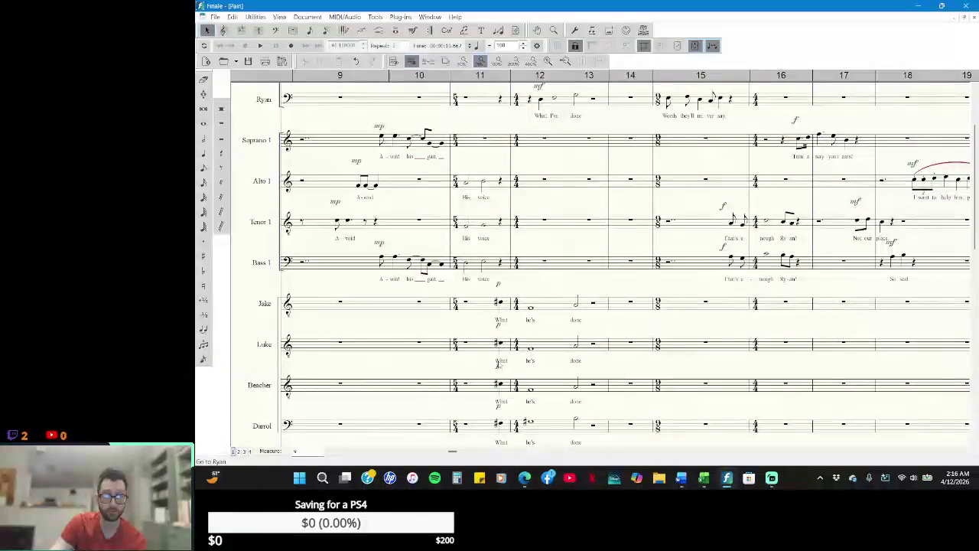
scroll(498, 365, "up", 3)
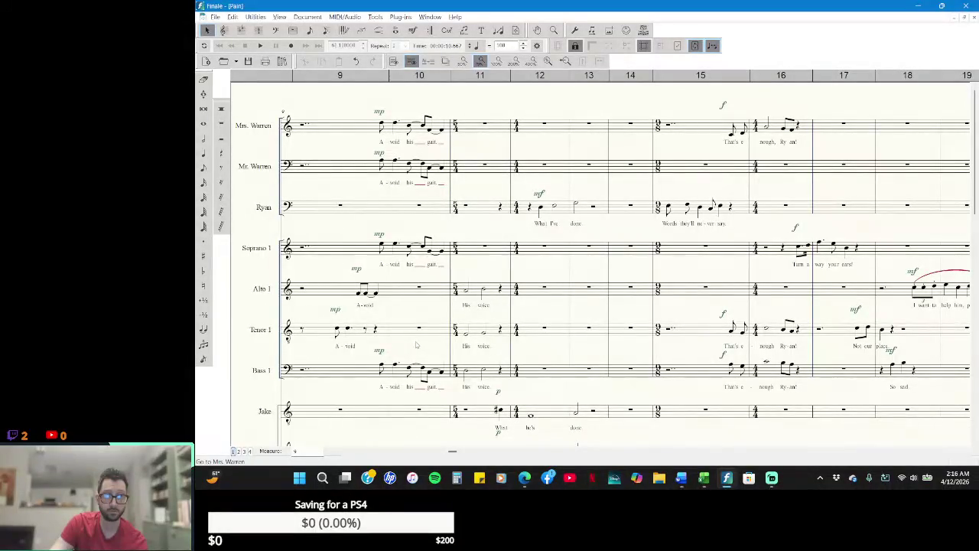
left_click(401, 16)
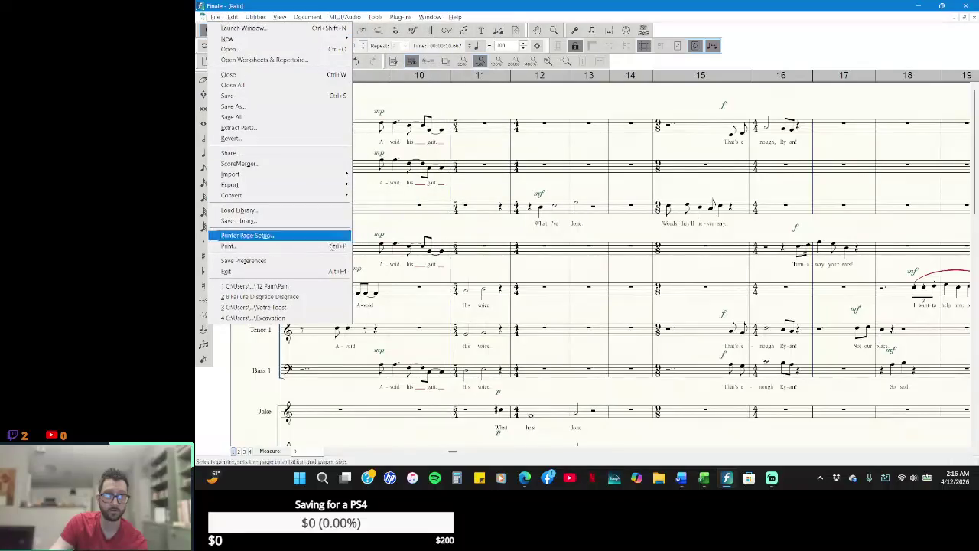
- Open the recent score "Failure! Disgrace. Disgrace." and look over its first page
left_click(344, 296)
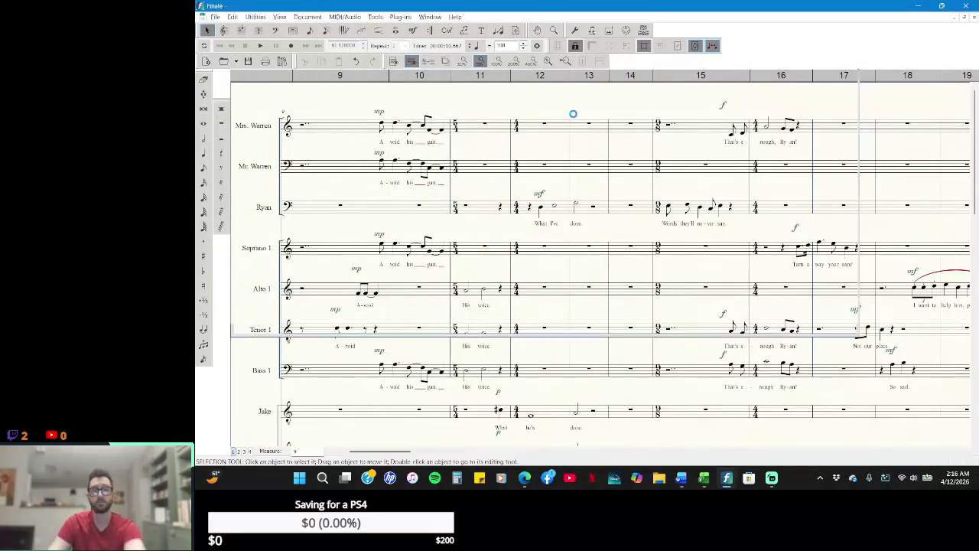
scroll(641, 286, "down", 1)
scroll(638, 286, "down", 3)
scroll(643, 291, "up", 4)
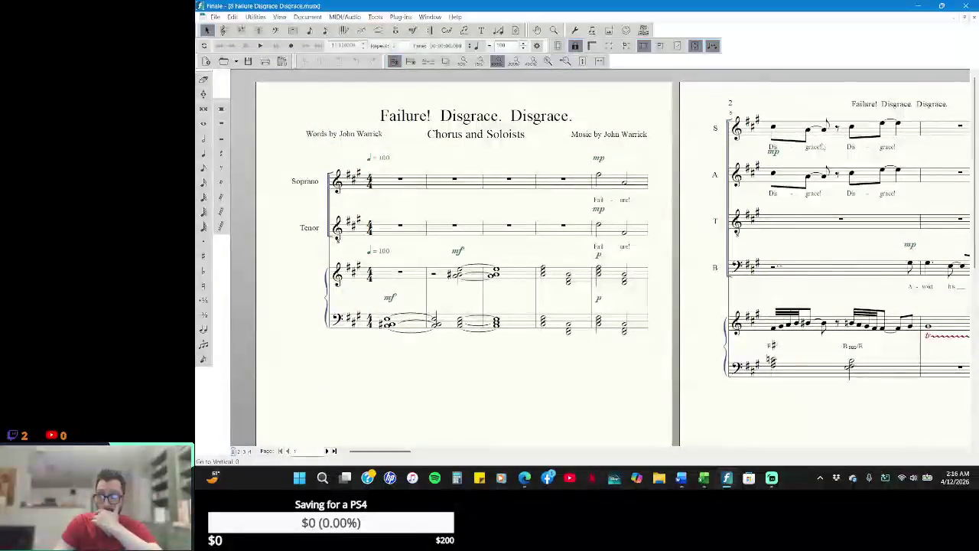
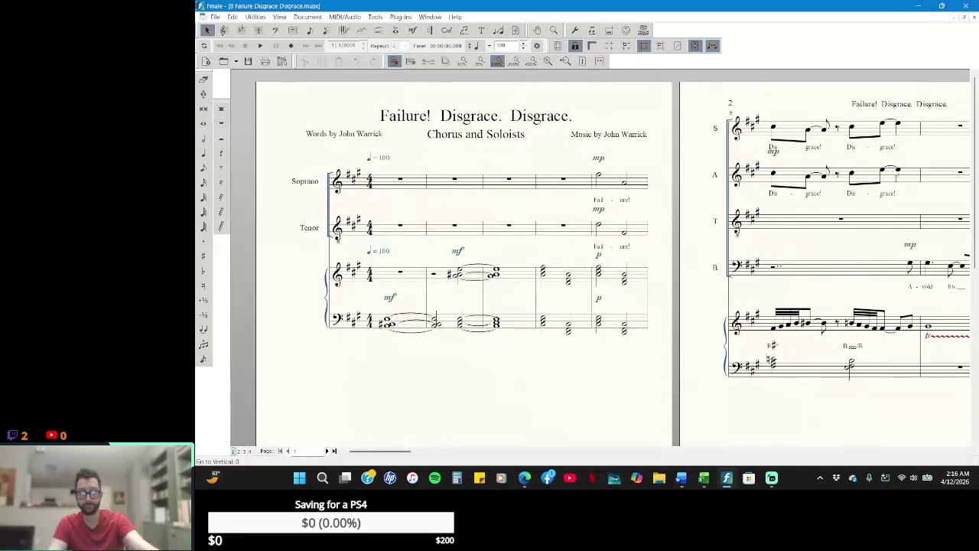
- Play back Failure! Disgrace. Disgrace. from its second page, then from the title page
left_click(429, 17)
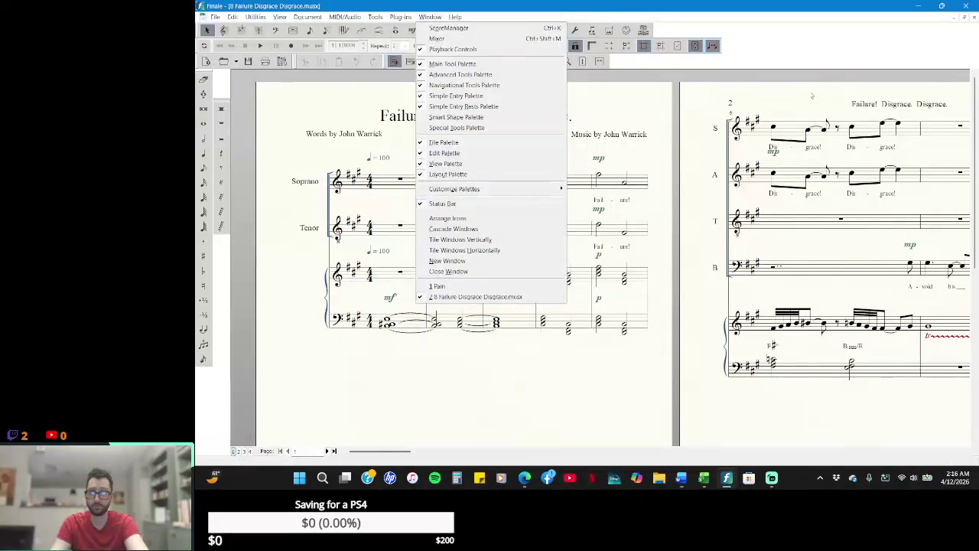
key("Escape")
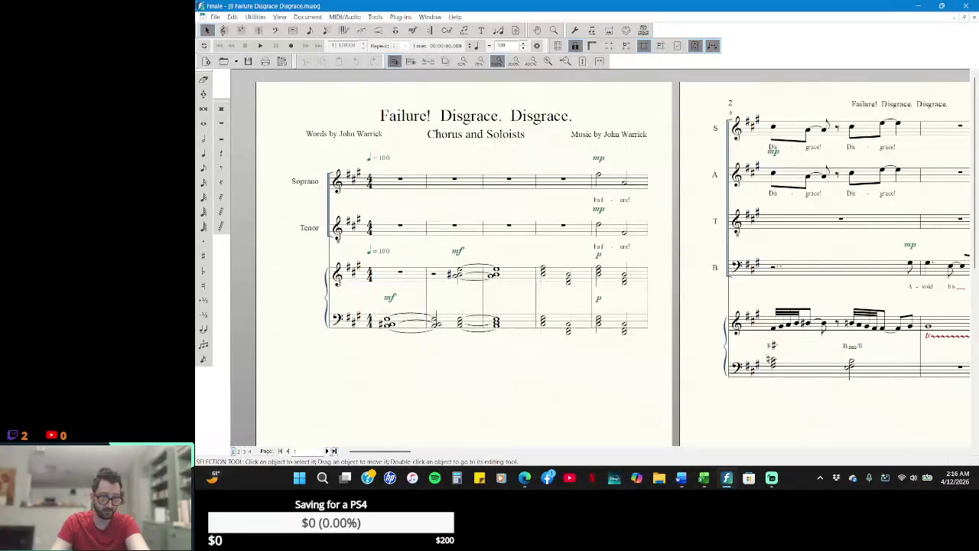
left_click(333, 451)
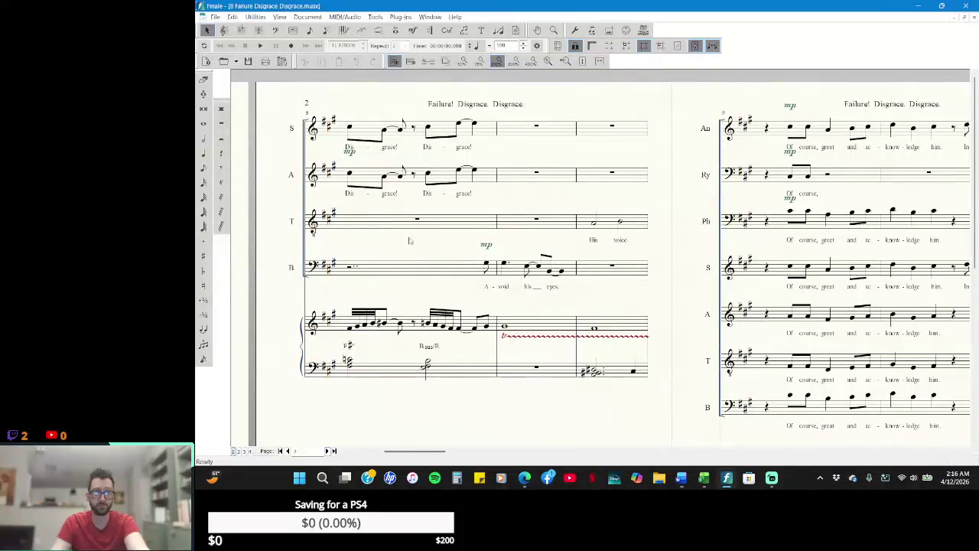
left_click(260, 46)
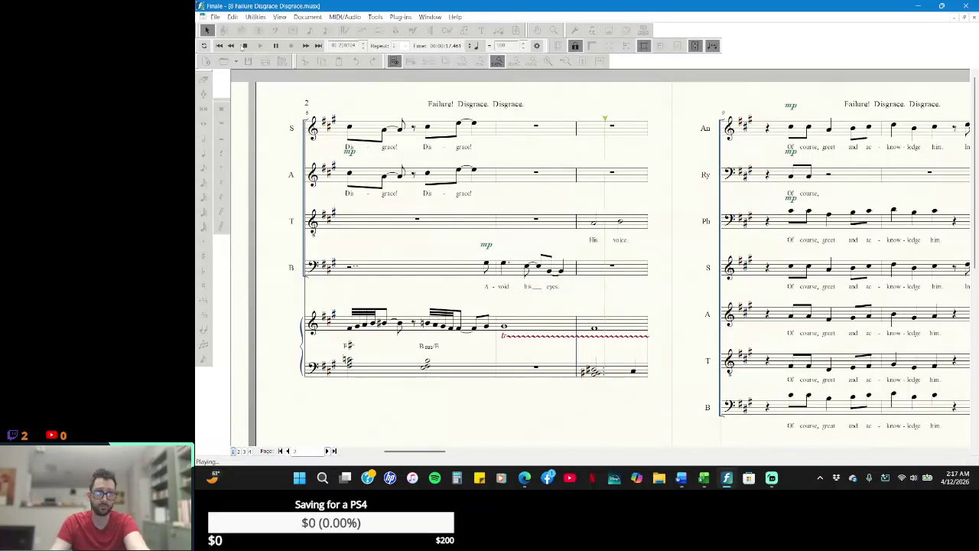
left_click(244, 46)
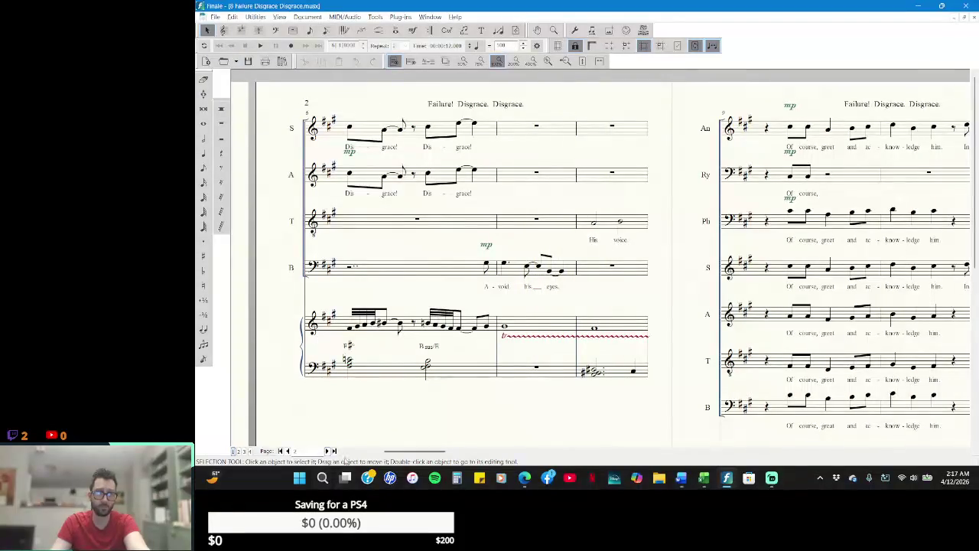
left_click(287, 451)
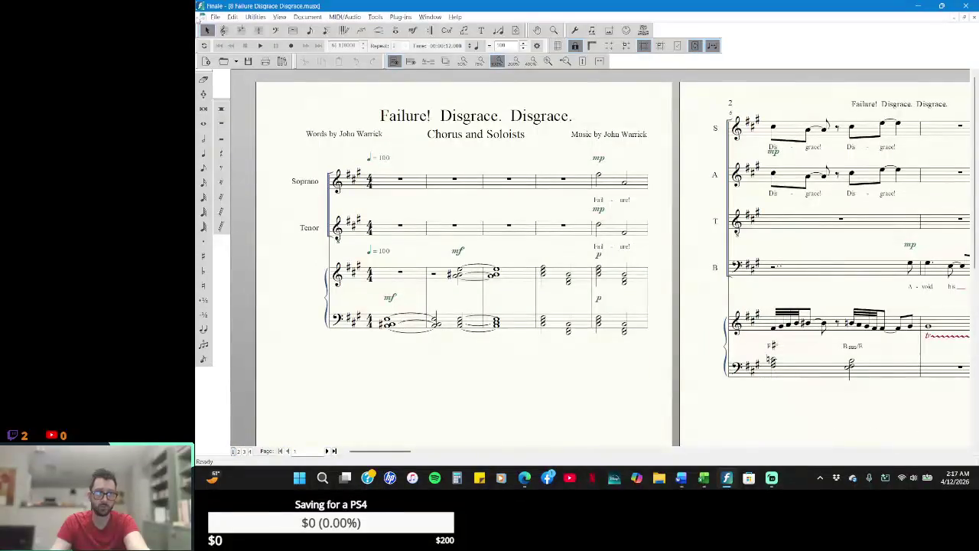
left_click(260, 46)
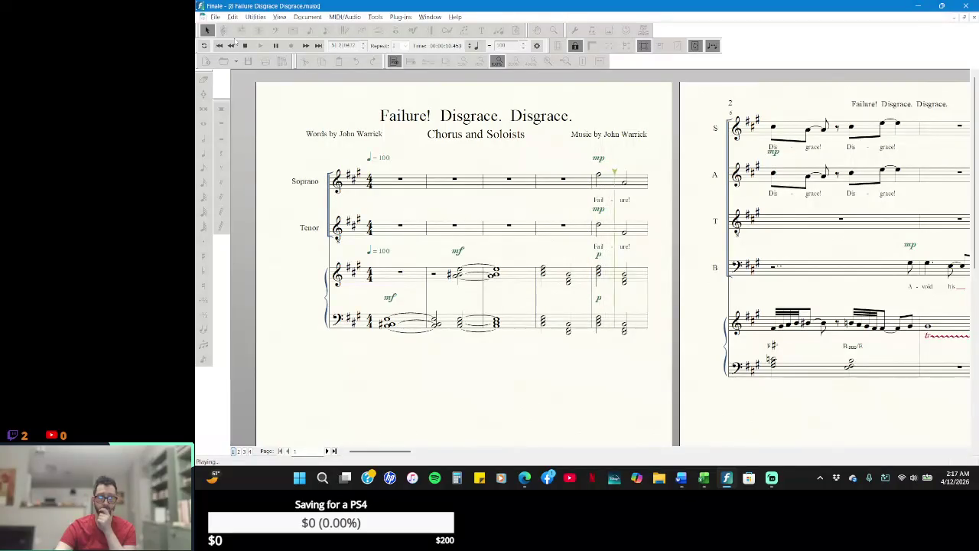
left_click(245, 45)
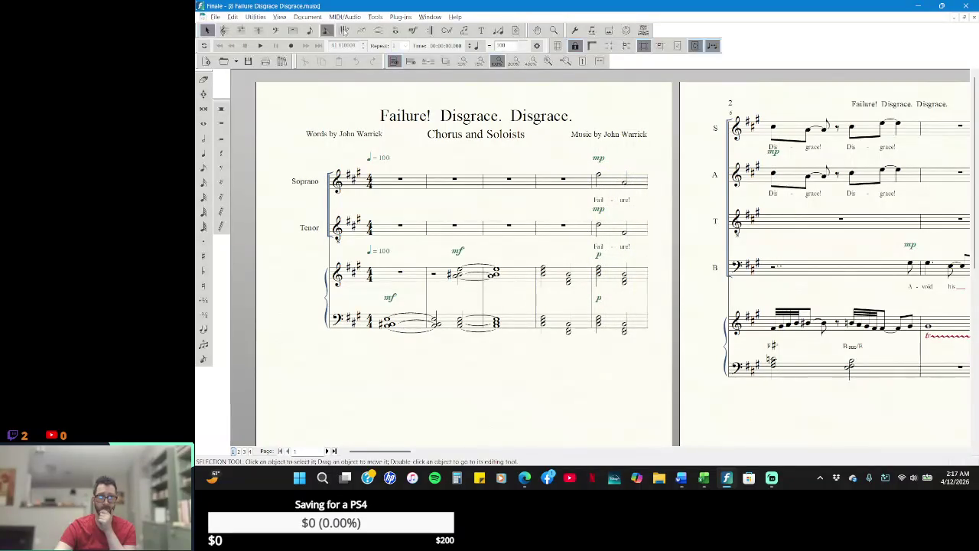
- Review the instruments in the Score Manager, replay the score, and advance to page two
left_click(440, 17)
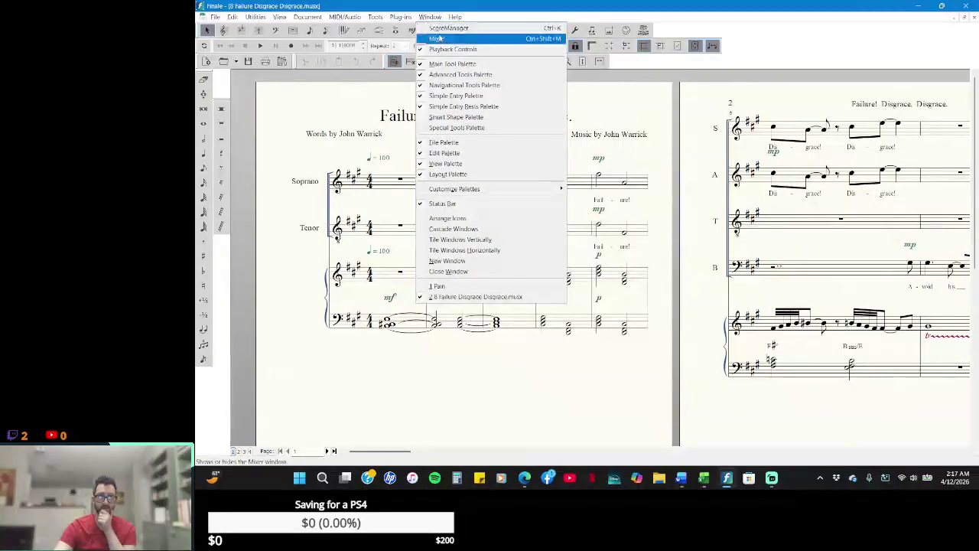
left_click(448, 27)
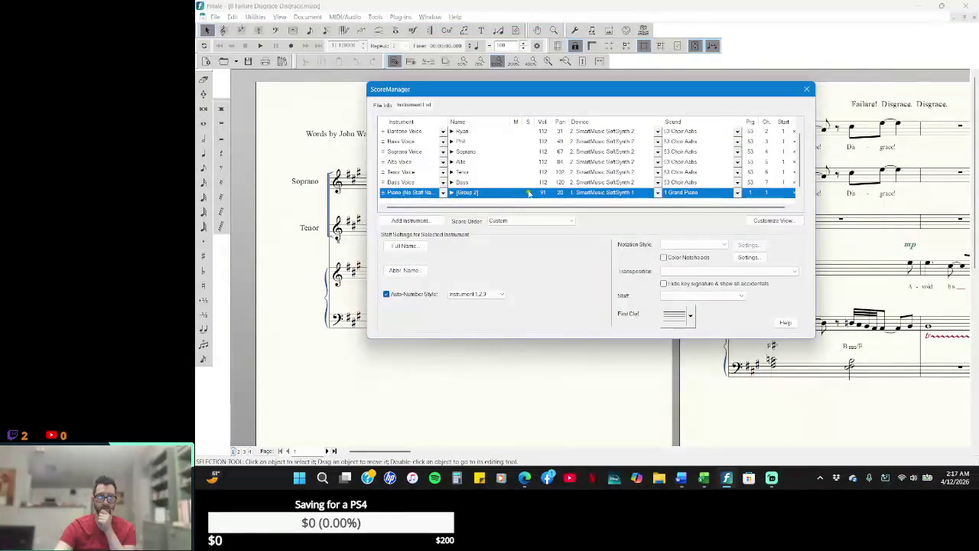
scroll(529, 191, "up", 1)
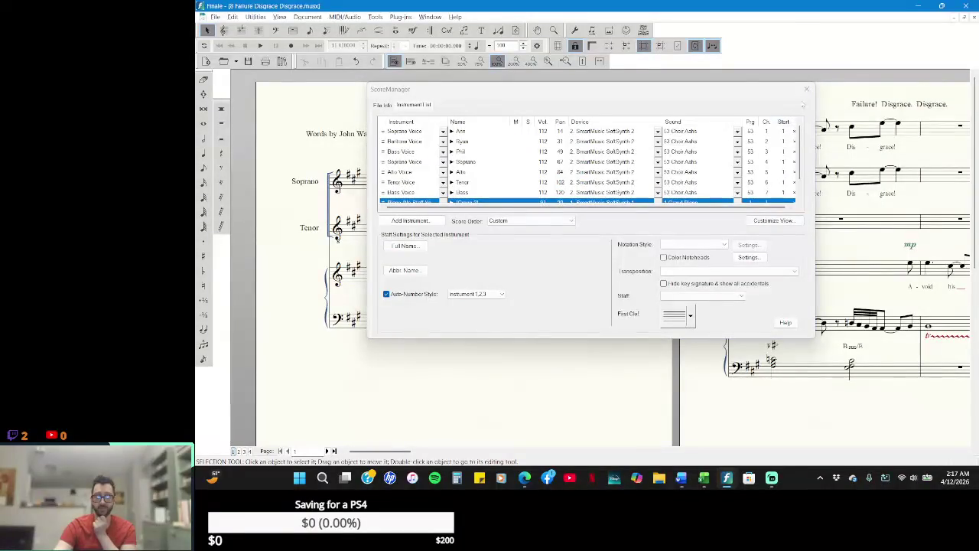
left_click(807, 90)
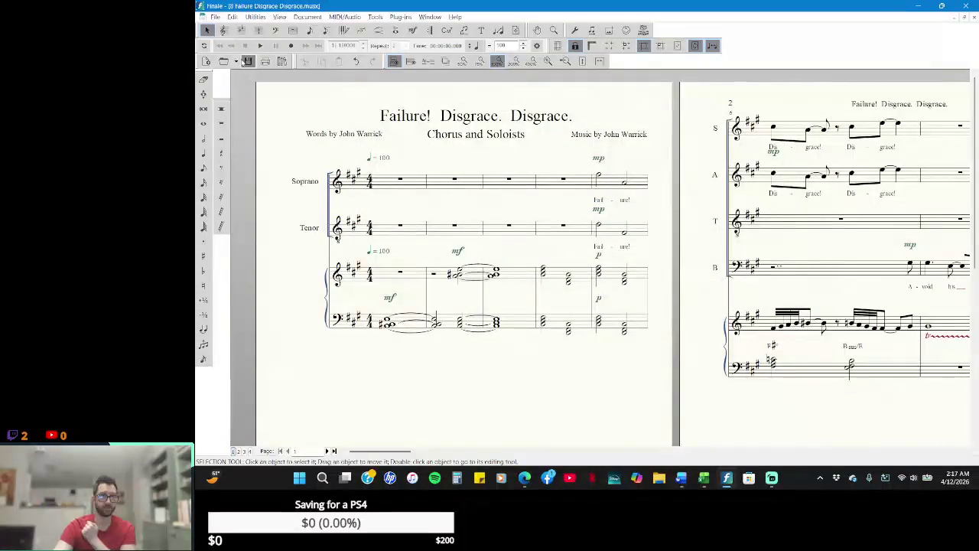
left_click(260, 46)
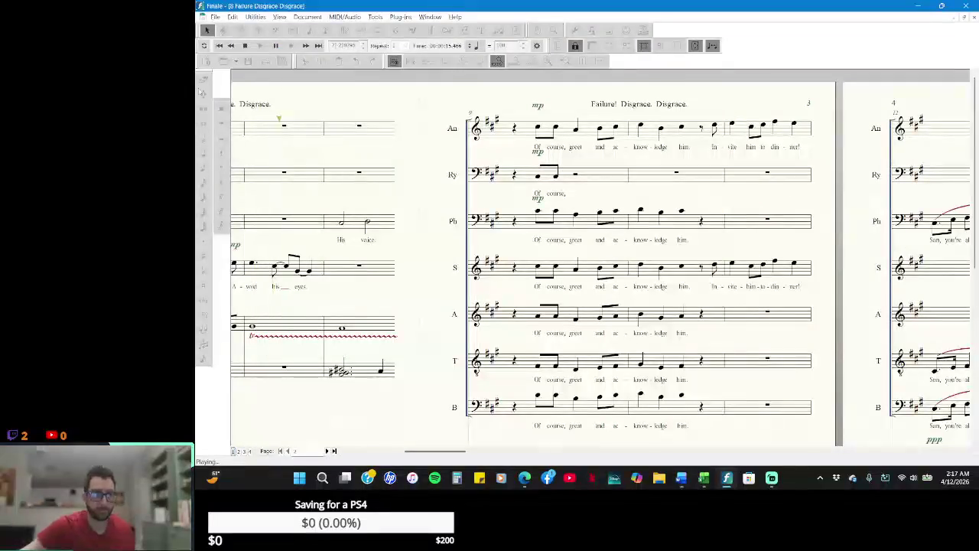
left_click(244, 46)
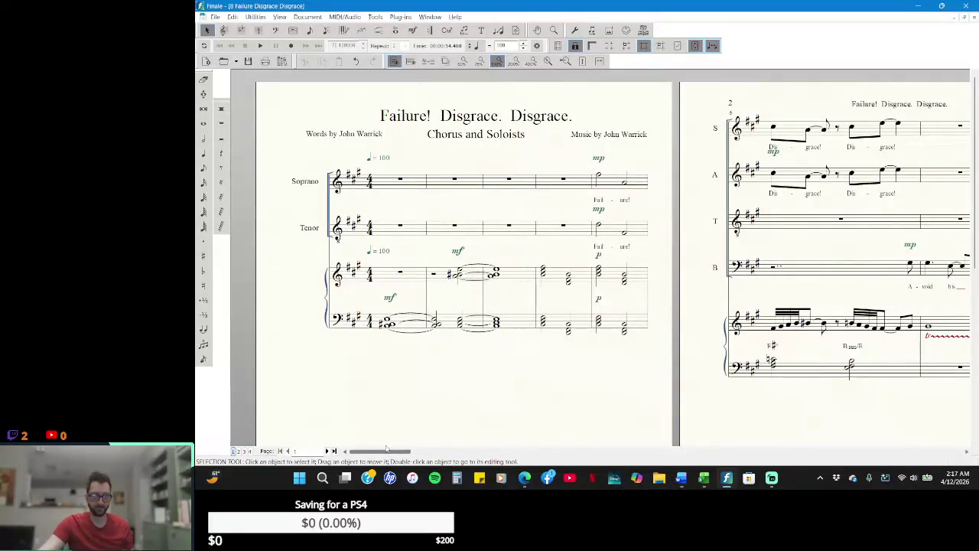
left_click(333, 450)
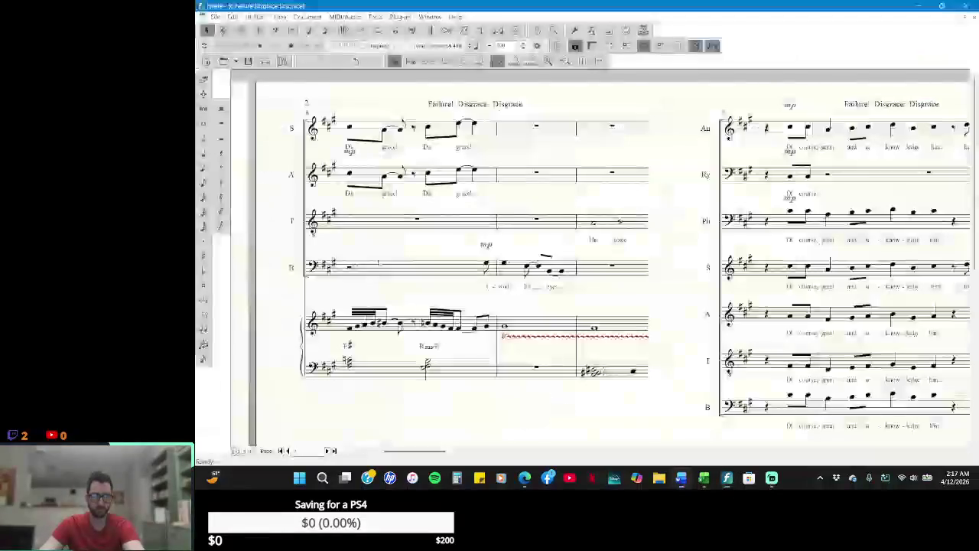
left_click(430, 16)
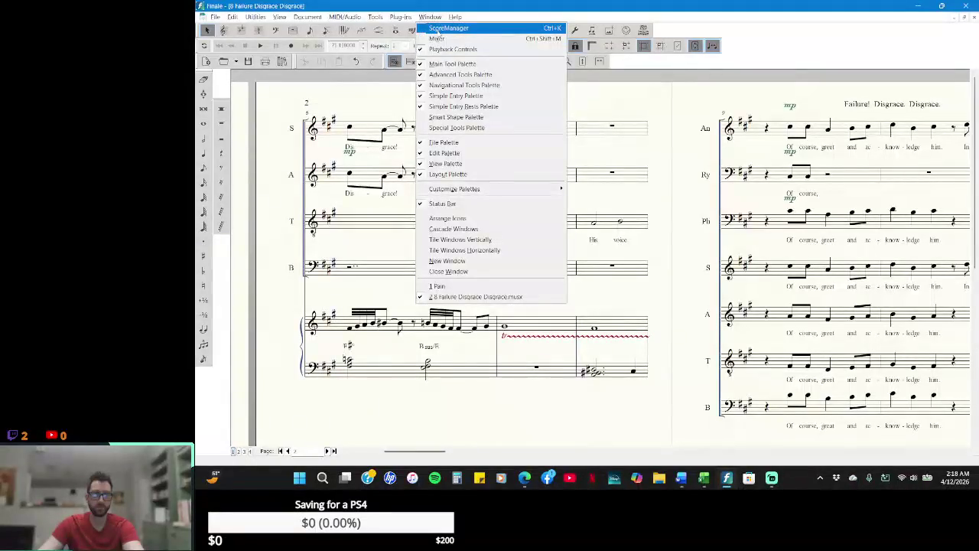
- Switch to the Pain score and bring measures 7 and 8 into view
left_click(474, 287)
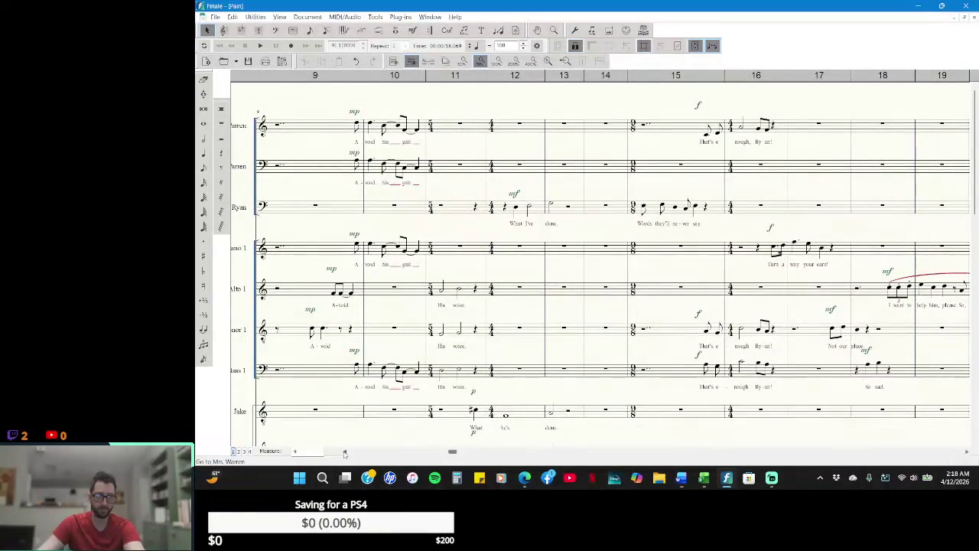
left_click(344, 453)
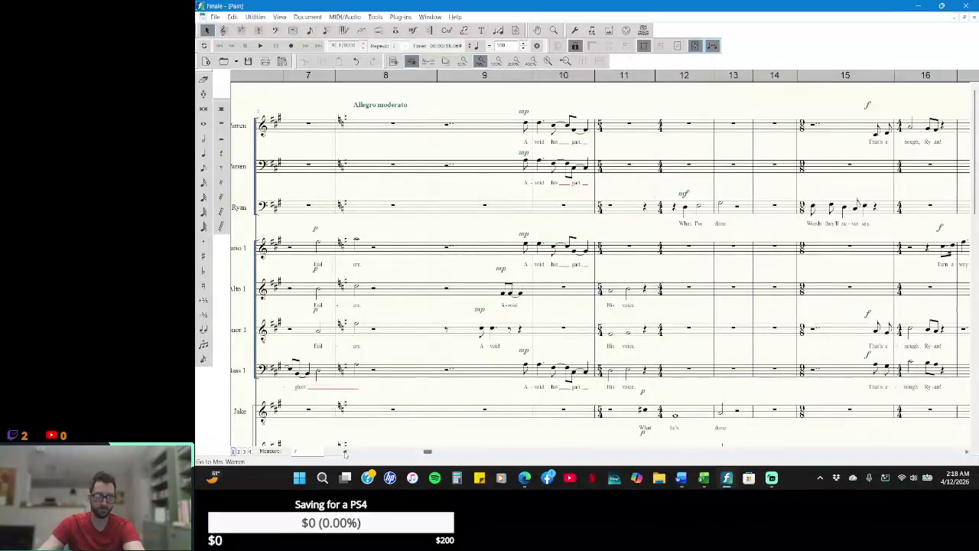
scroll(423, 278, "down", 3)
scroll(423, 280, "down", 3)
scroll(423, 283, "down", 2)
scroll(423, 288, "down", 3)
scroll(423, 290, "down", 5)
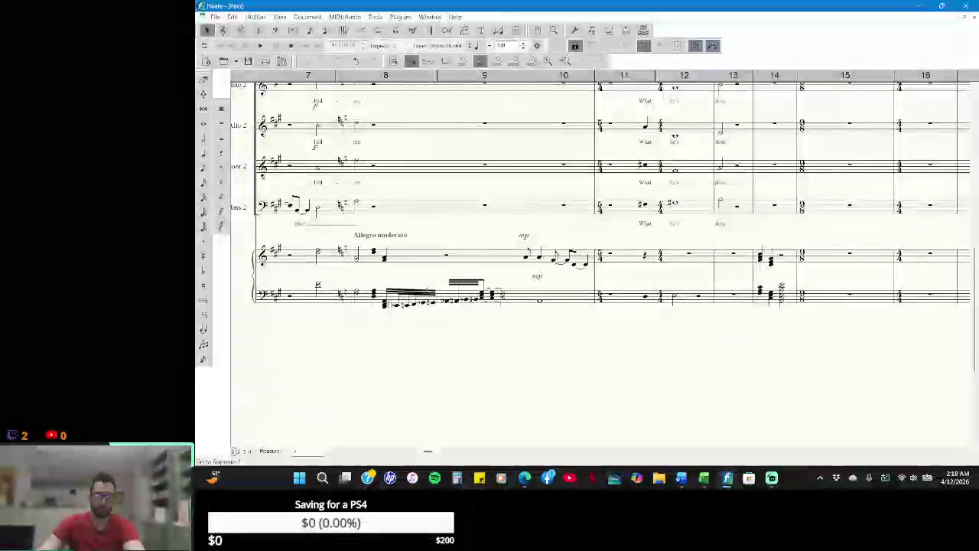
scroll(432, 283, "up", 4)
scroll(431, 283, "up", 4)
scroll(430, 283, "up", 4)
scroll(429, 282, "up", 2)
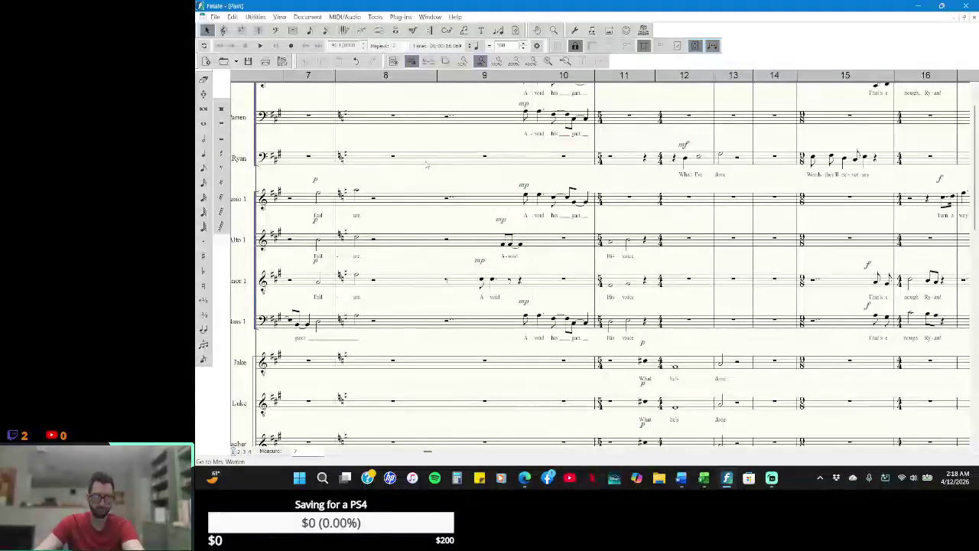
- Insert one empty measure stack at measure 9
double_click(458, 161)
right_click(459, 159)
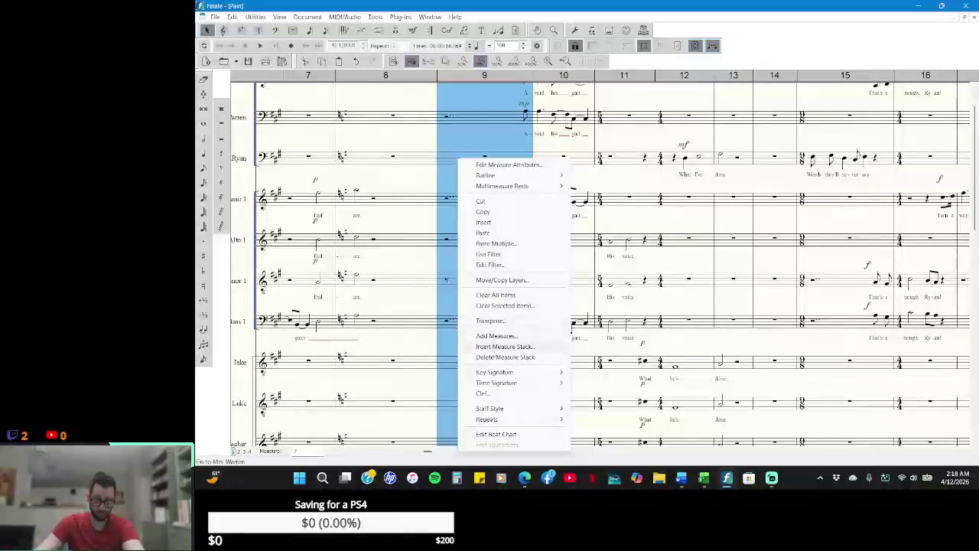
left_click(505, 347)
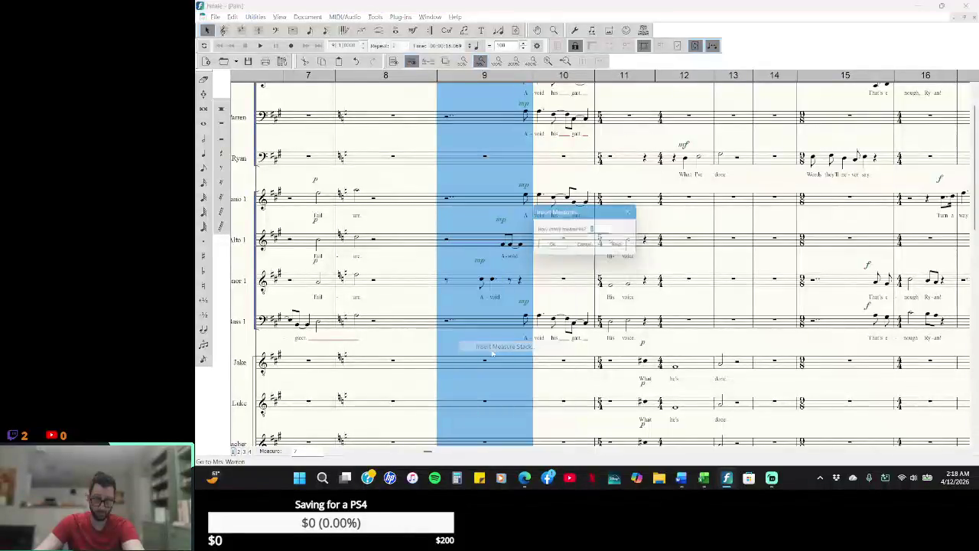
left_click(553, 247)
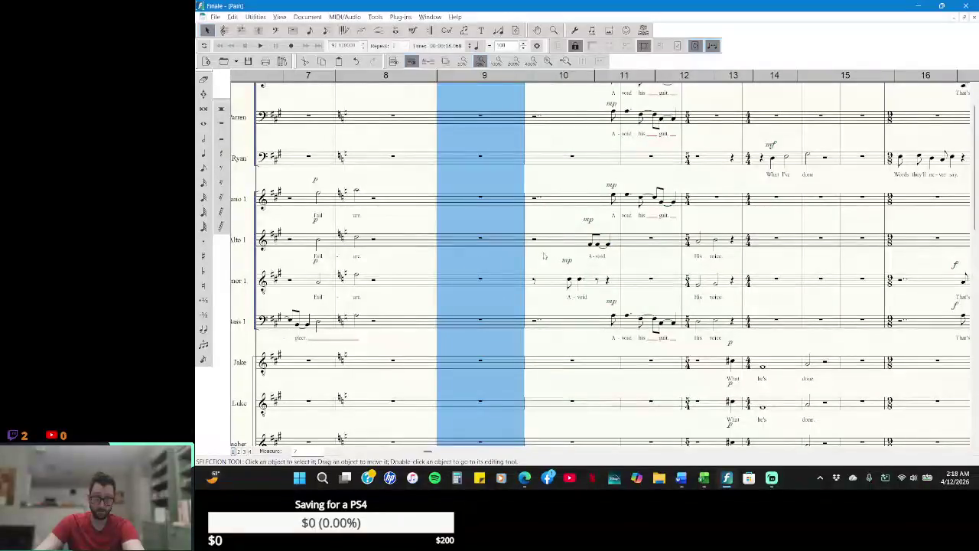
left_click(525, 268)
- Copy piano bass measure 8's sixteenth-note run into the new measure 9
scroll(525, 268, "down", 5)
scroll(526, 271, "down", 5)
scroll(527, 271, "down", 5)
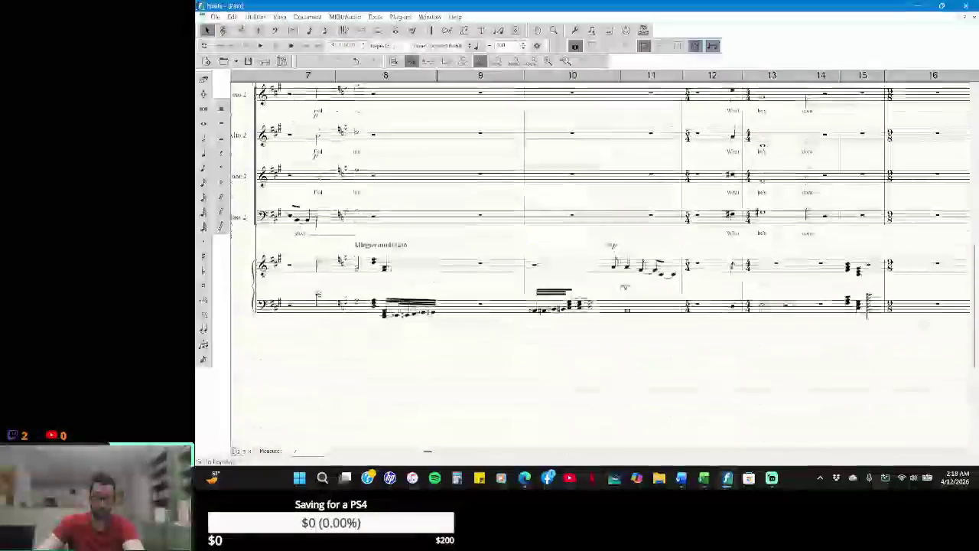
left_click(405, 306)
left_click_drag(439, 302, 474, 304)
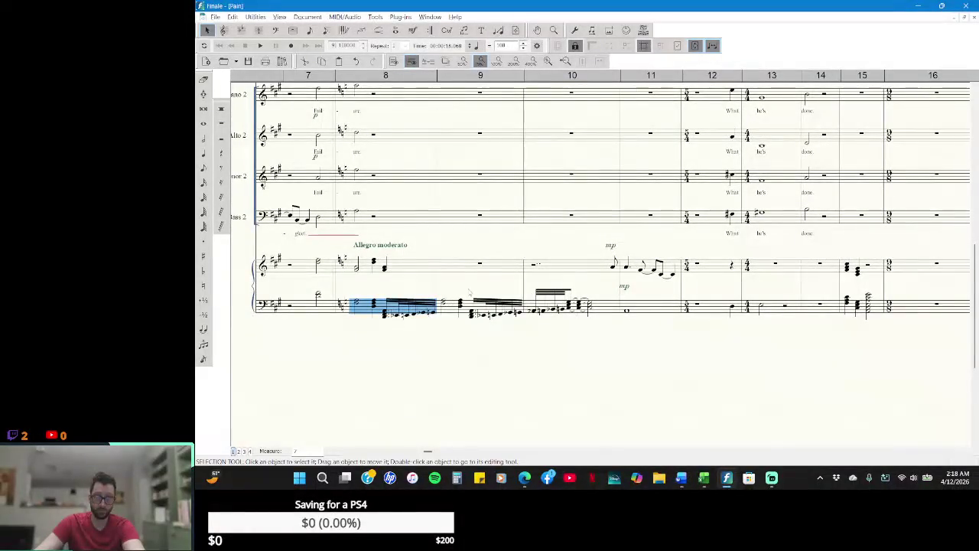
key("Escape")
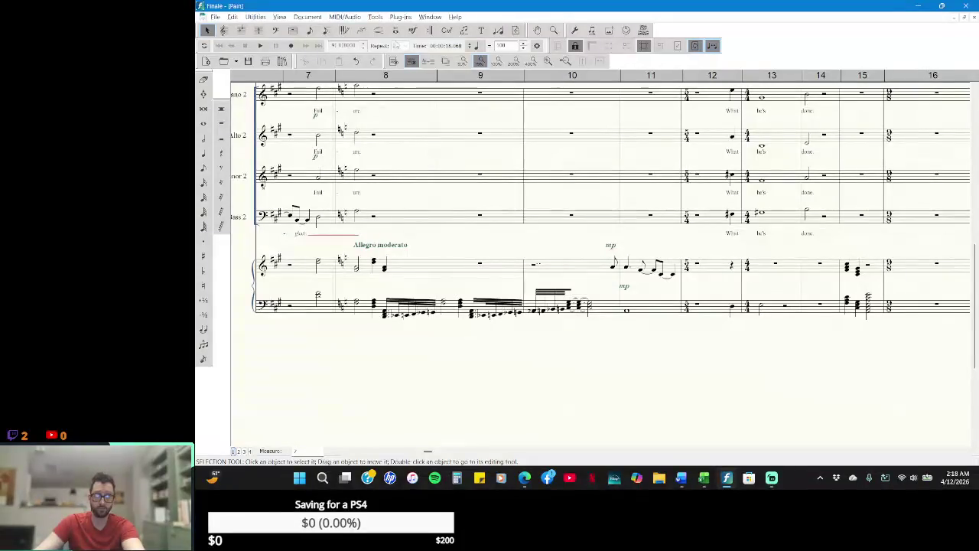
- Zoom the Pain score to 100% and inspect Tenor 2 measure 9
left_click(498, 61)
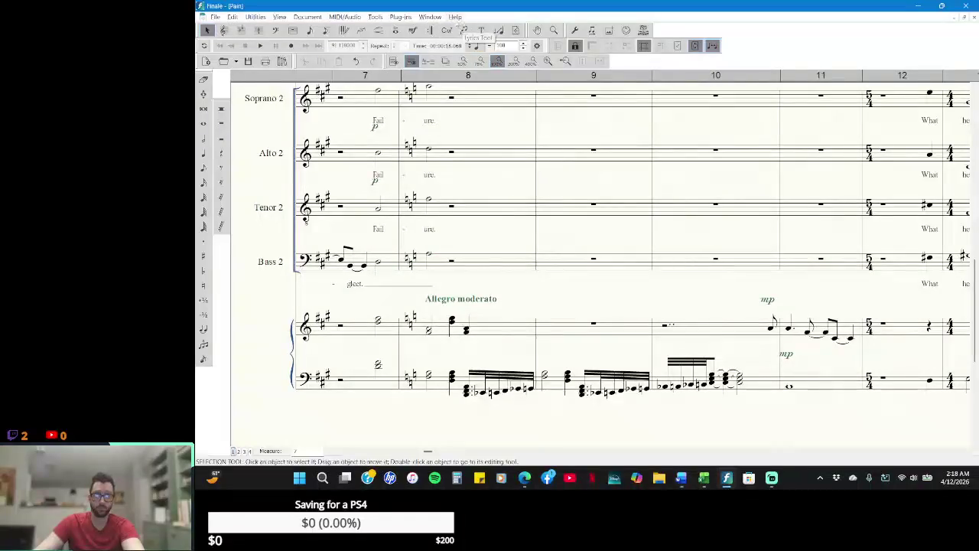
left_click(439, 17)
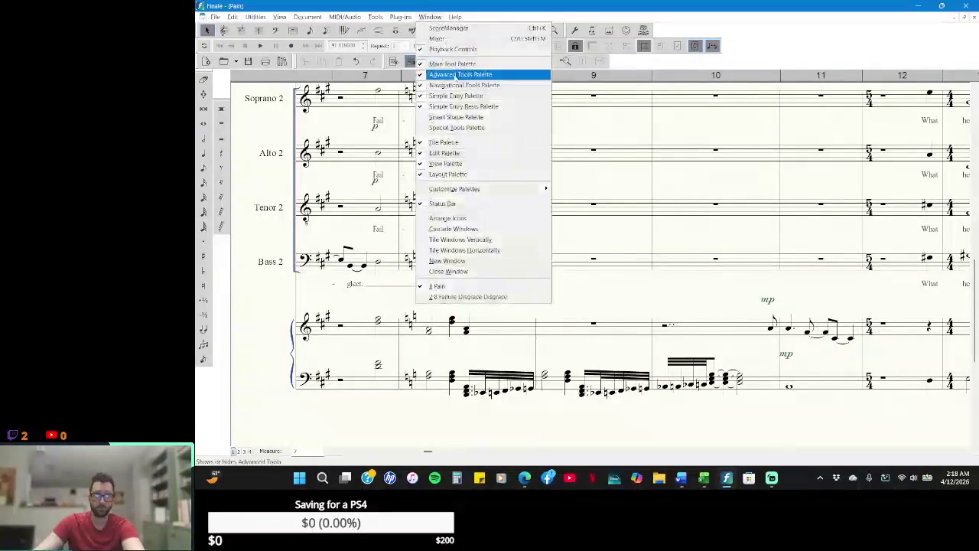
left_click(622, 203)
key("Escape")
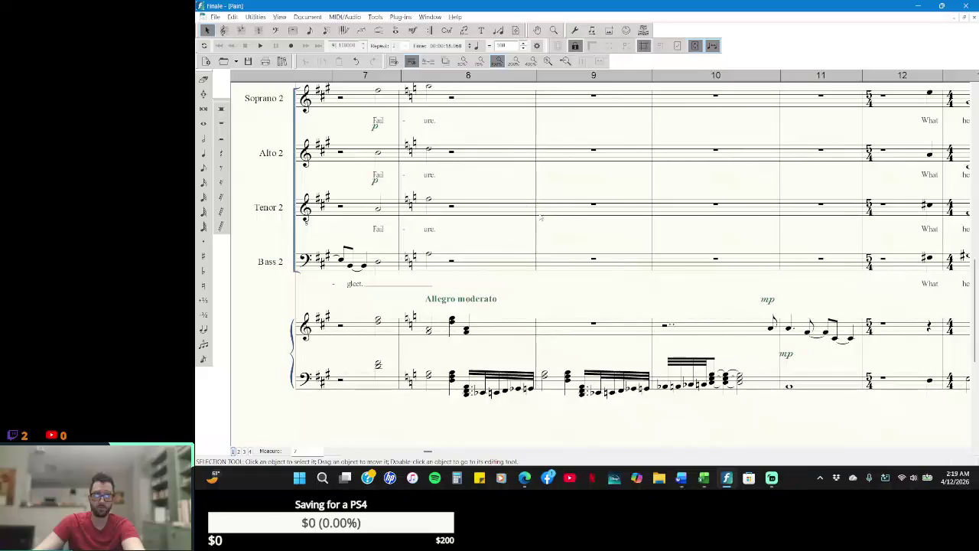
- Scroll through the choir staves of the Pain score
scroll(522, 184, "up", 1)
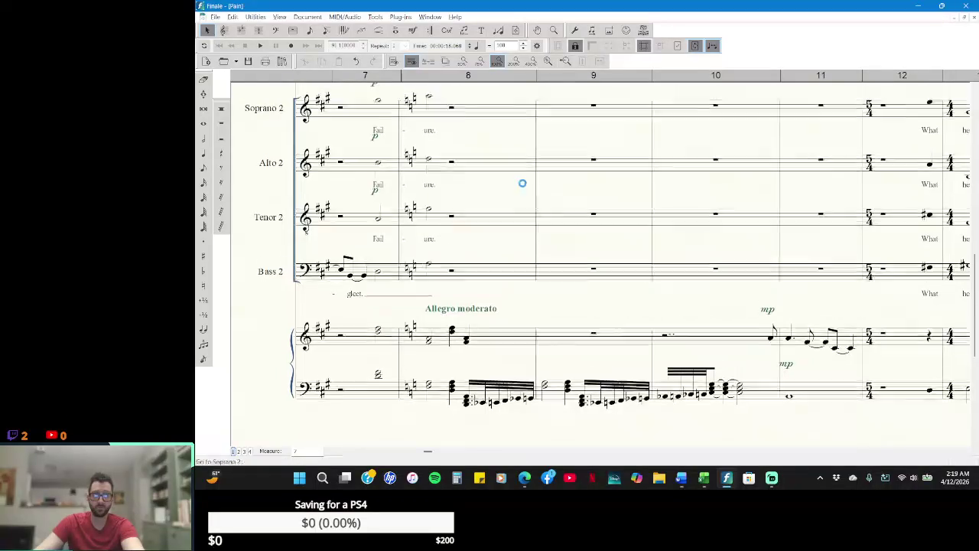
scroll(522, 183, "up", 3)
scroll(522, 184, "up", 3)
scroll(523, 187, "up", 3)
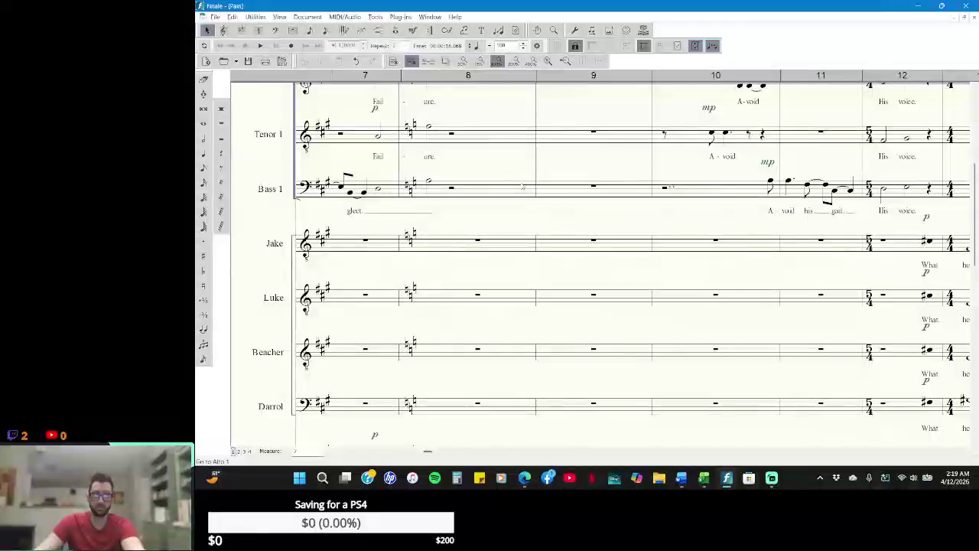
scroll(523, 187, "down", 3)
scroll(522, 186, "down", 1)
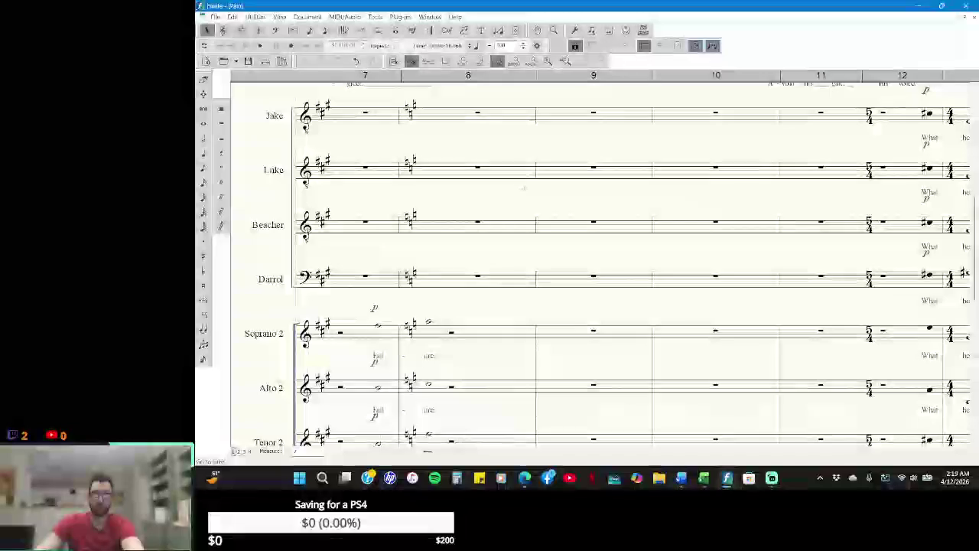
scroll(523, 187, "up", 3)
scroll(524, 187, "up", 3)
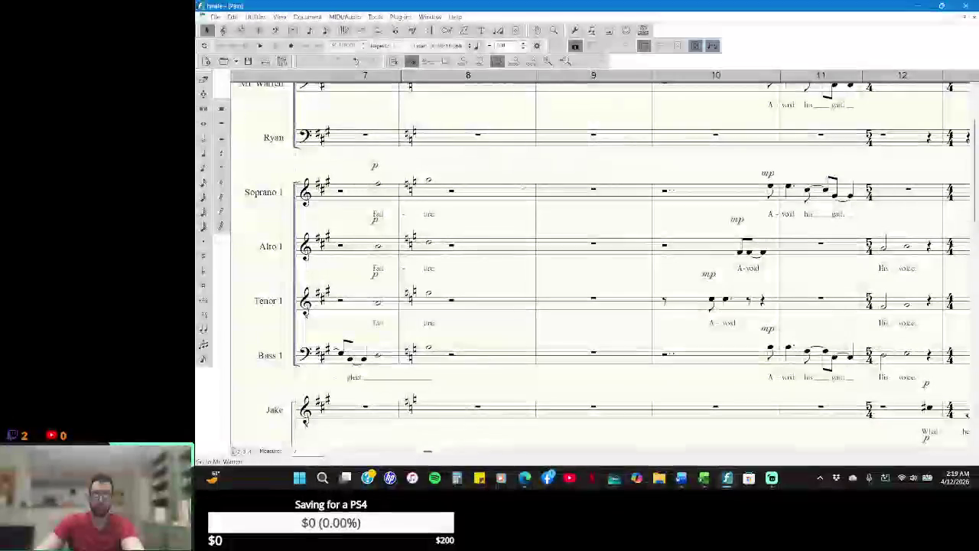
scroll(524, 187, "up", 2)
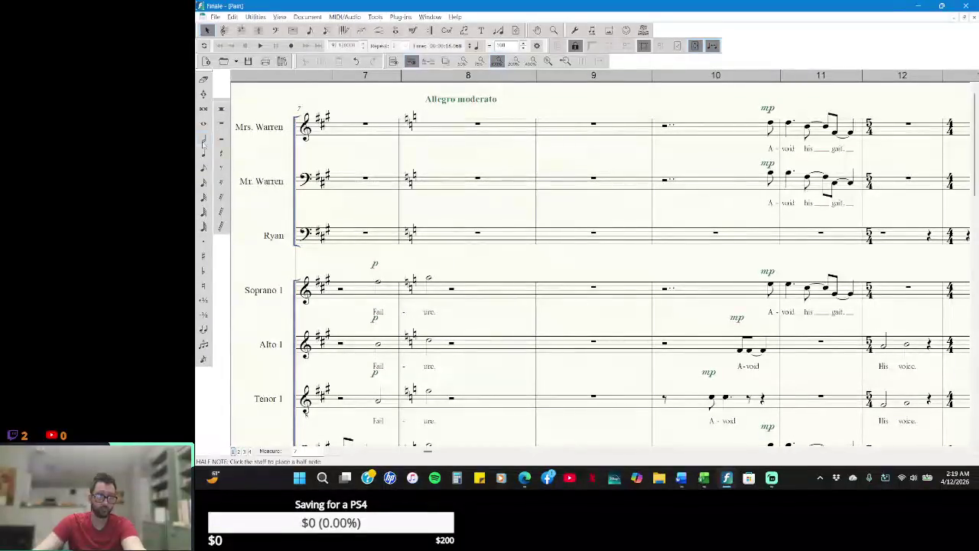
- Choose the Simple Entry quarter note and check the lyrics against the Word script
left_click(202, 152)
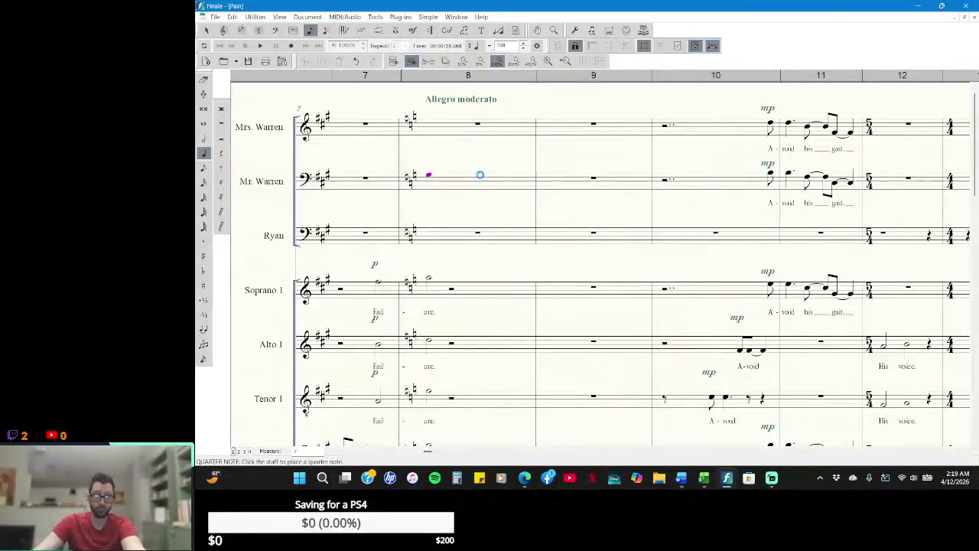
key("alt+Tab")
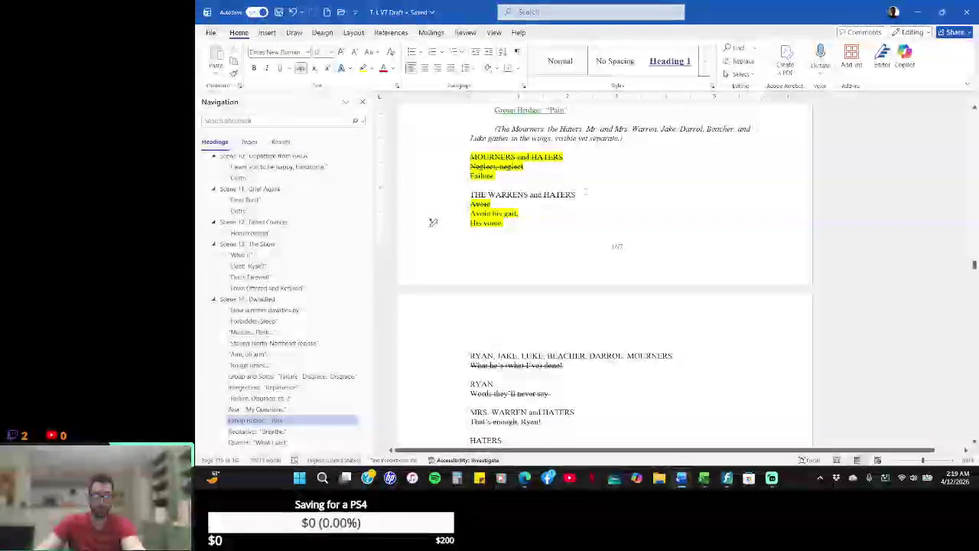
key("alt+Tab")
left_click(457, 17)
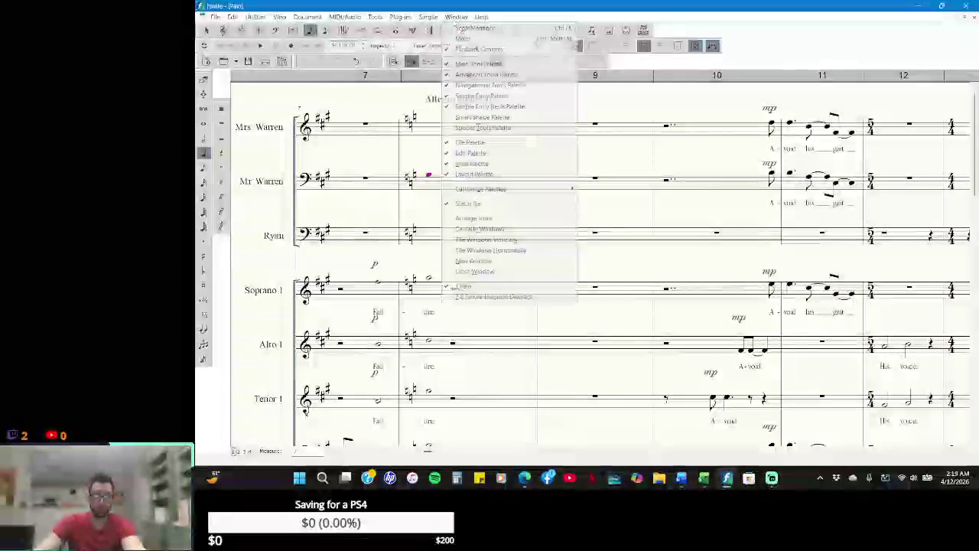
- Compare with Failure Disgrace Disgrace, undo the last change in Pain, and replay from measure 7
left_click(516, 297)
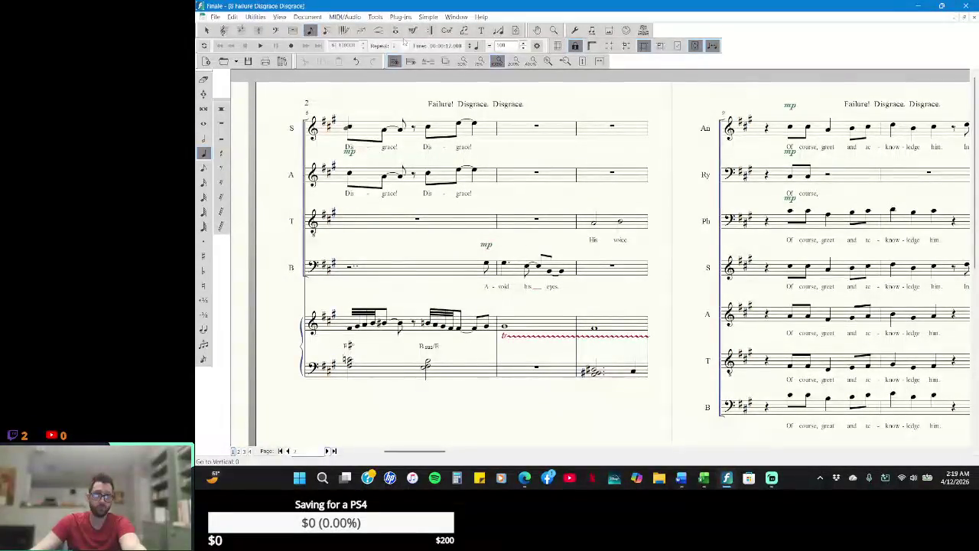
left_click(464, 21)
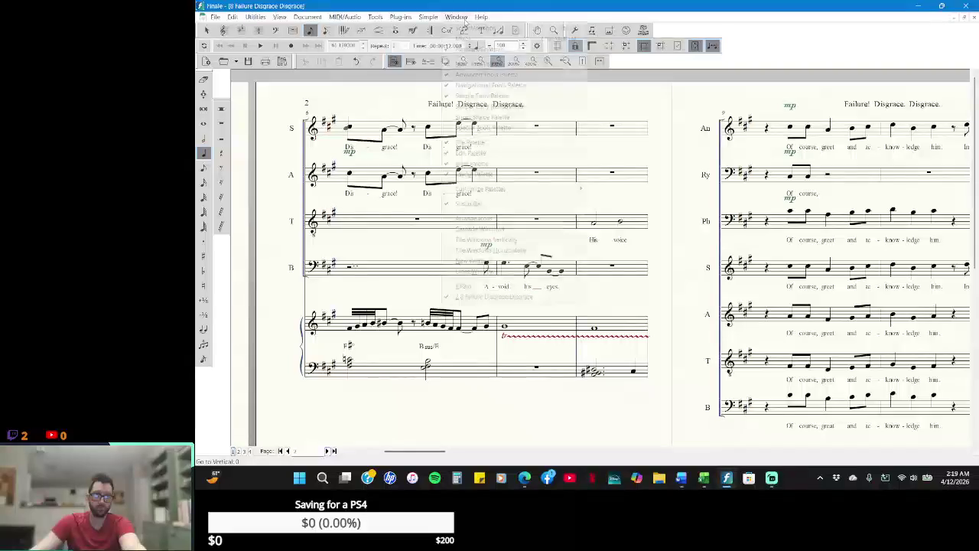
left_click(521, 286)
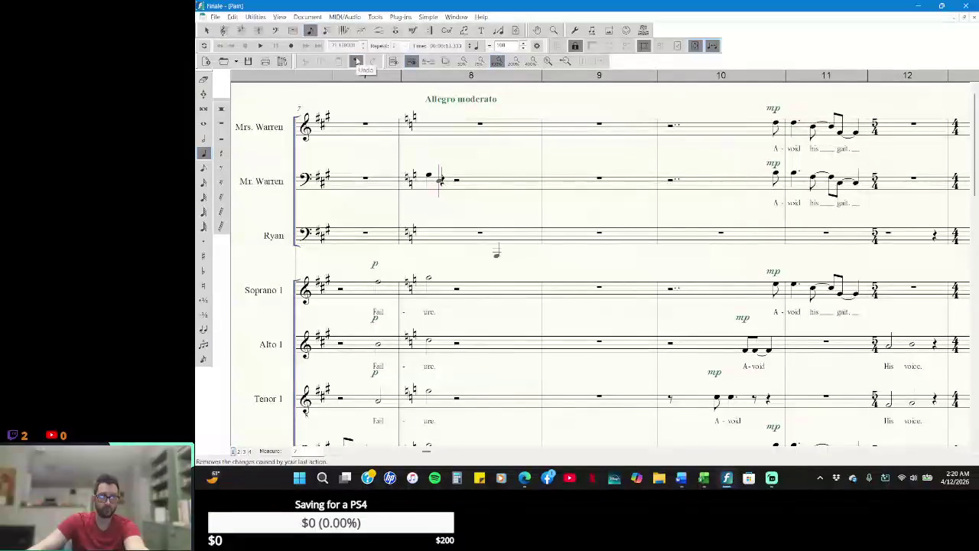
left_click(357, 61)
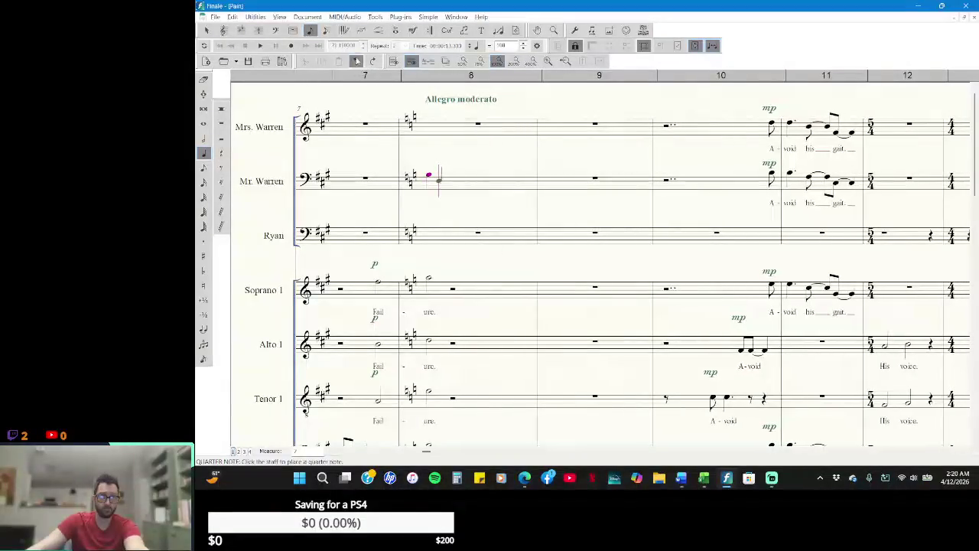
scroll(547, 292, "down", 3)
scroll(547, 292, "down", 1)
scroll(546, 291, "down", 3)
scroll(551, 295, "down", 2)
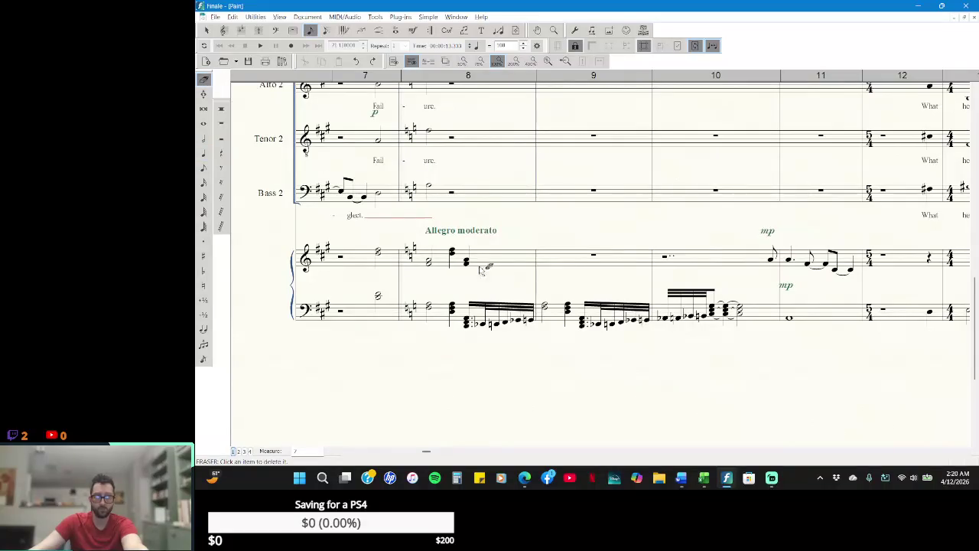
left_click(261, 46)
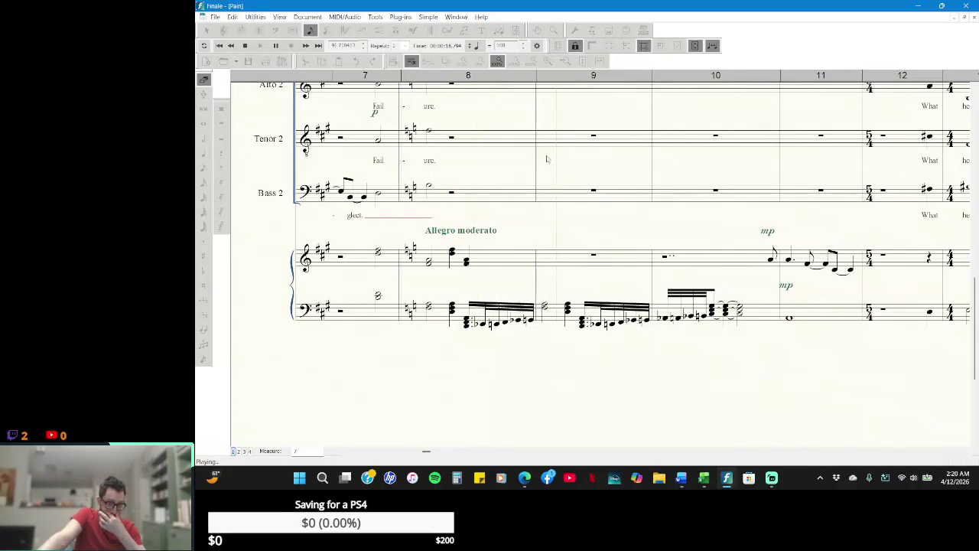
key("space")
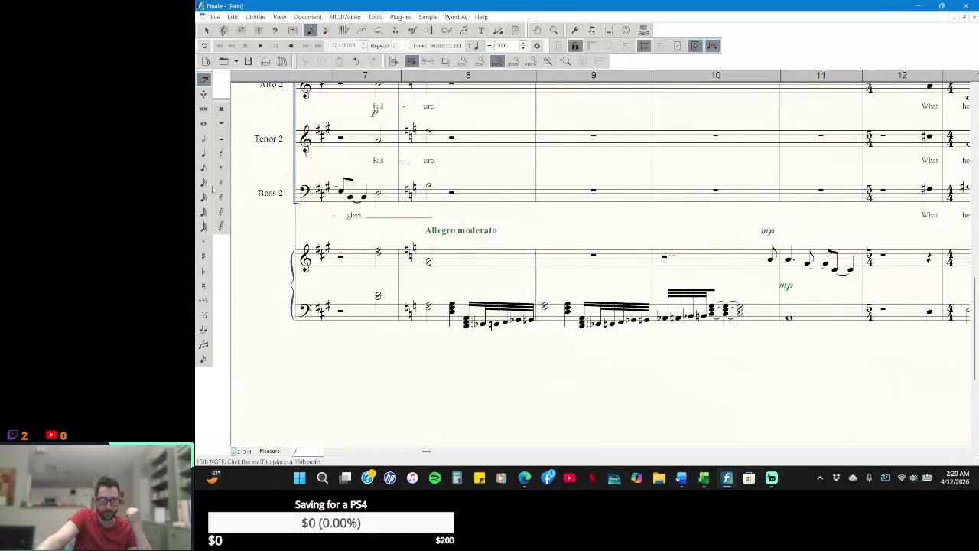
- Erase the chord and sixteenth-note run in piano bass measure 8 and enter a half rest
left_click(221, 138)
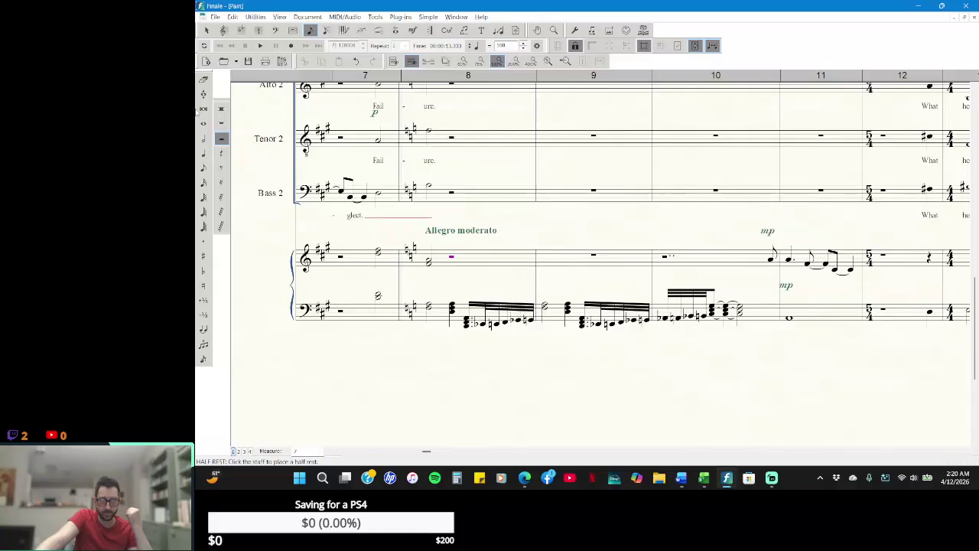
left_click(203, 79)
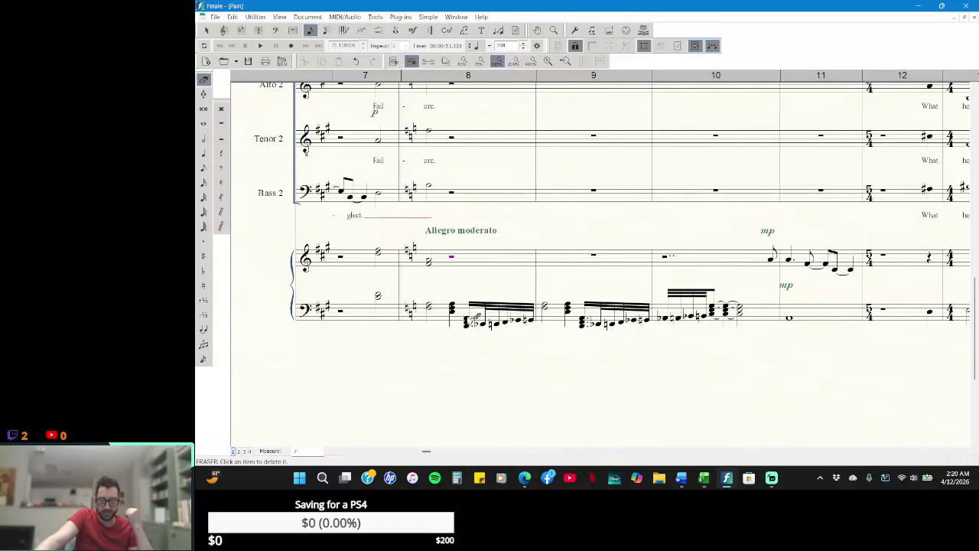
left_click(475, 321)
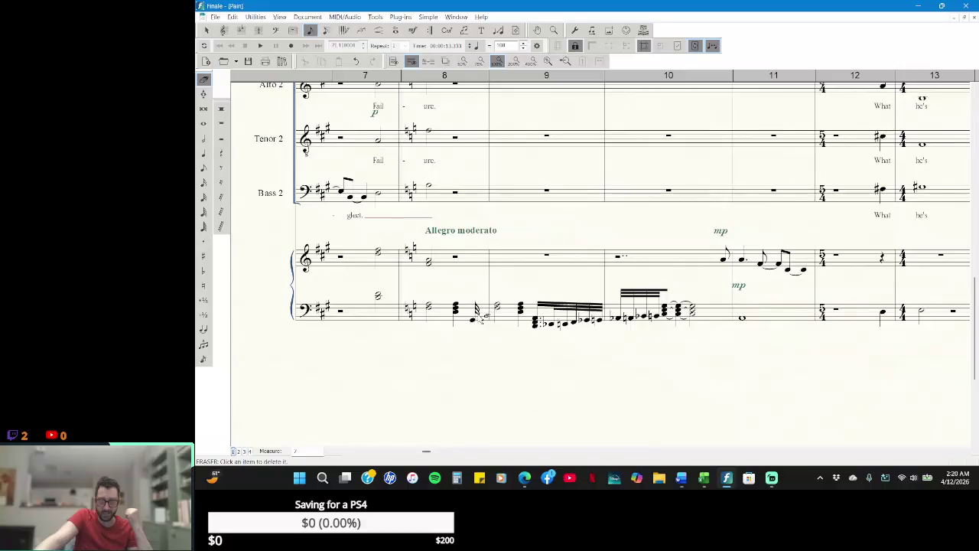
left_click(454, 312)
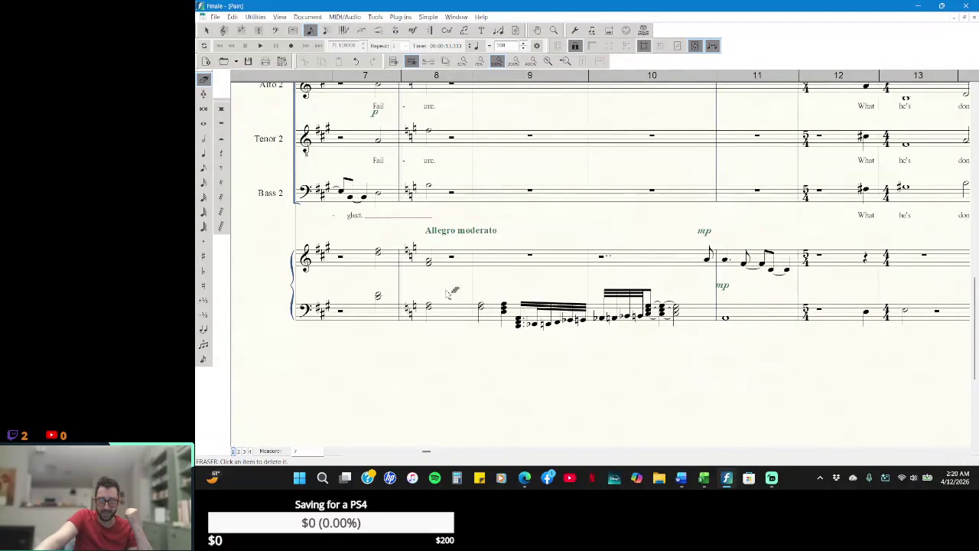
left_click(221, 138)
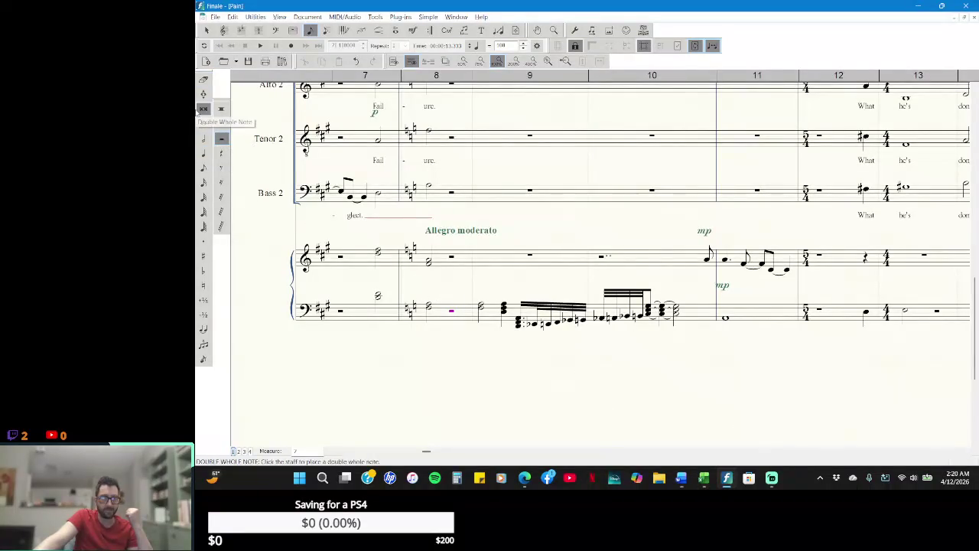
left_click(205, 31)
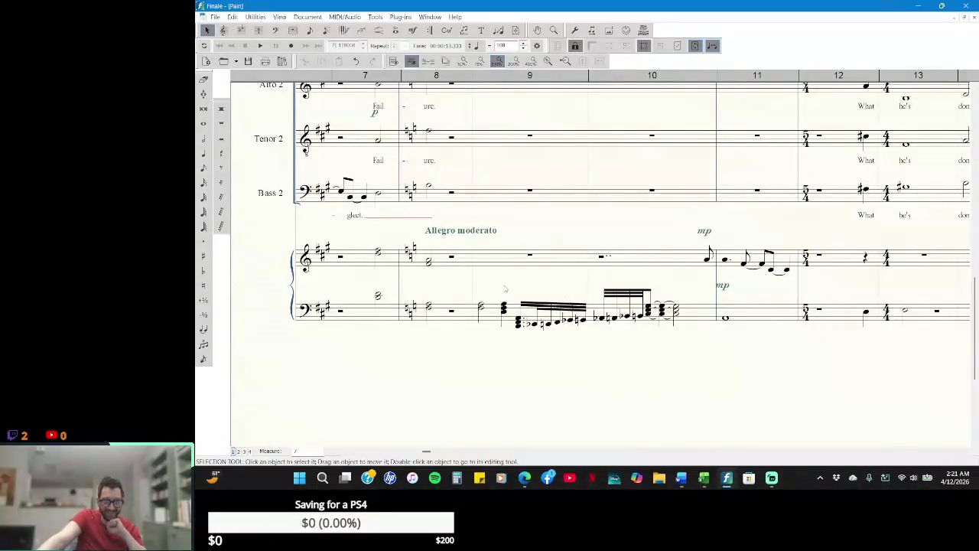
scroll(504, 288, "up", 2)
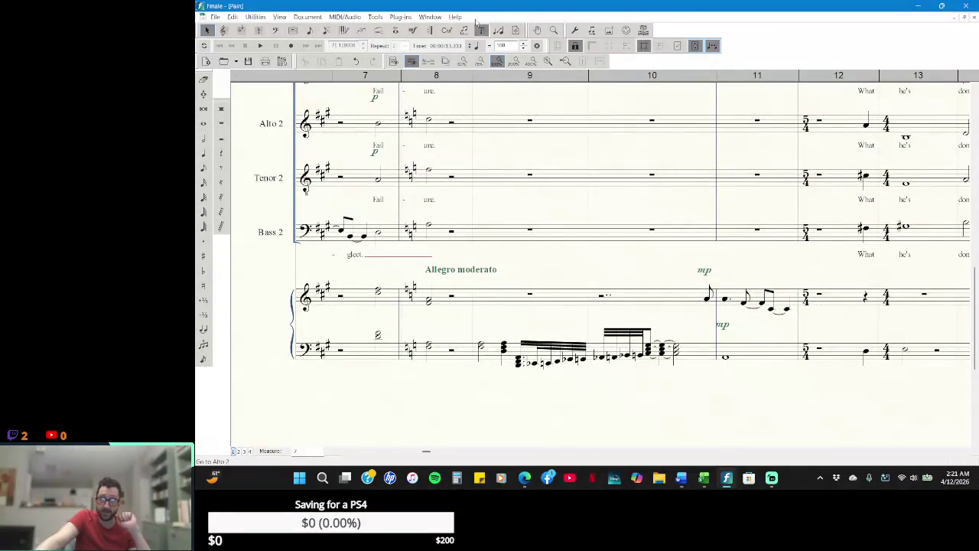
left_click(430, 16)
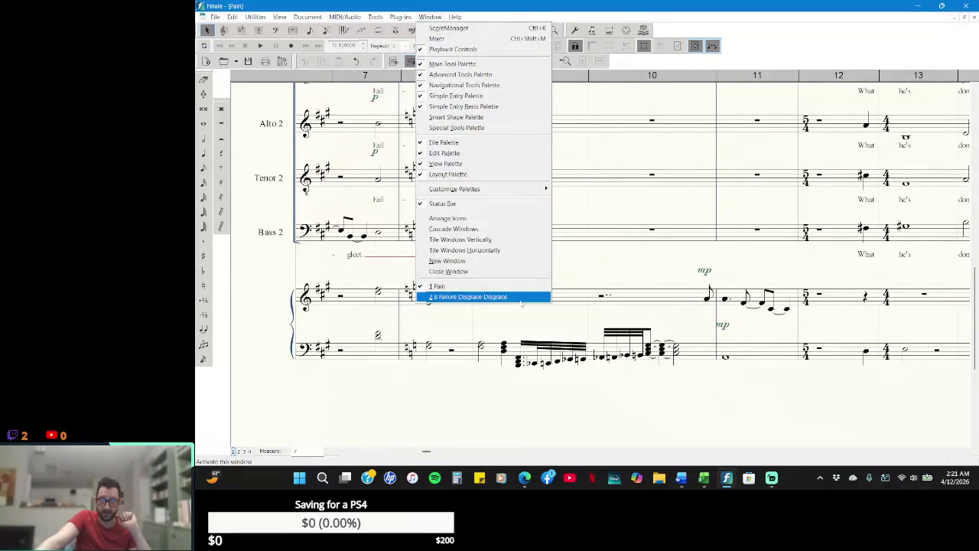
left_click(490, 297)
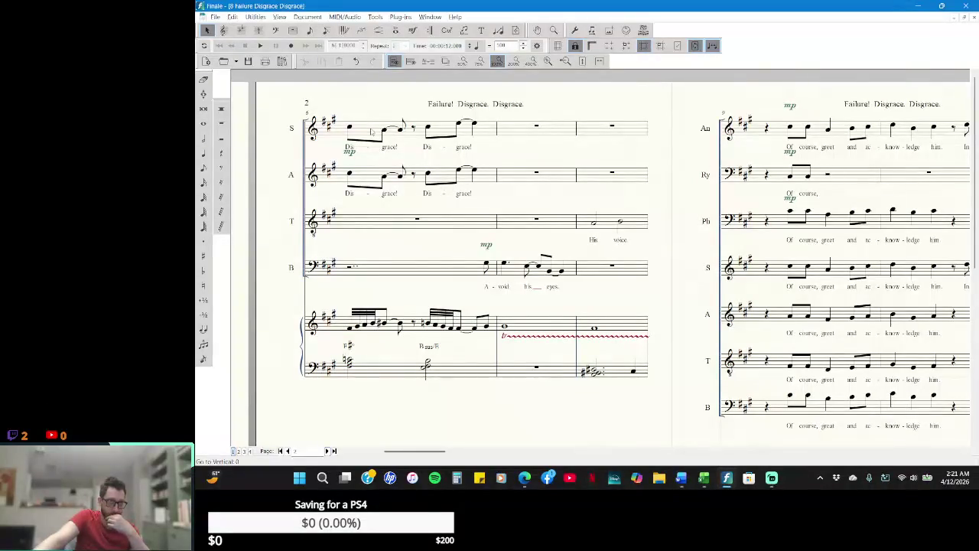
left_click(372, 132)
right_click(372, 131)
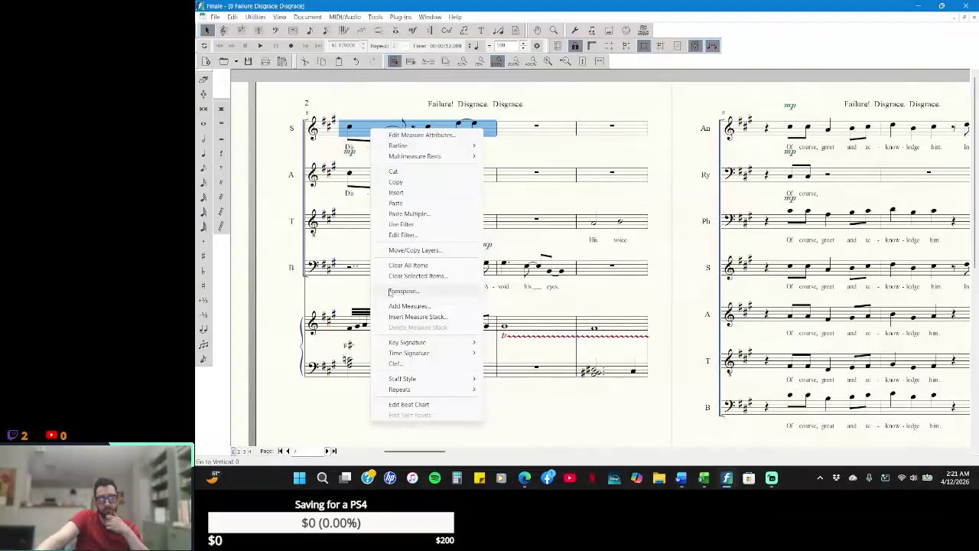
left_click(429, 198)
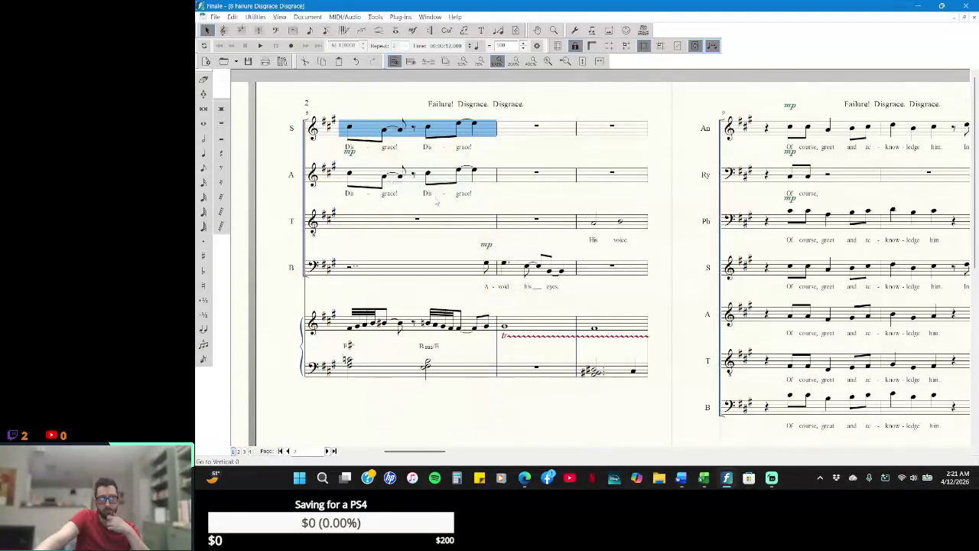
left_click(430, 17)
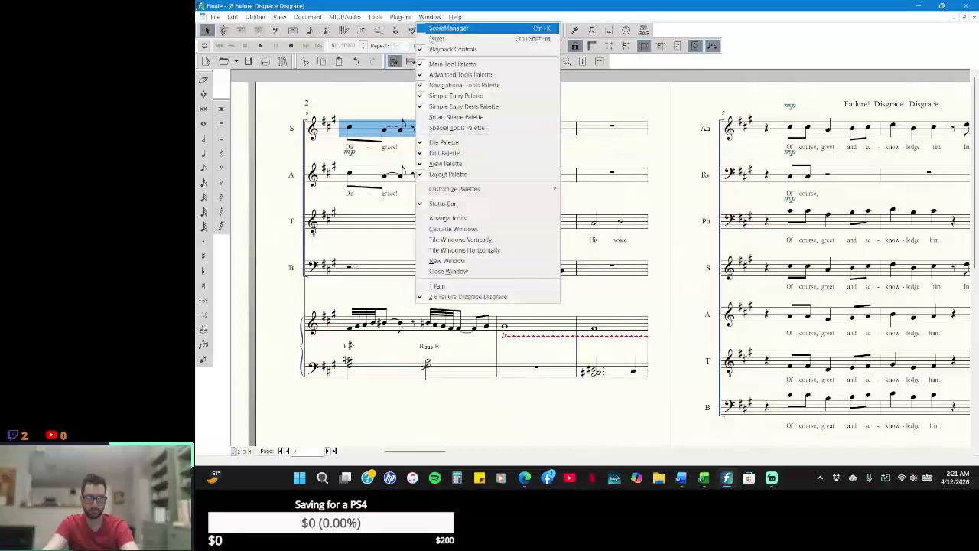
left_click(464, 286)
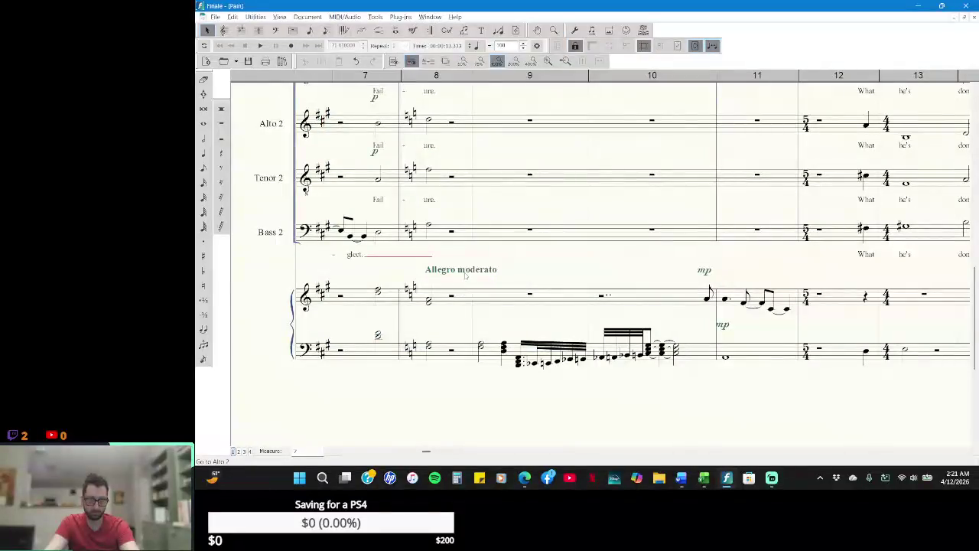
left_click(487, 235)
- Check the measure options on Bass 2 and Soprano 2 measure 9 without changing anything
right_click(485, 236)
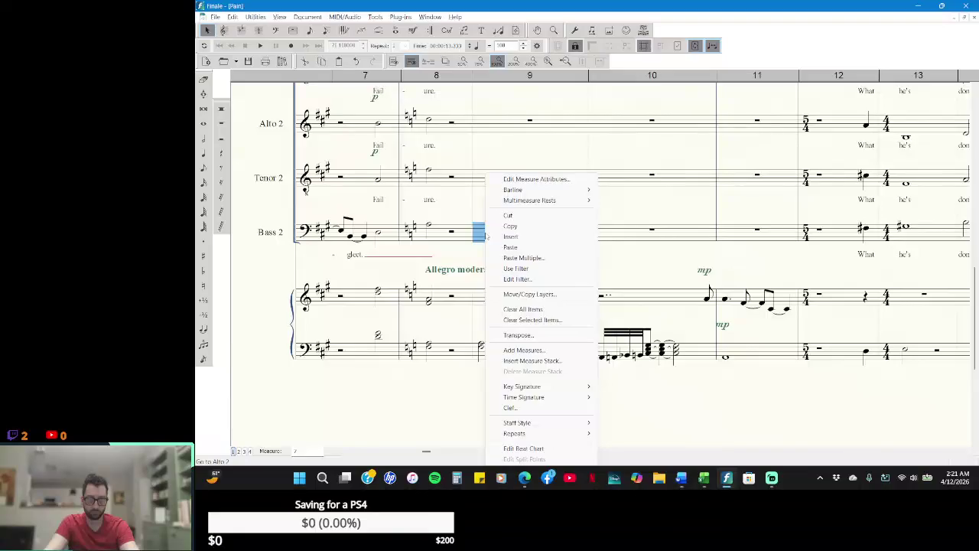
left_click(479, 213)
scroll(504, 224, "up", 1)
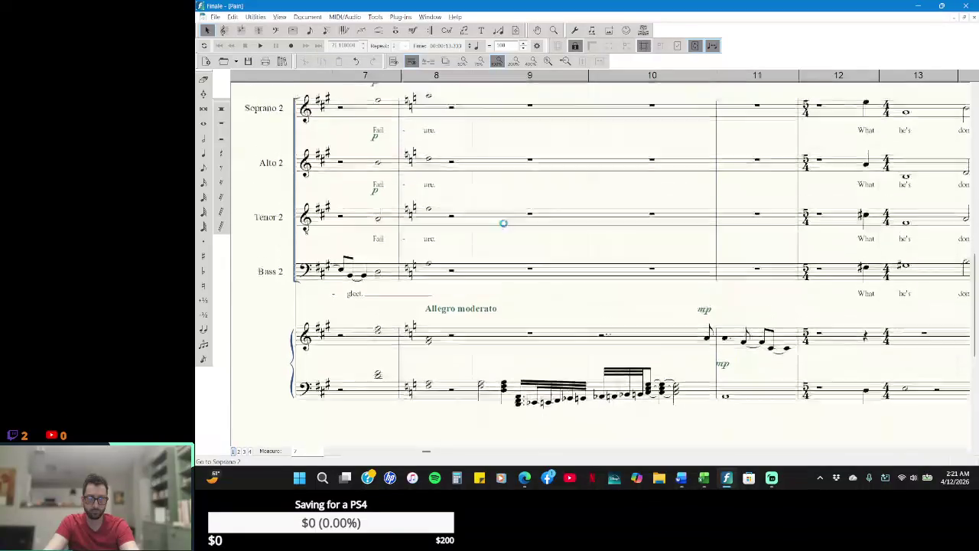
scroll(503, 206, "up", 2)
left_click(504, 189)
right_click(504, 189)
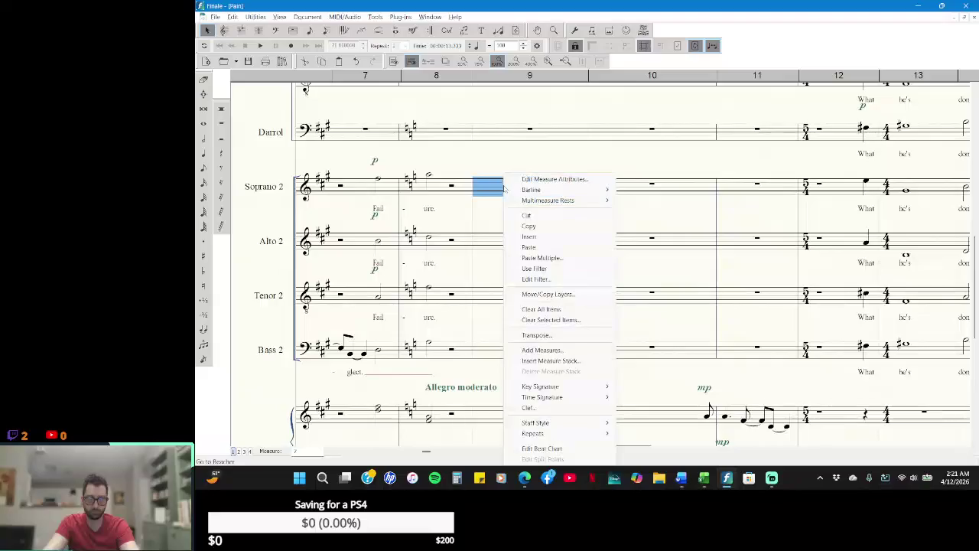
left_click(494, 221)
- Paste the copied Dis-grace! phrase with its lyrics into piano treble measure 9
scroll(494, 221, "down", 3)
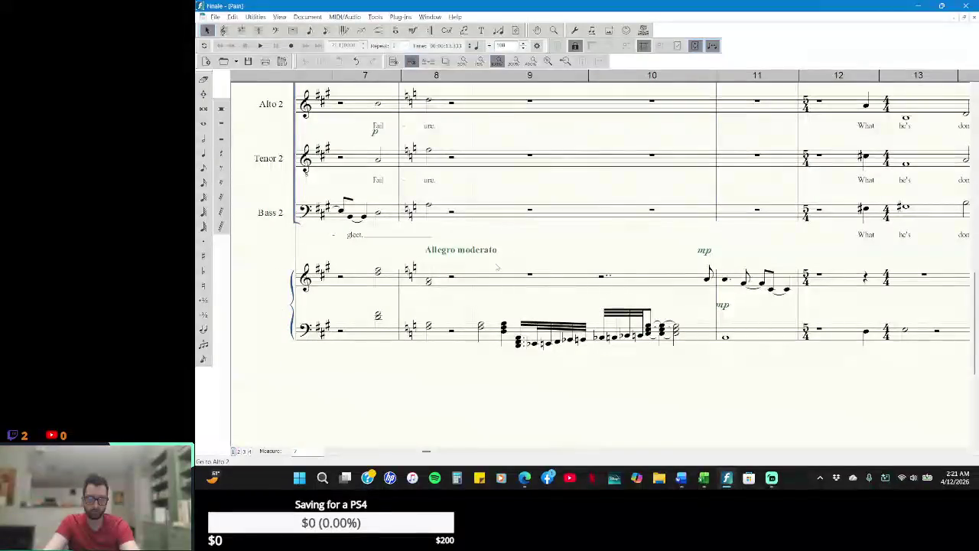
left_click(494, 276)
right_click(494, 275)
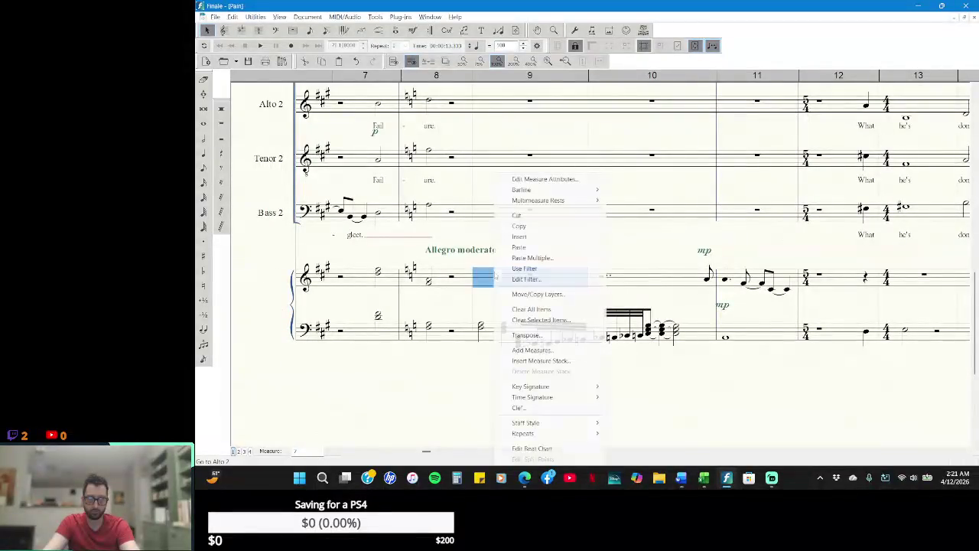
left_click(541, 248)
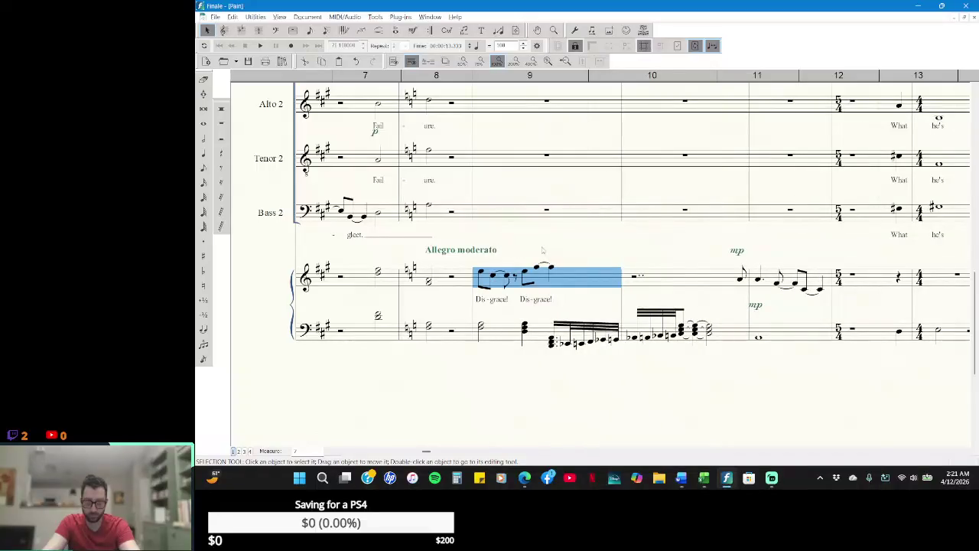
left_click(542, 250)
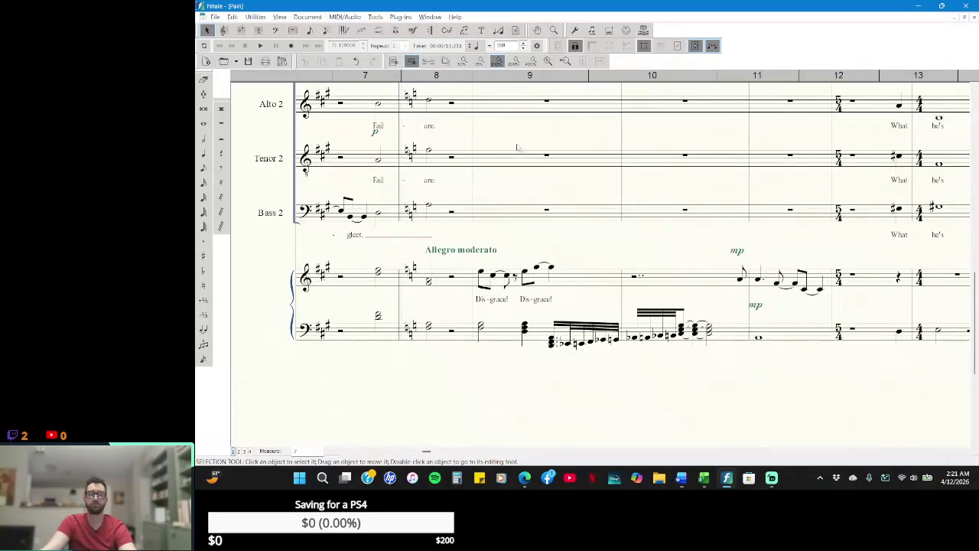
left_click(242, 30)
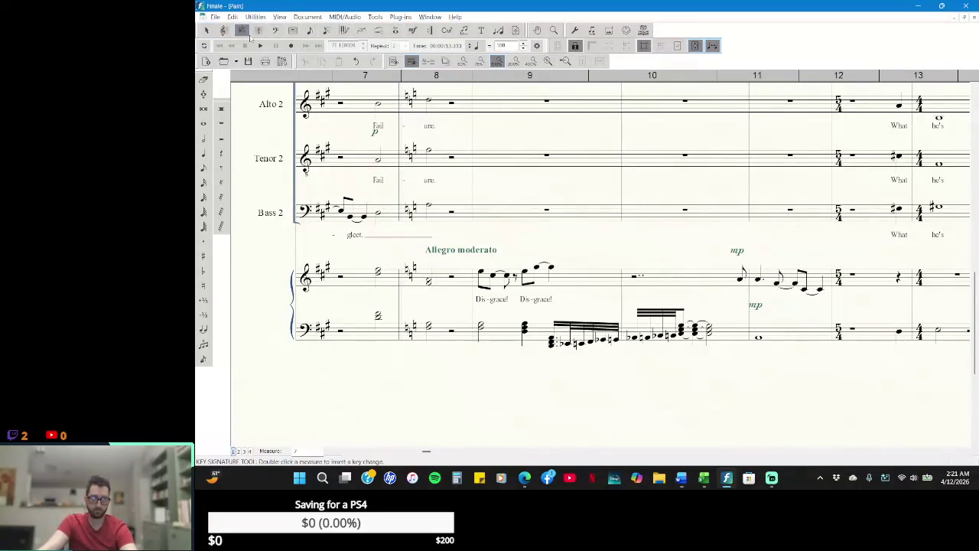
left_click(575, 288)
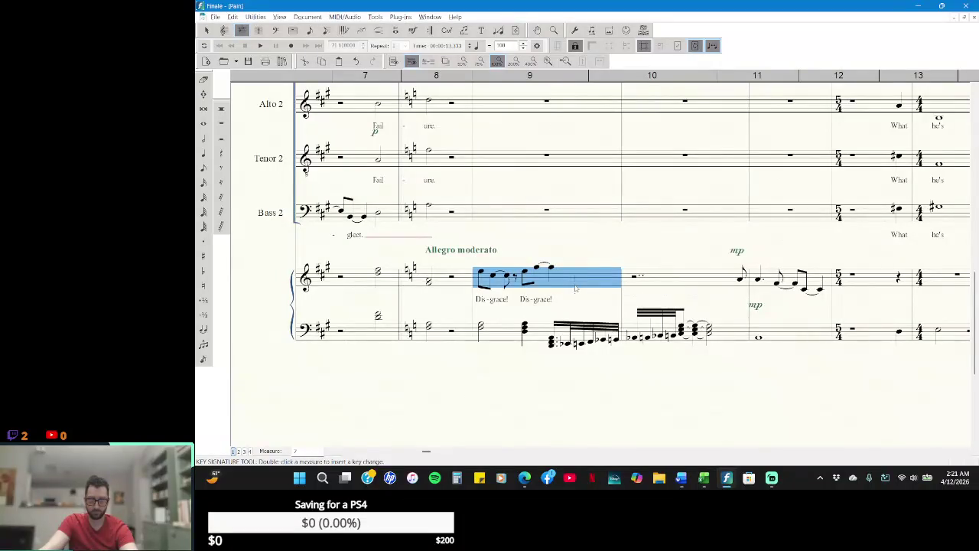
double_click(576, 287)
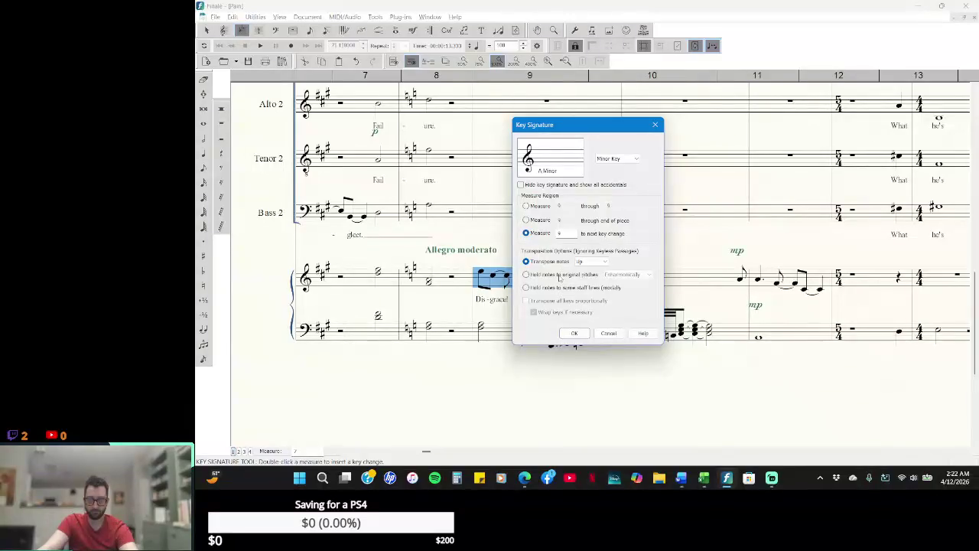
left_click(559, 278)
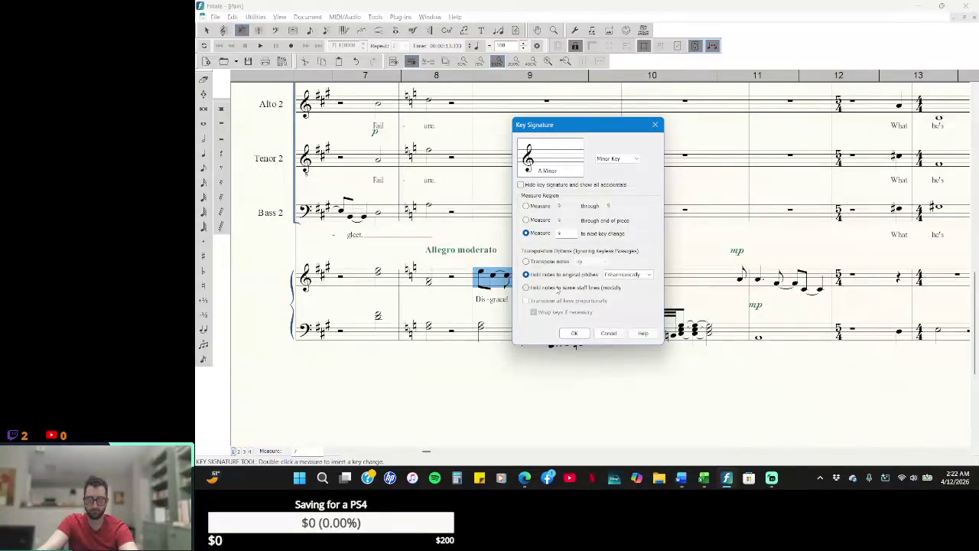
left_click(555, 264)
left_click(608, 333)
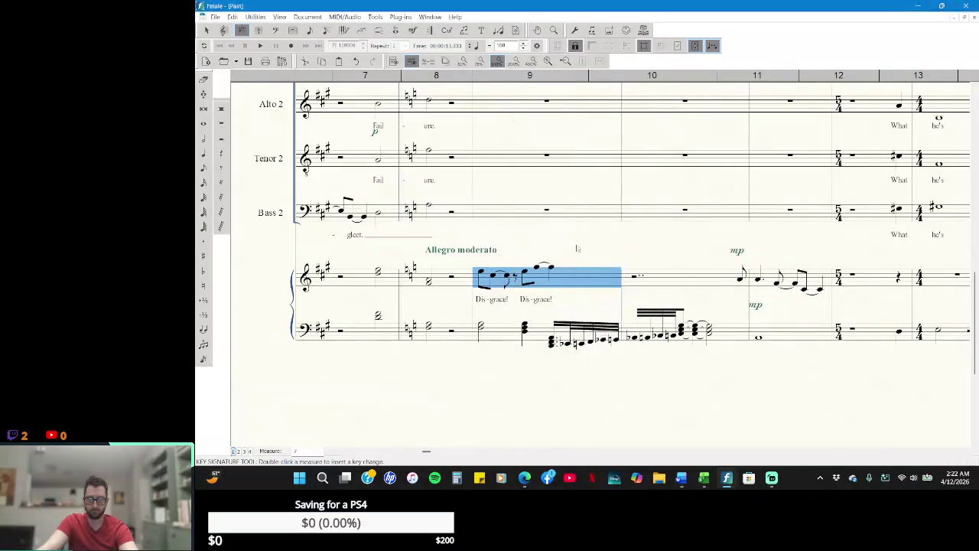
left_click(575, 237)
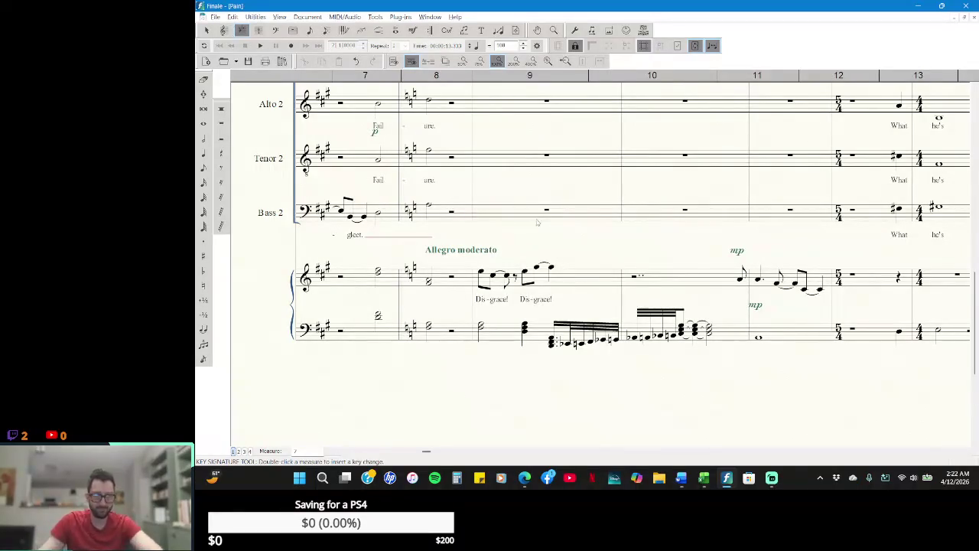
- Enter an eighth note in piano treble measure 8 and tie it to the following note
left_click(204, 153)
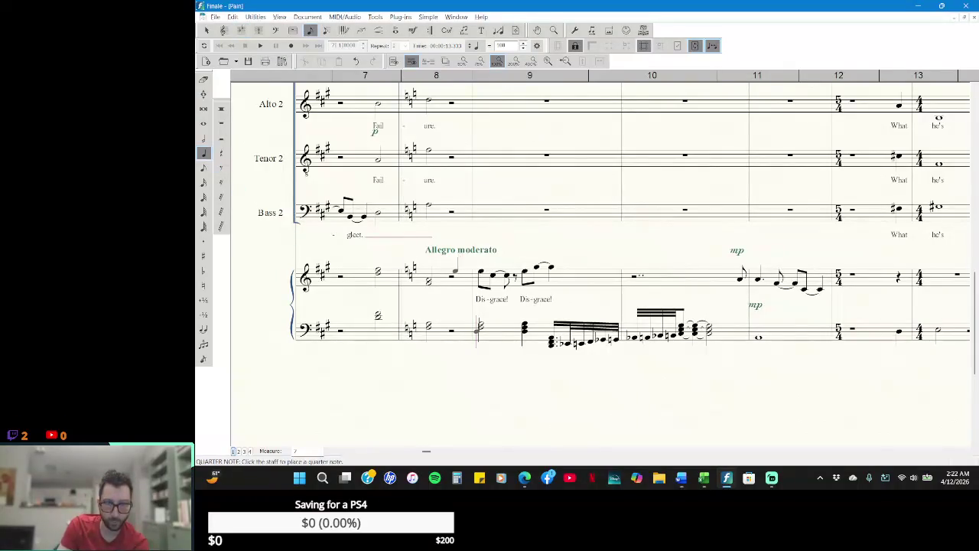
left_click(203, 167)
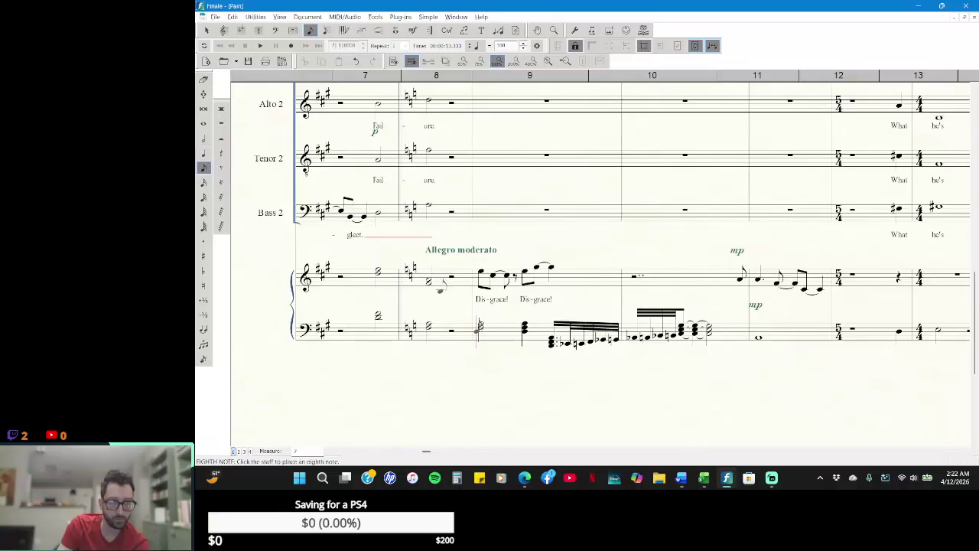
left_click(453, 273)
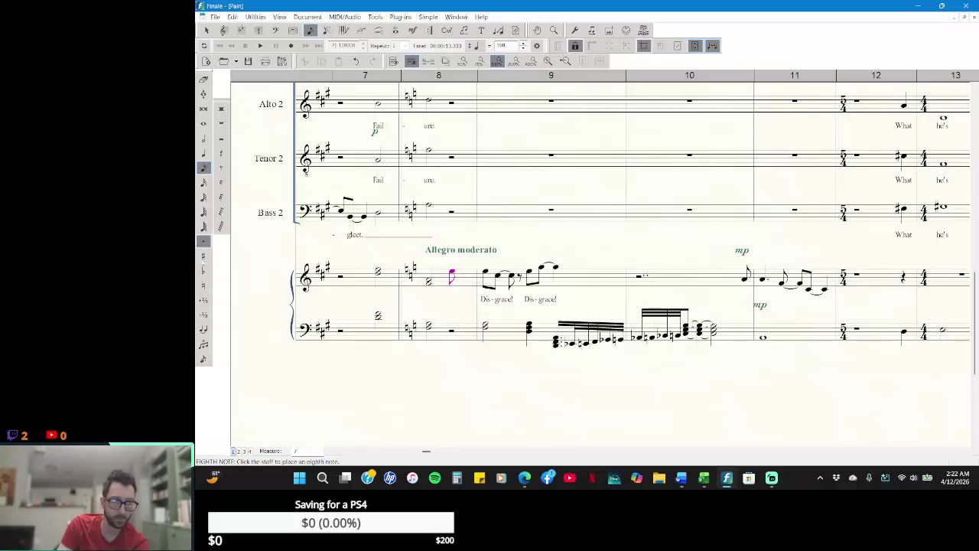
left_click(205, 331)
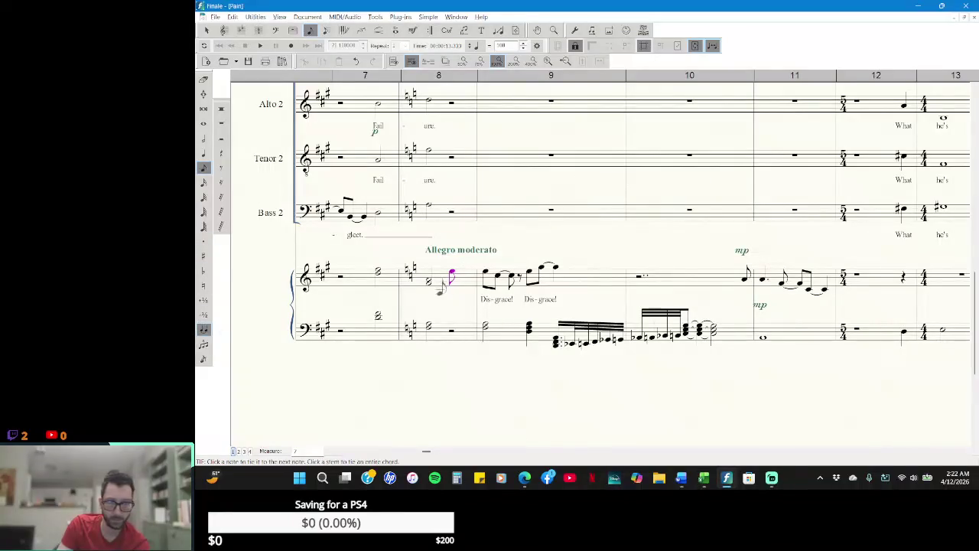
left_click(463, 274)
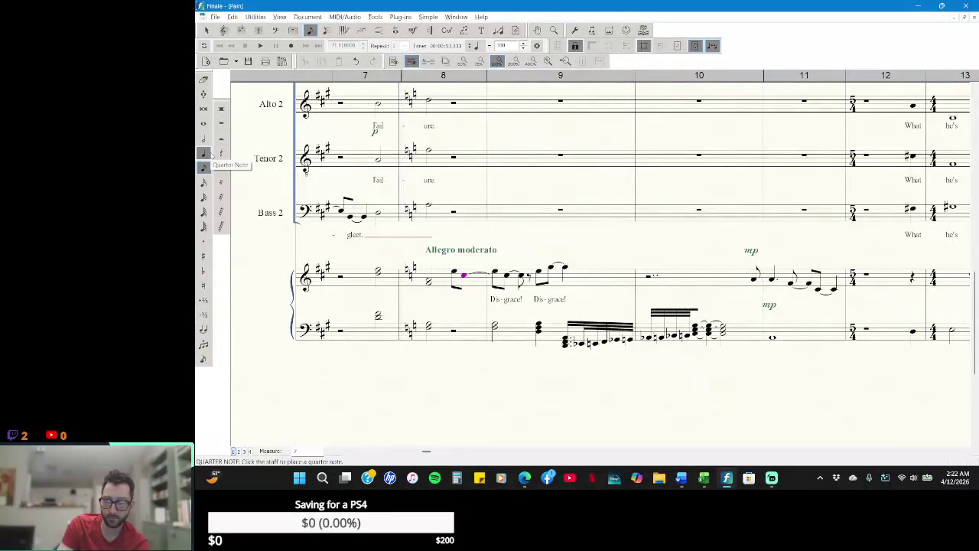
- Add an eighth rest in measure 8 and erase the extra Dis-grace! note group
left_click(205, 155)
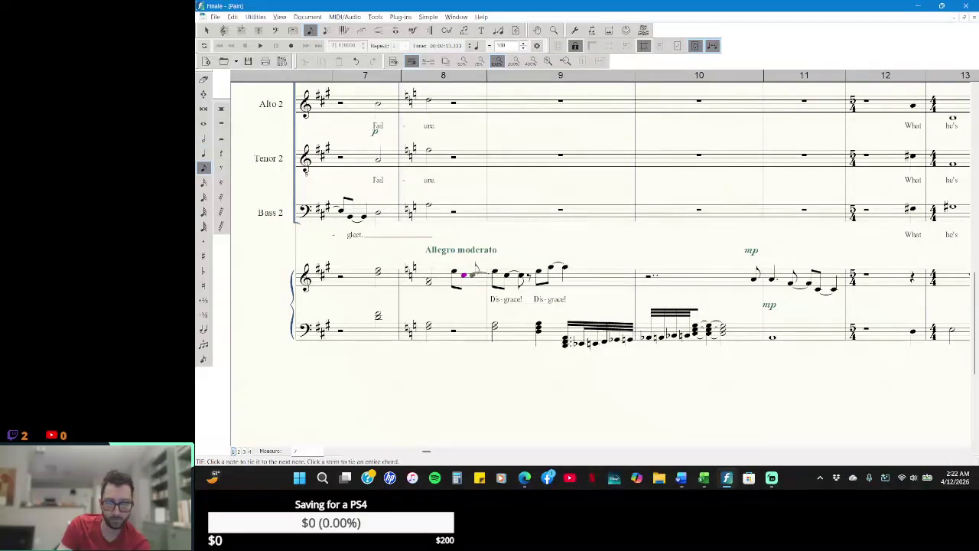
left_click(221, 168)
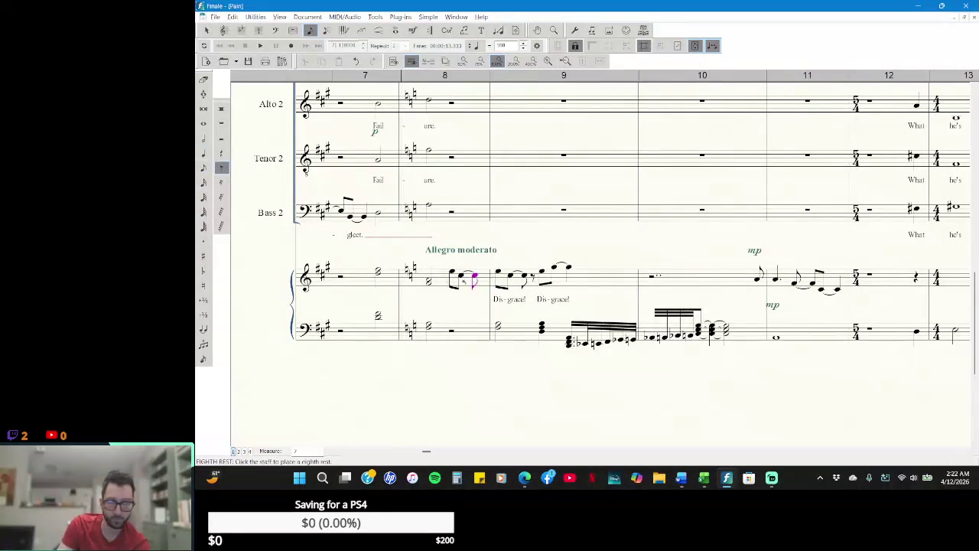
left_click(203, 79)
left_click(498, 281)
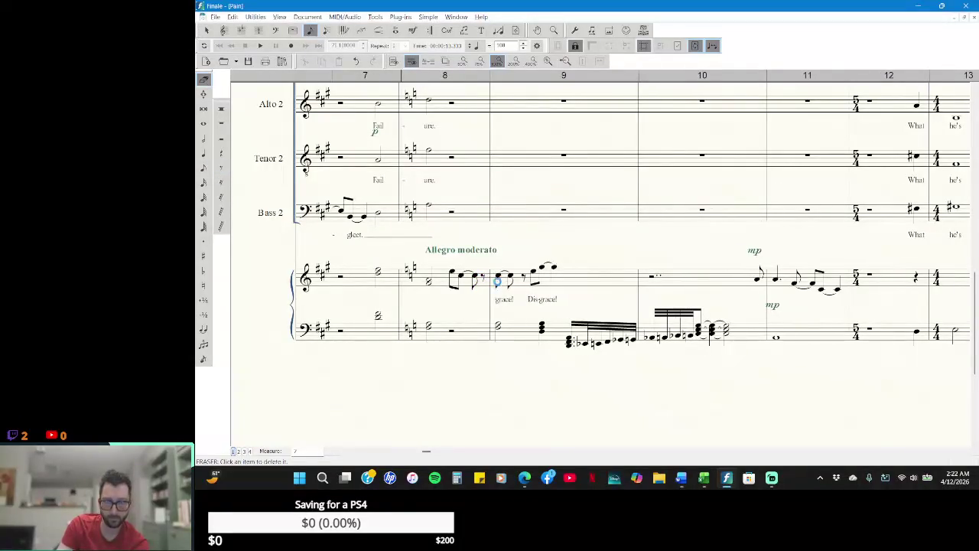
left_click(499, 282)
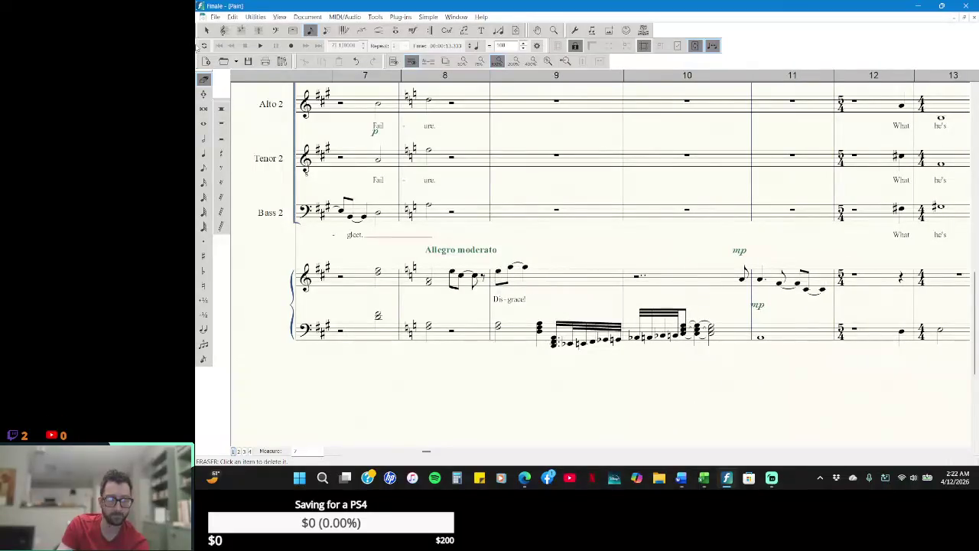
left_click(206, 30)
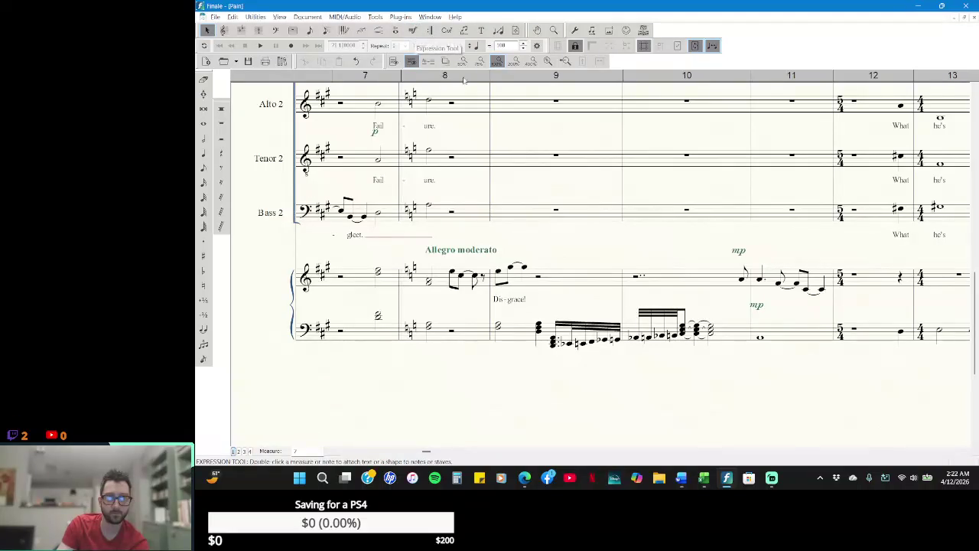
- Delete the leftover 'Dis-grace!' lyric text under piano treble measure 9
left_click(464, 31)
left_click(521, 250)
key("shift+Home")
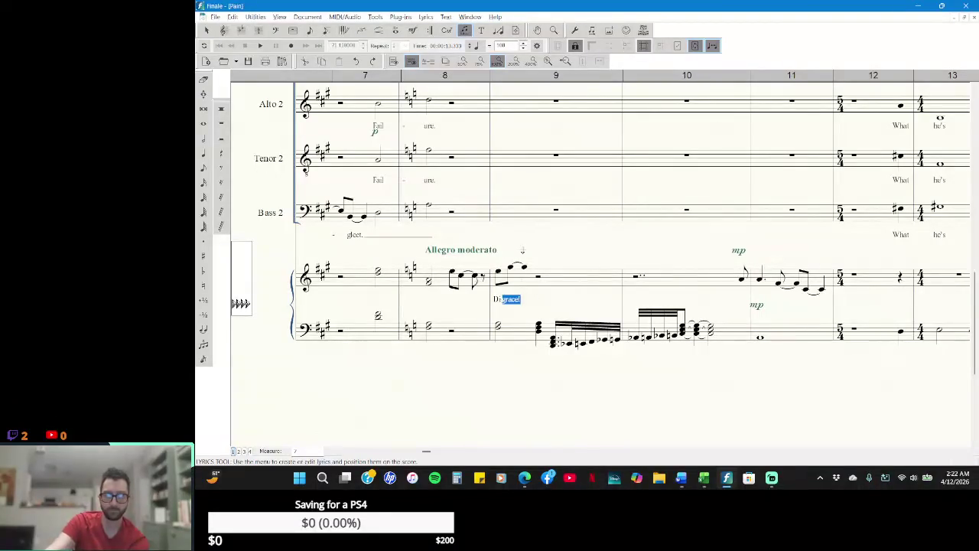
type("Di")
key("shift+Home")
key("BackSpace")
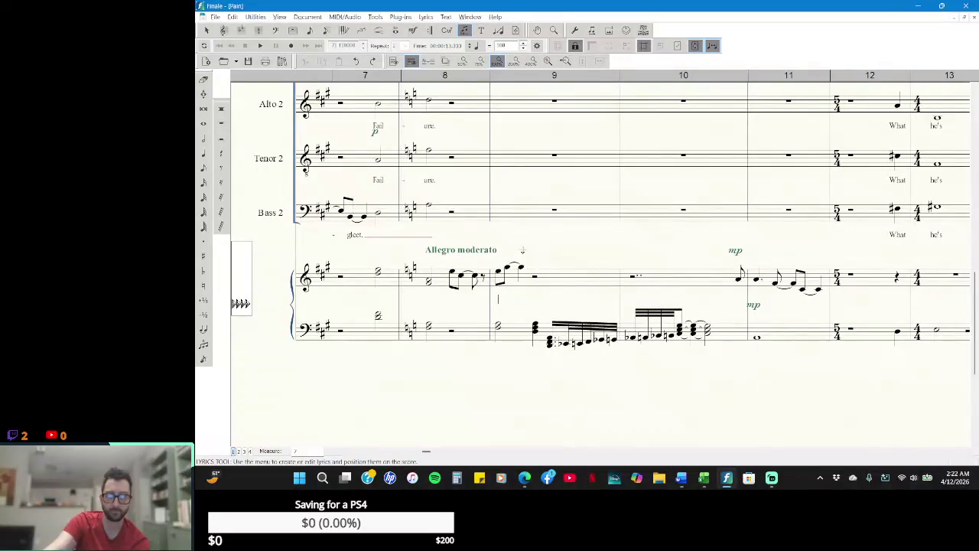
left_click(206, 31)
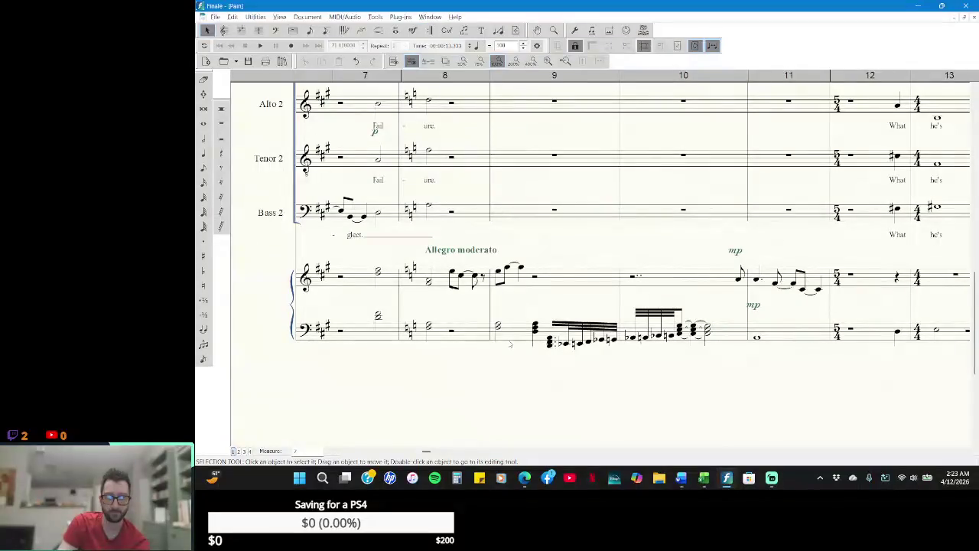
left_click(203, 79)
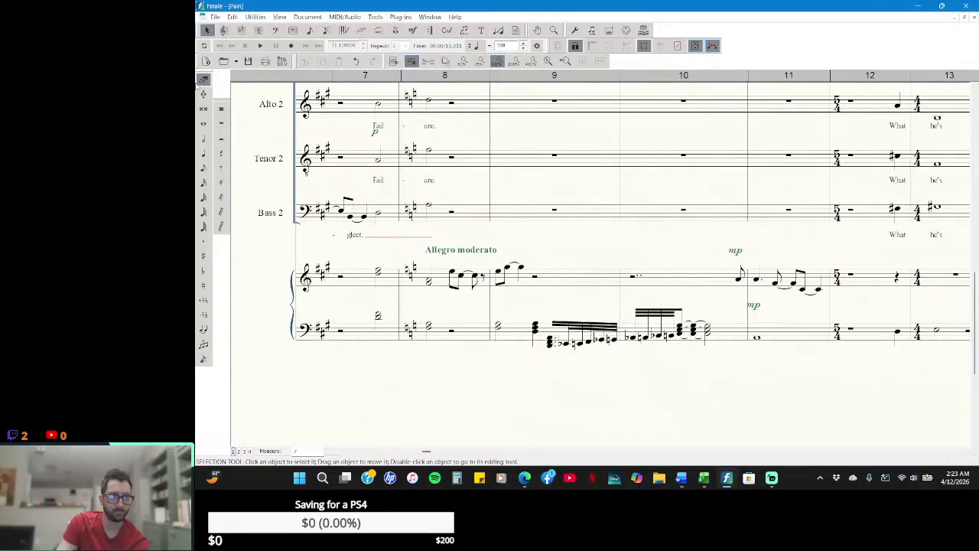
- Erase the whole-note chord in piano bass measure 9 and enter a half rest there
left_click(503, 329)
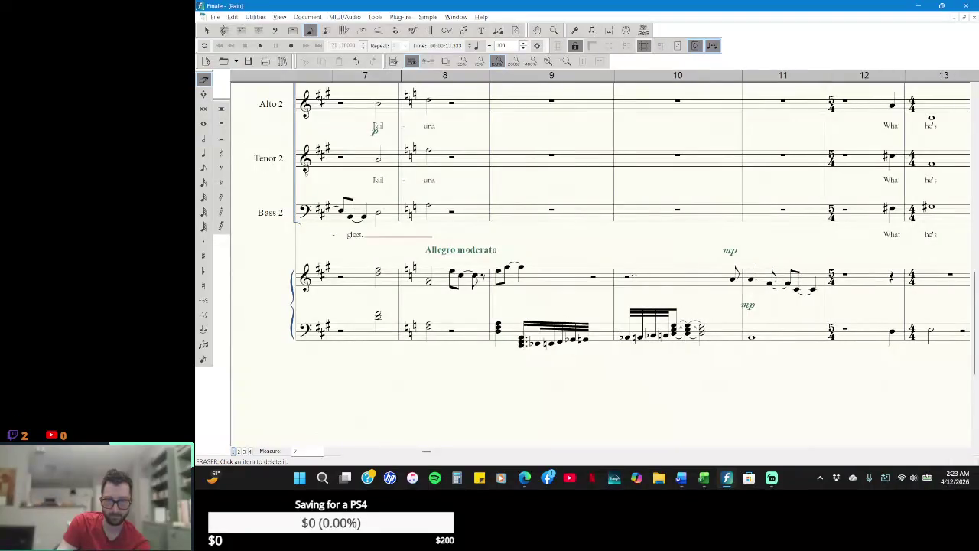
left_click(221, 139)
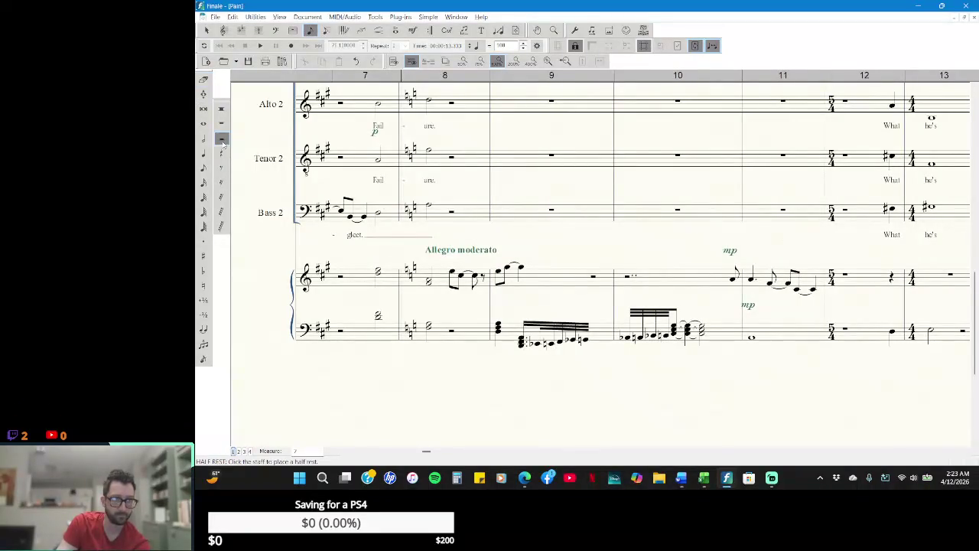
left_click(496, 329)
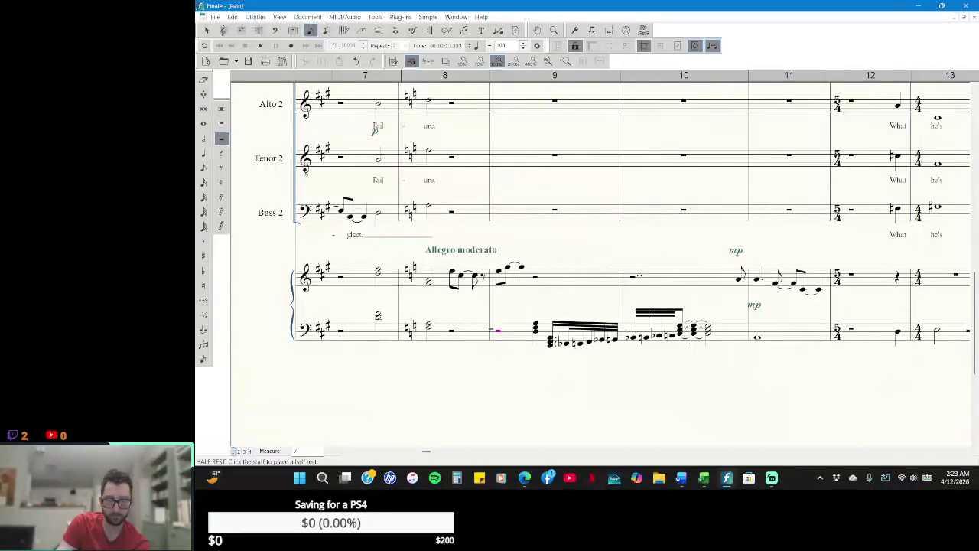
left_click(206, 30)
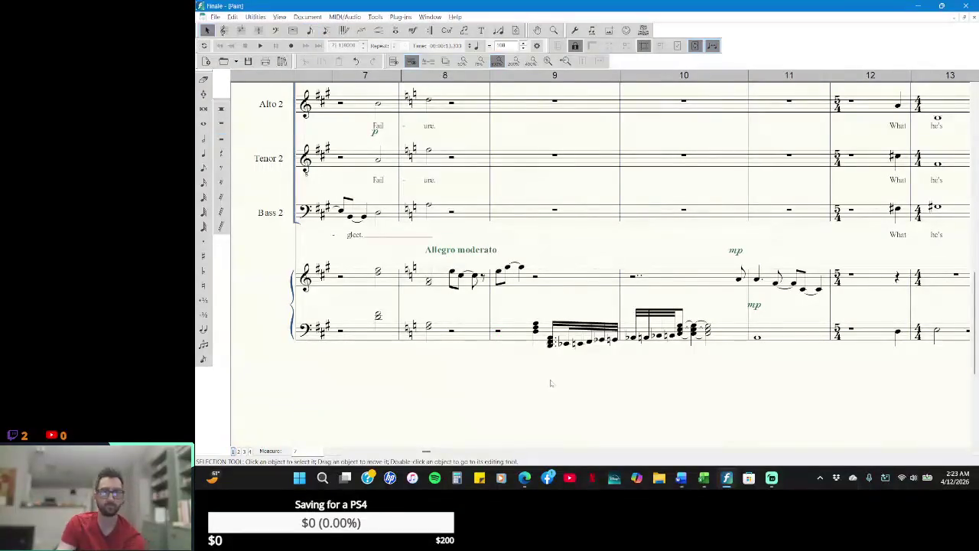
key("alt+Tab")
key("alt+Tab")
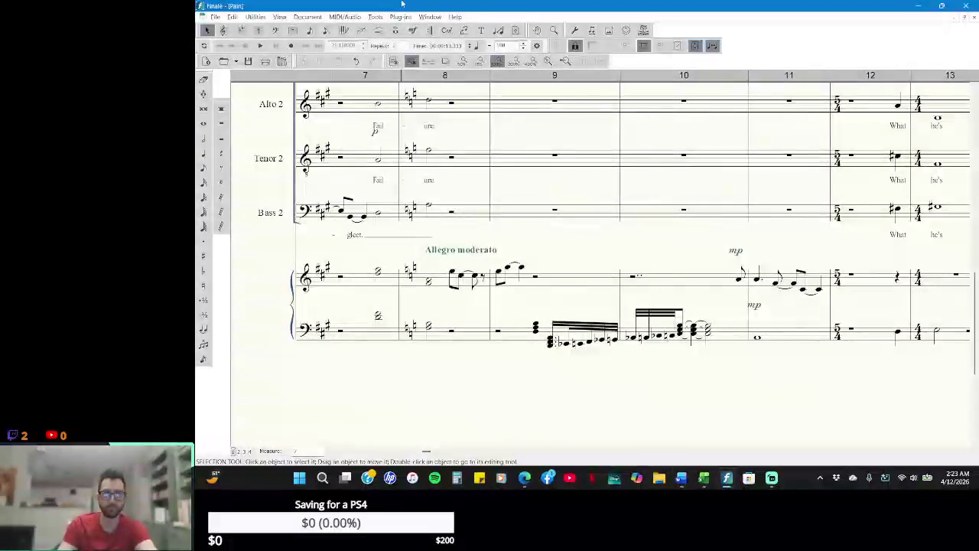
left_click(430, 17)
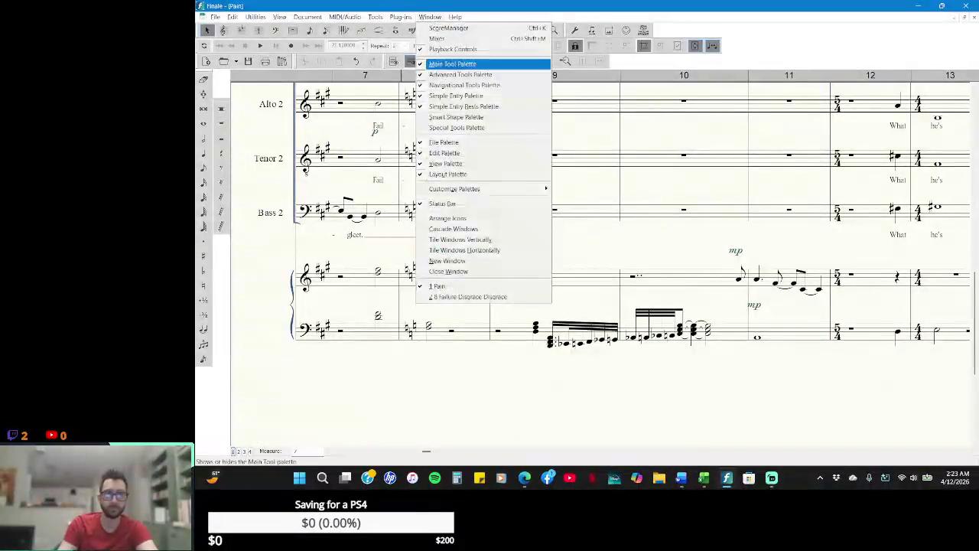
- Copy the first piano bass measure of Failure Disgrace Disgrace and switch back to Pain
left_click(469, 296)
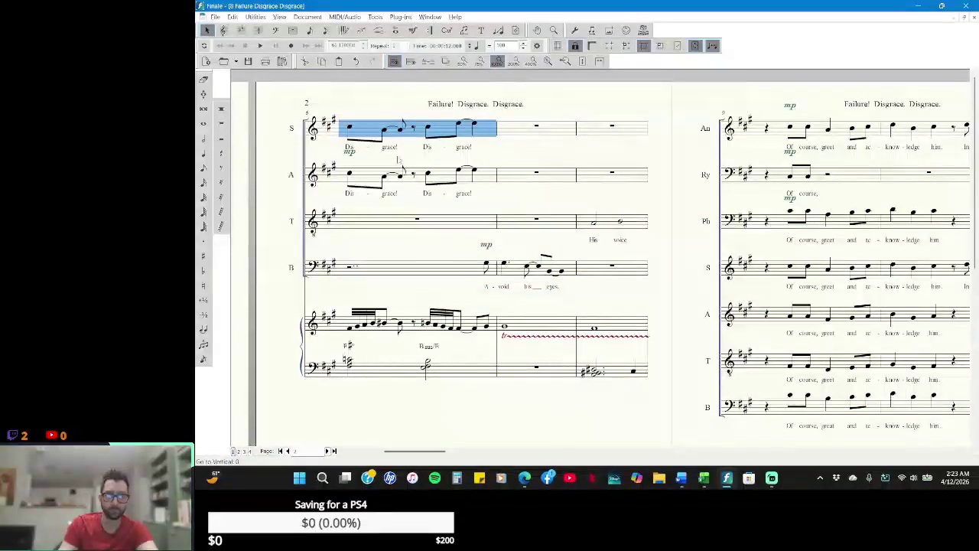
left_click(380, 369)
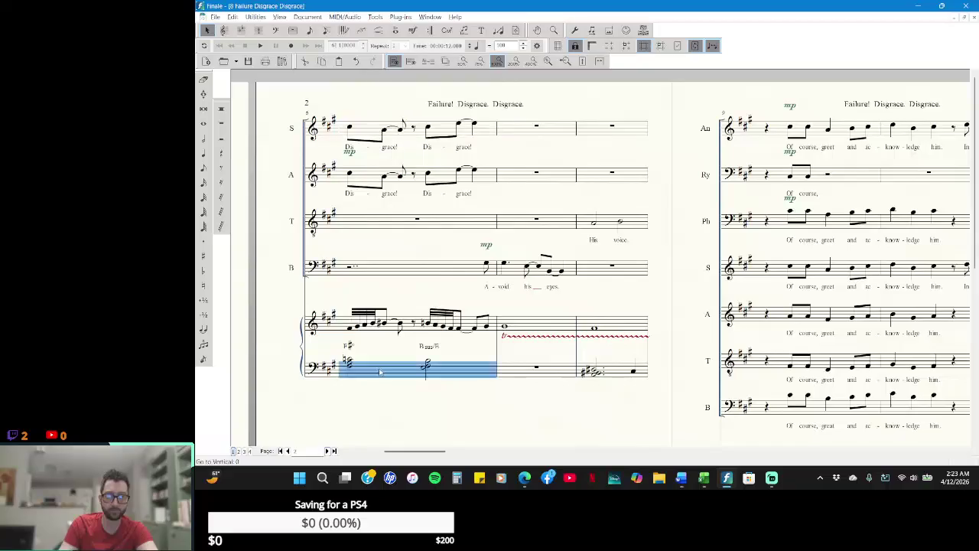
right_click(380, 371)
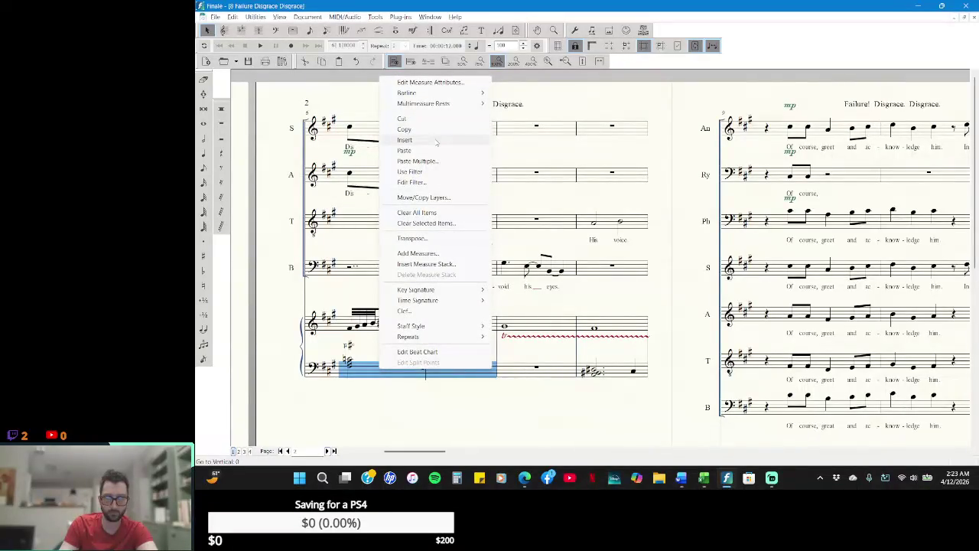
left_click(436, 141)
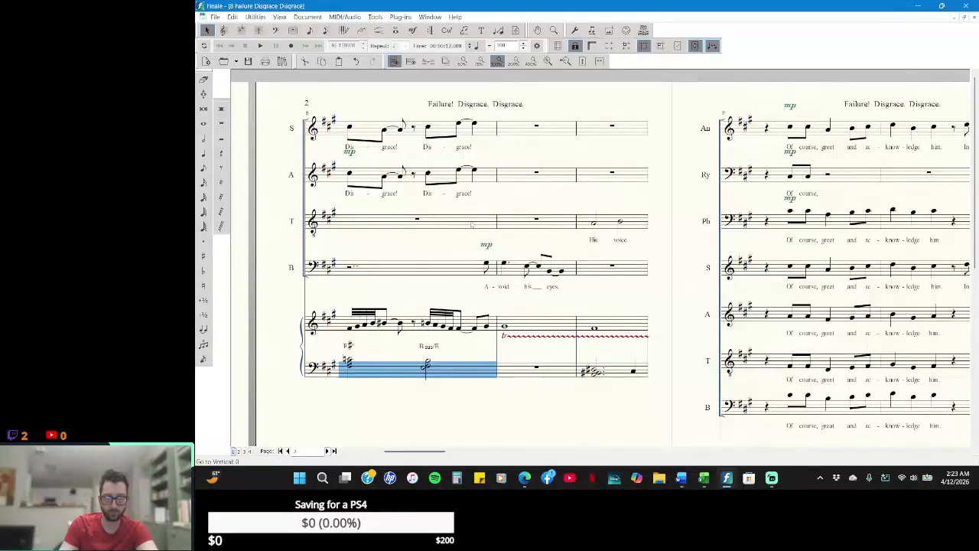
key("alt+Tab")
key("alt+Tab")
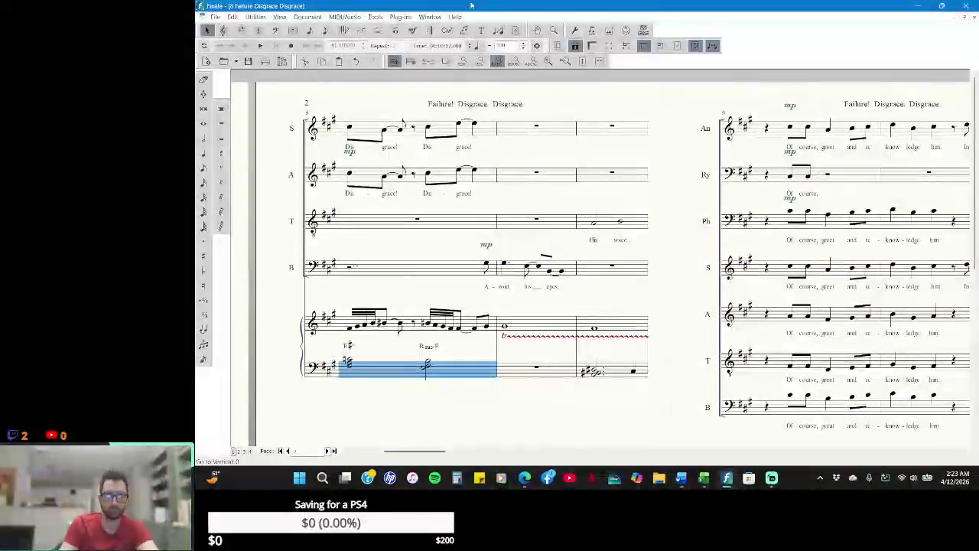
left_click(430, 16)
left_click(497, 284)
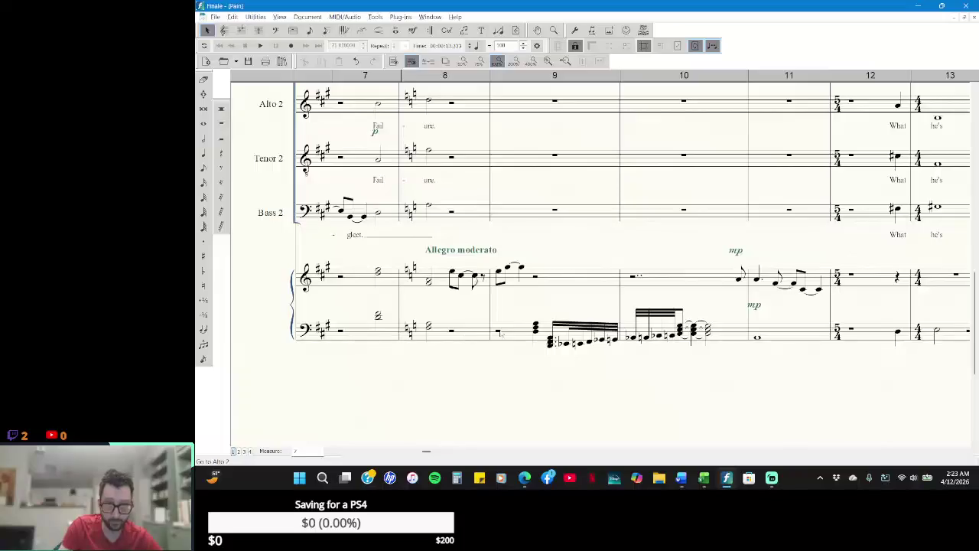
- Paste the copied chords with D sus/G symbols into piano bass measure 9, then drag them toward measure 8
left_click(495, 334)
right_click(505, 331)
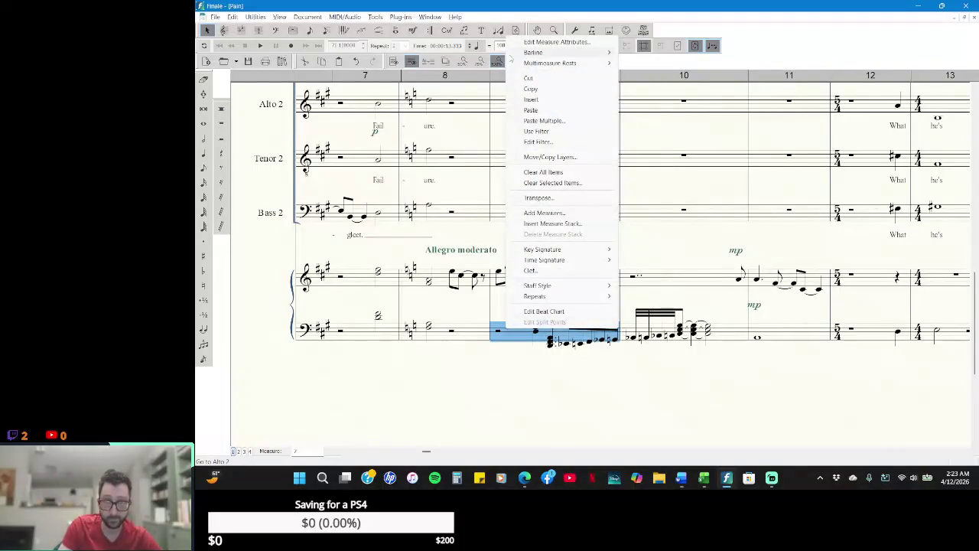
left_click(531, 110)
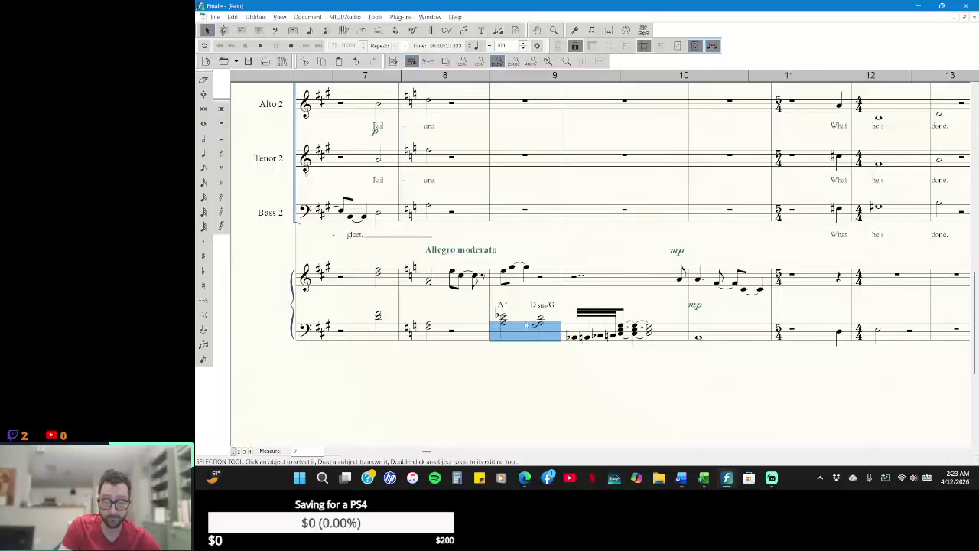
mouse_move(522, 335)
left_mouse_down()
mouse_move(482, 337)
mouse_move(468, 355)
left_mouse_up()
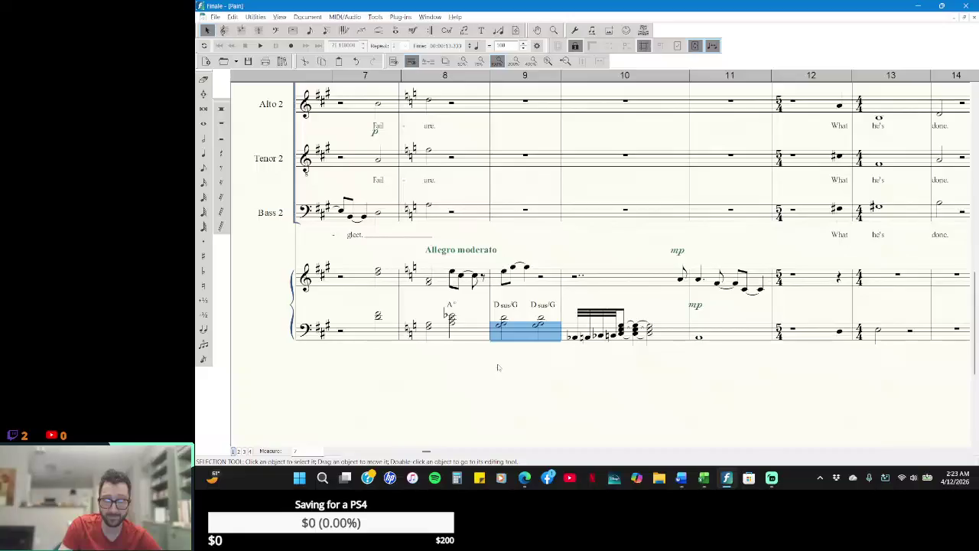
left_click(500, 368)
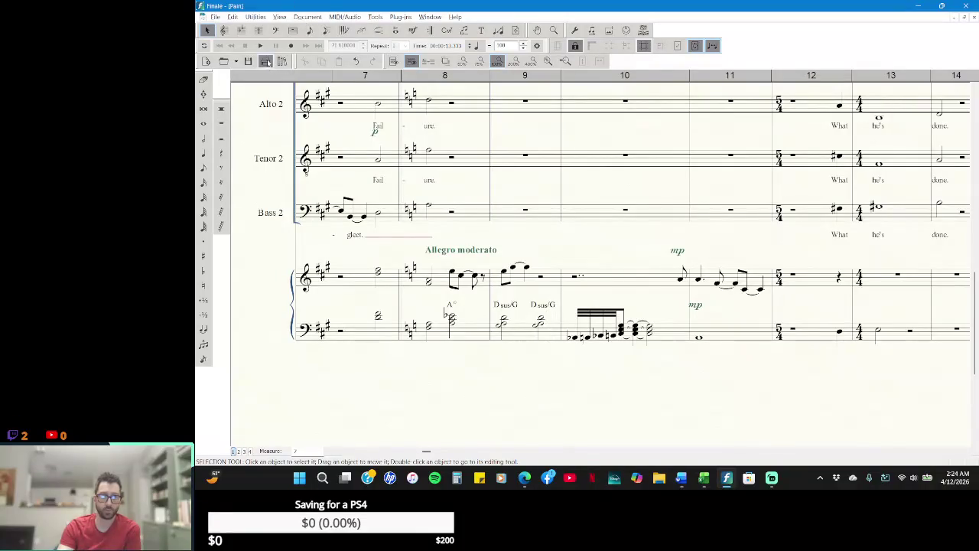
- Play back the revised passage, stop playback, and pick the Eraser tool
left_click(260, 45)
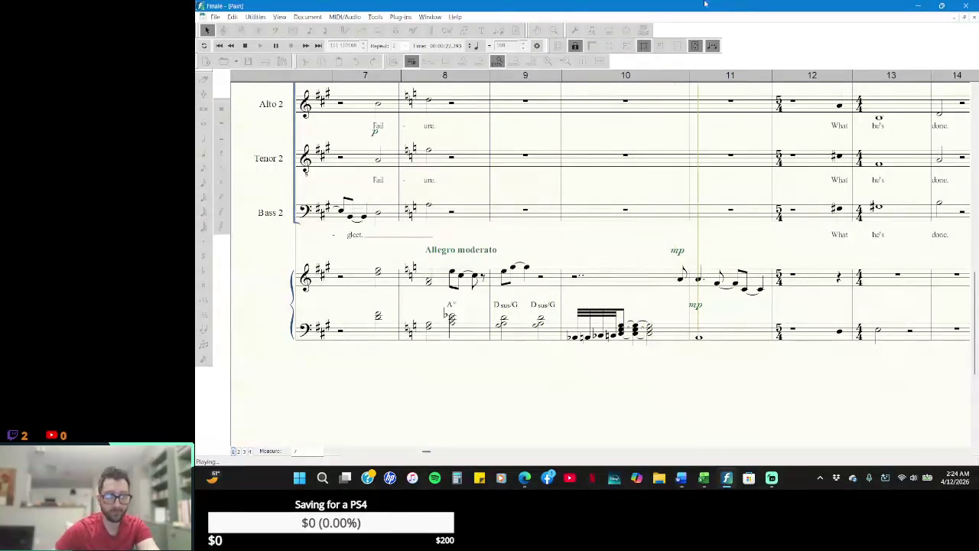
key("space")
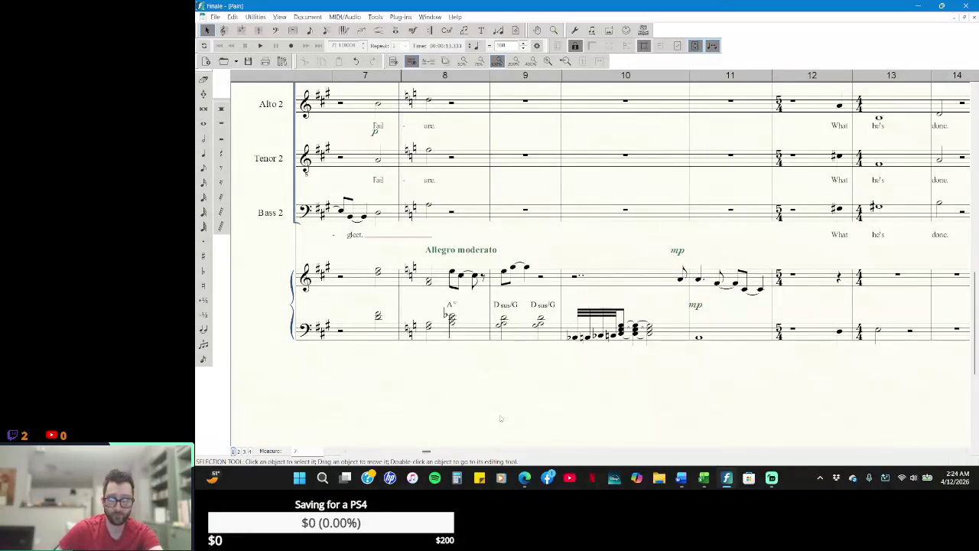
left_click(203, 79)
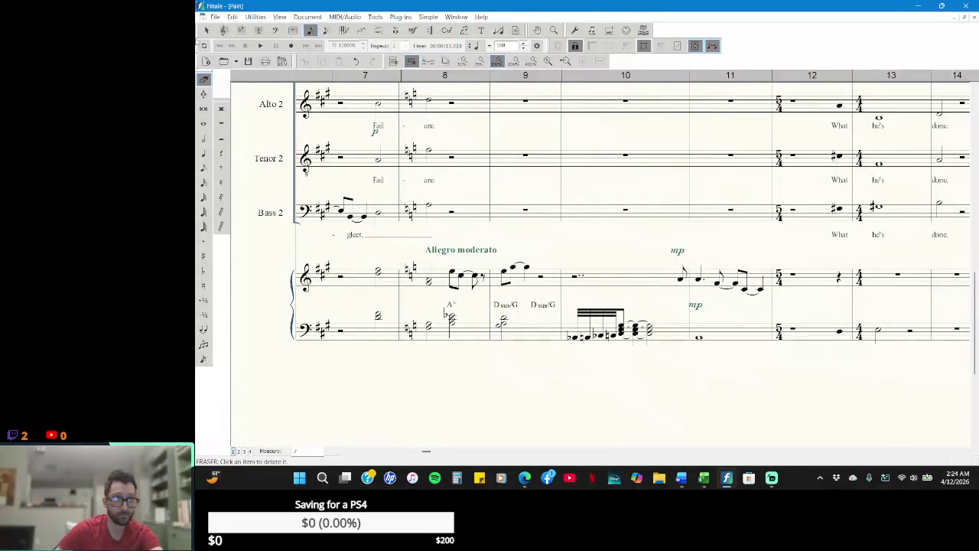
- Put a half rest in measure 9's second half and delete the duplicate D sus/G chord symbol
left_click(221, 138)
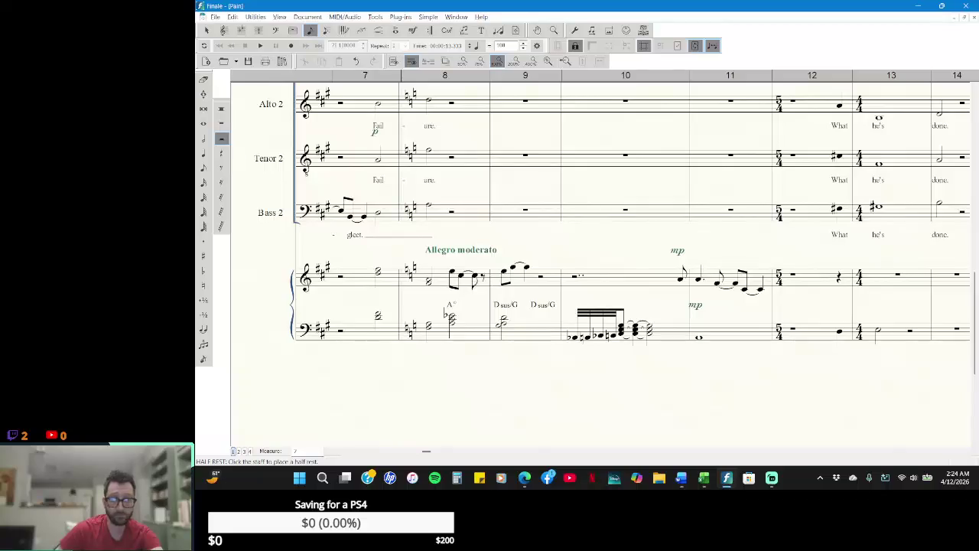
left_click(207, 31)
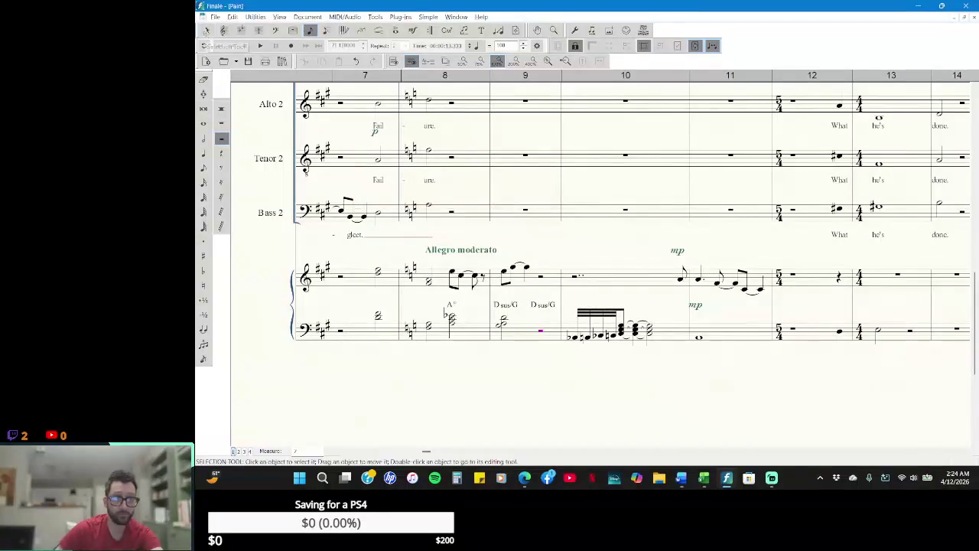
key("Delete")
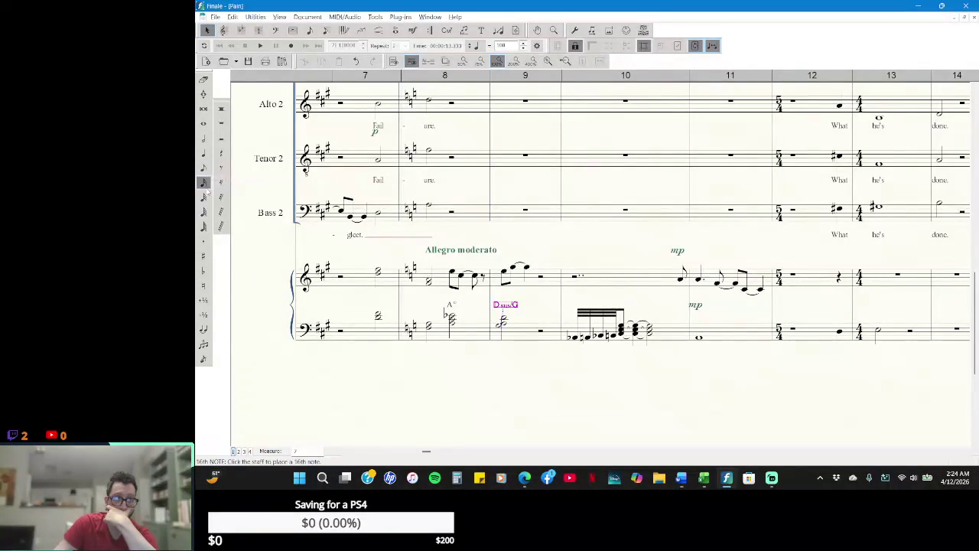
- Enter a beamed run of 32nd notes in piano bass measure 9 in place of the half rest
left_click(203, 182)
left_click(204, 197)
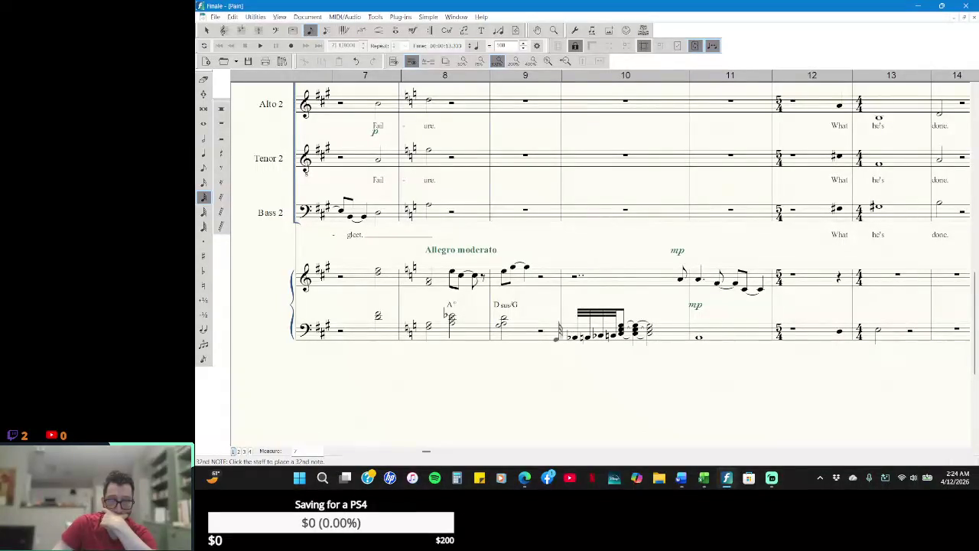
left_click(544, 330)
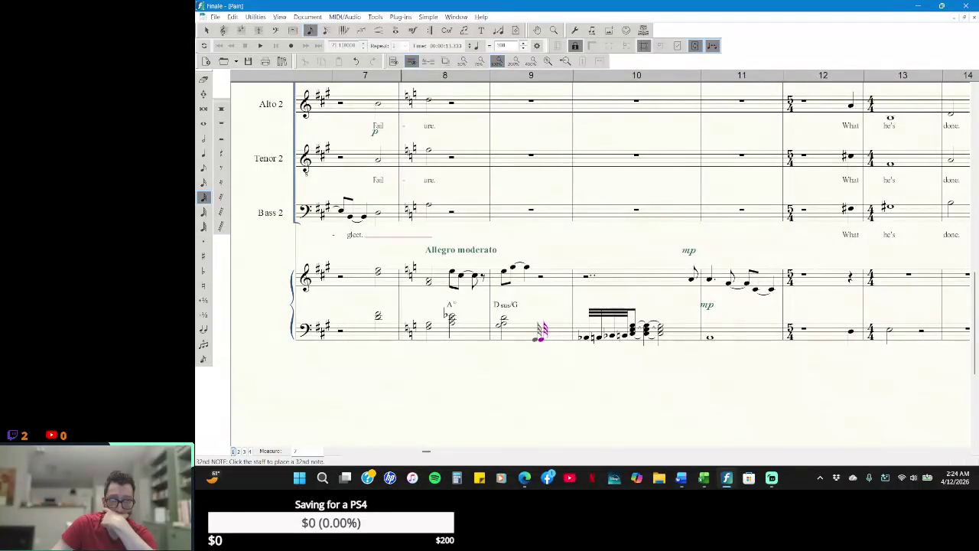
left_click(539, 336)
left_click(537, 330)
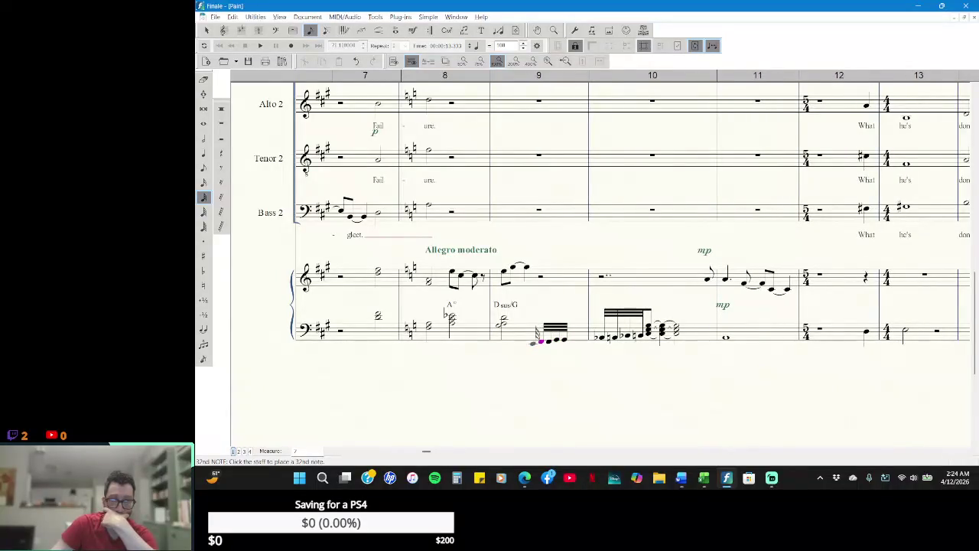
left_click(538, 336)
left_click(538, 337)
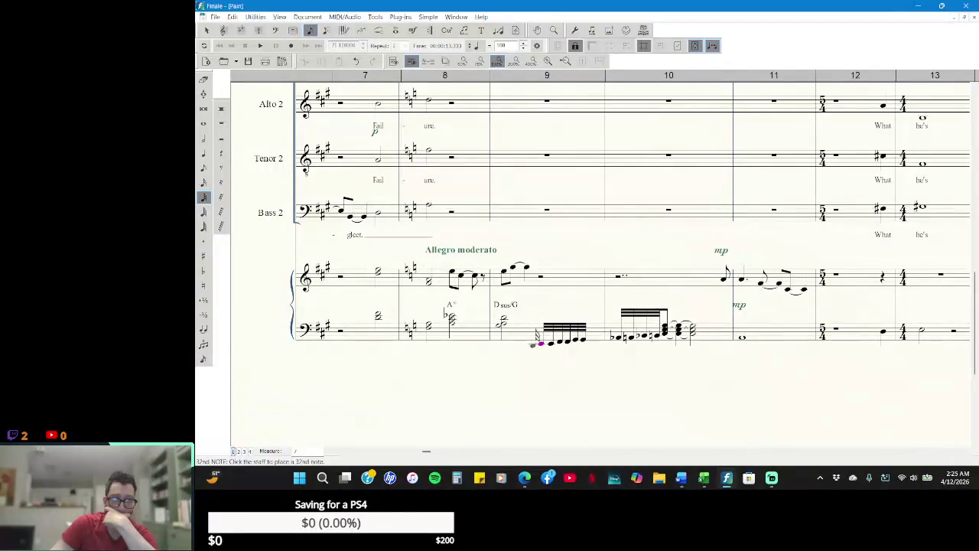
key("Return")
key("Return")
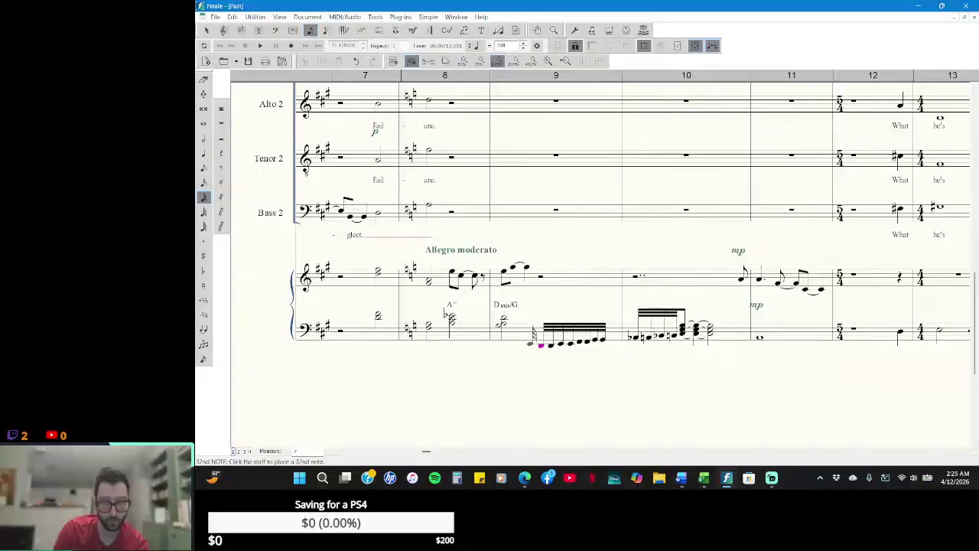
left_click(207, 31)
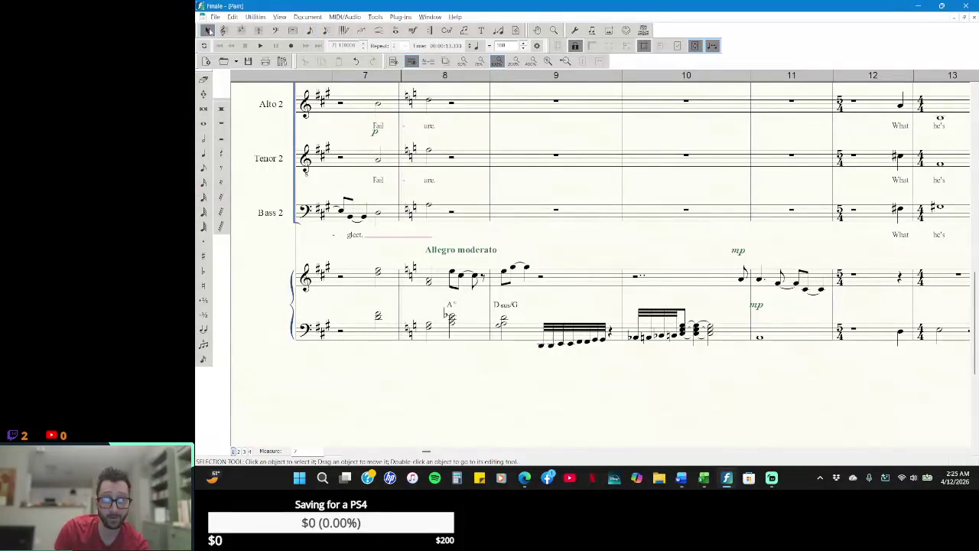
- Pick the Eraser and glance at the list of open windows without switching
left_click(204, 79)
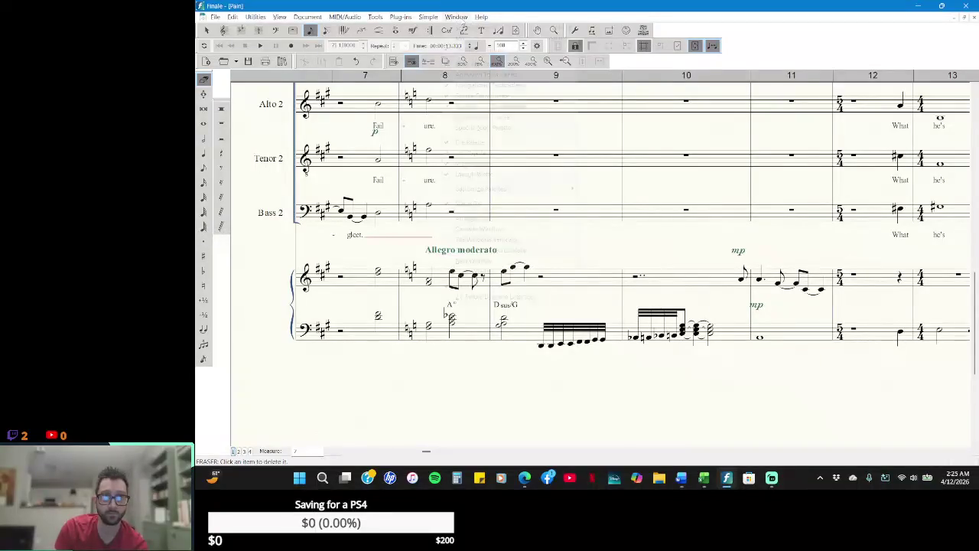
left_click(456, 16)
left_click(458, 17)
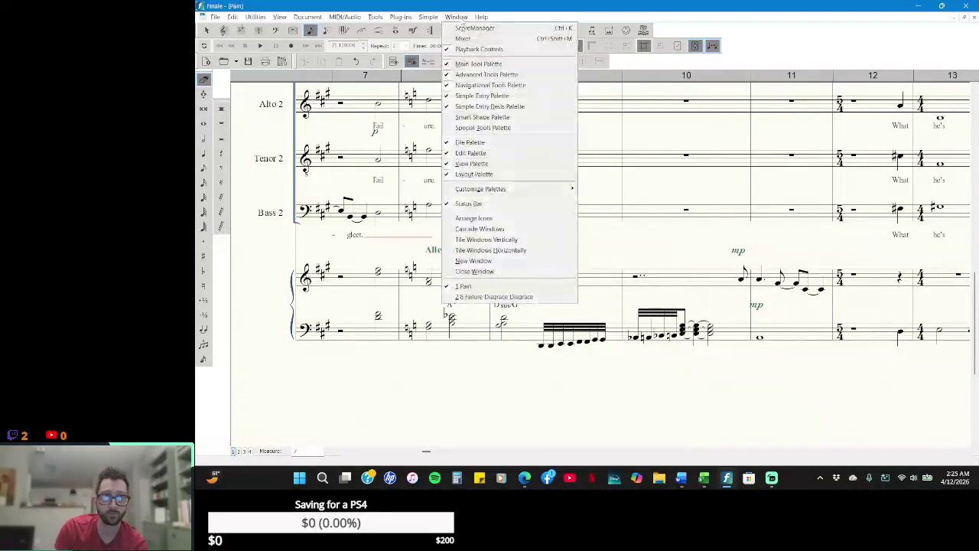
left_click(461, 19)
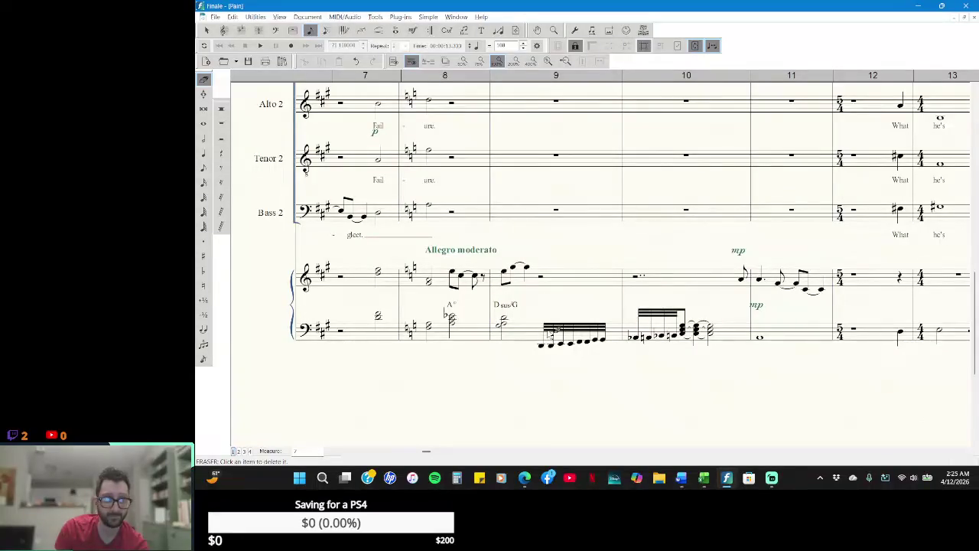
- Erase the sixteenth-note run from piano measure 9, then bring the Word script forward
left_click(547, 347)
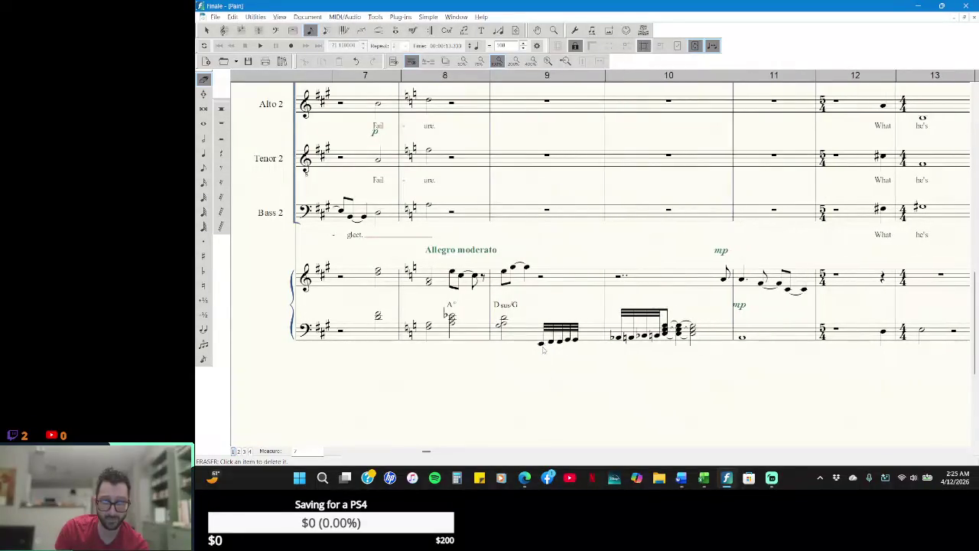
left_click(544, 349)
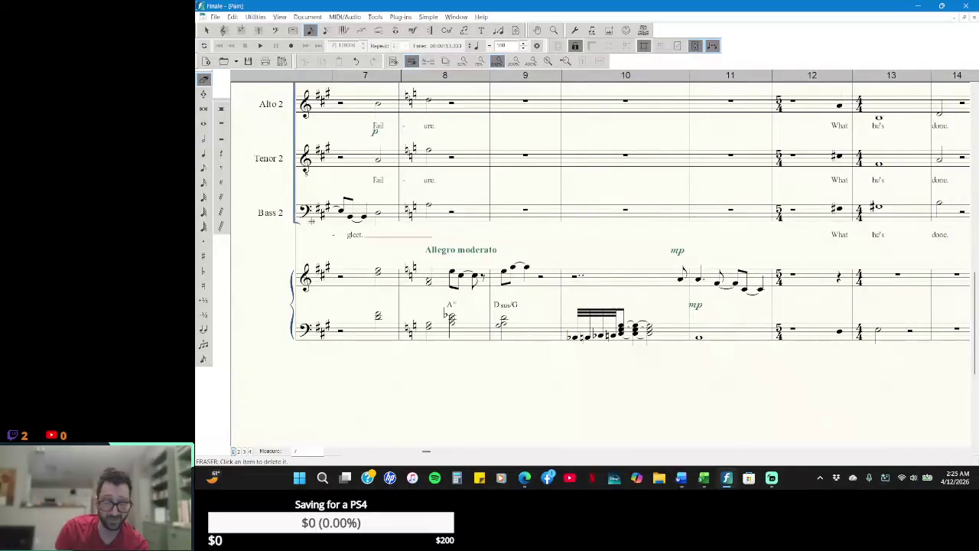
left_click(206, 30)
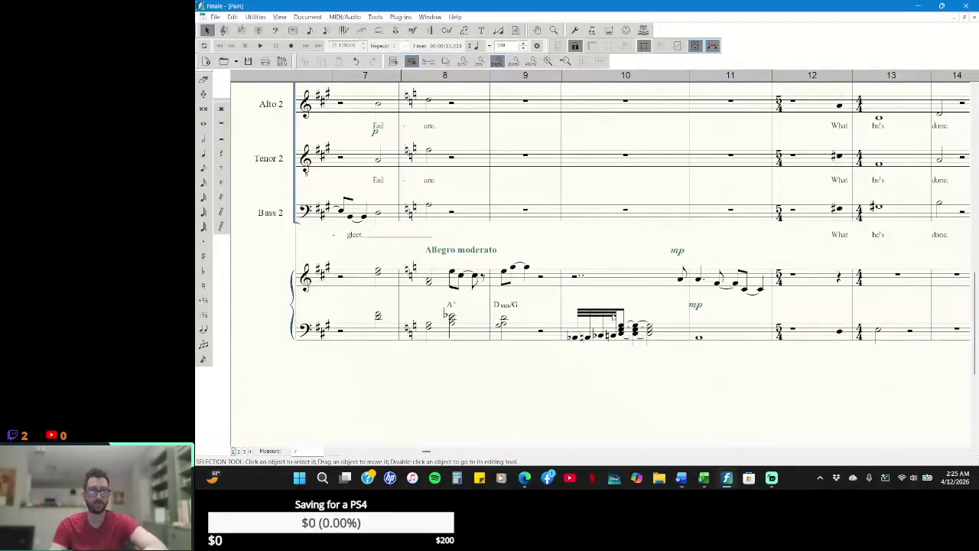
key("alt+Tab")
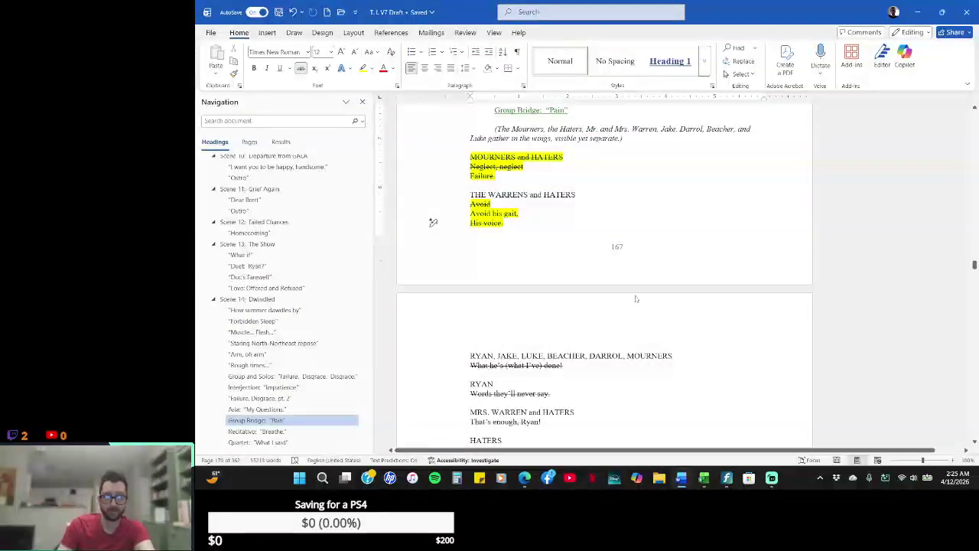
- Copy the piano's sixteenth-note measure from the Failure Disgrace Disgrace score
key("alt+Tab")
left_click(430, 16)
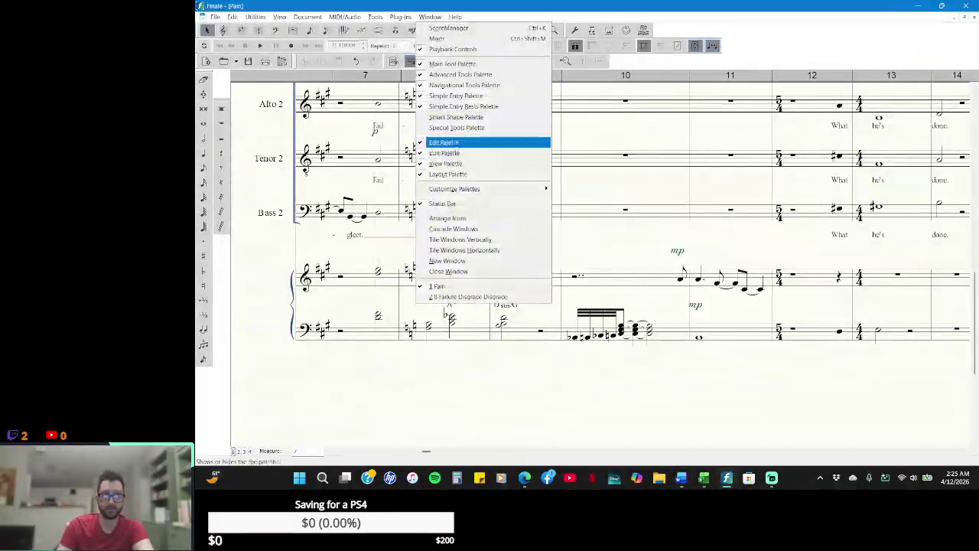
left_click(479, 297)
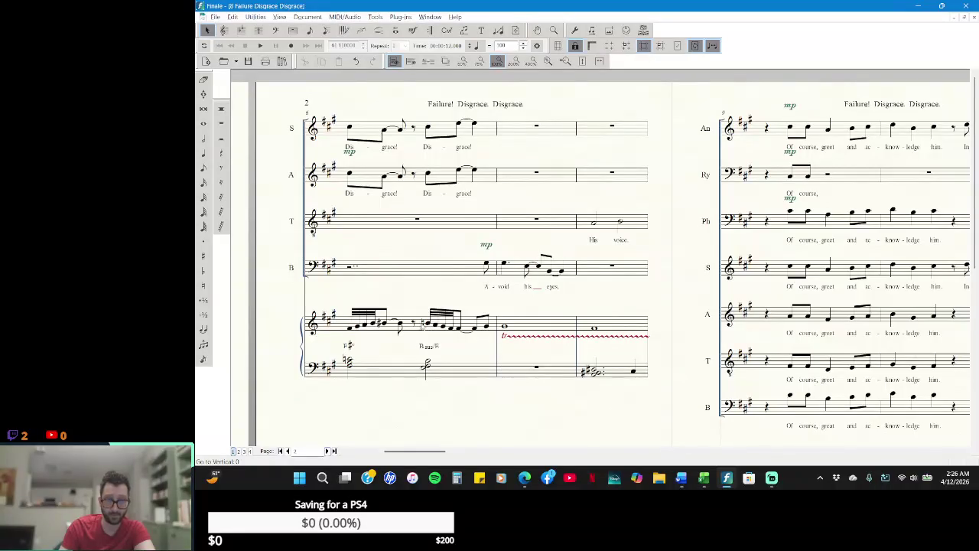
left_click(410, 325)
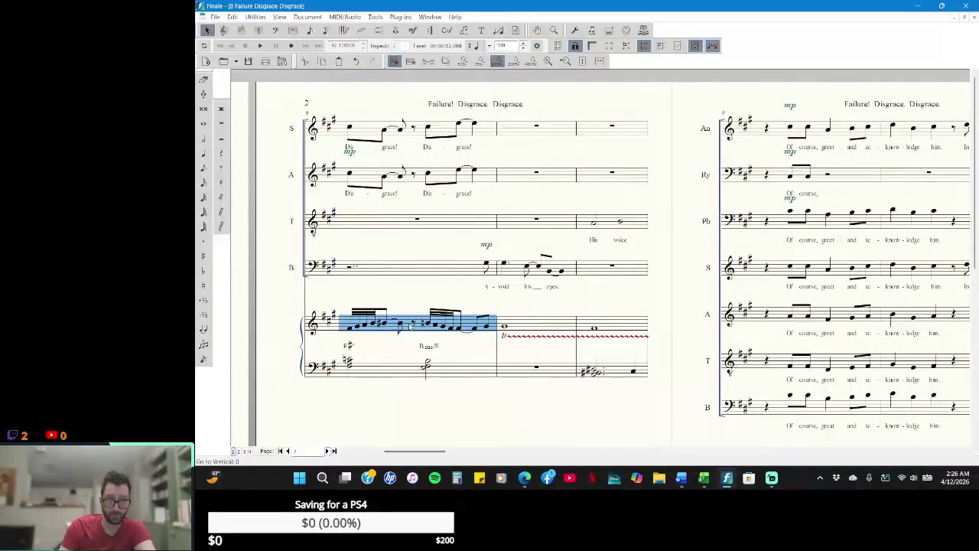
right_click(410, 327)
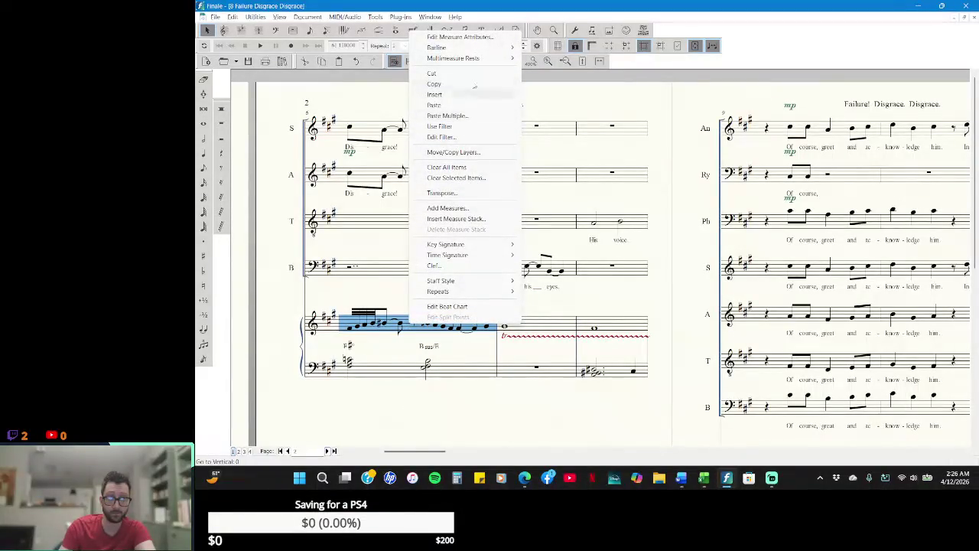
key("Escape")
- Check the script, then switch back to the Pain score
key("alt+Tab")
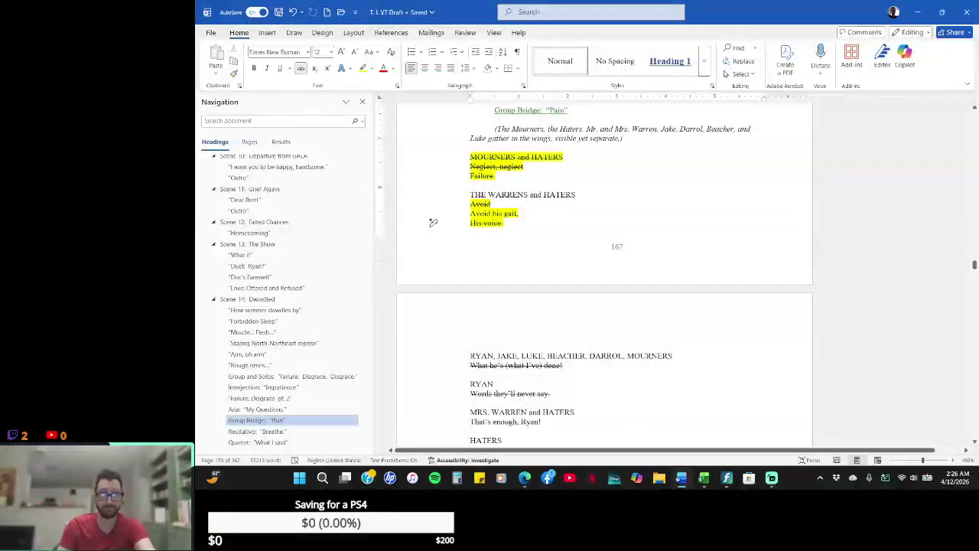
key("alt+Tab")
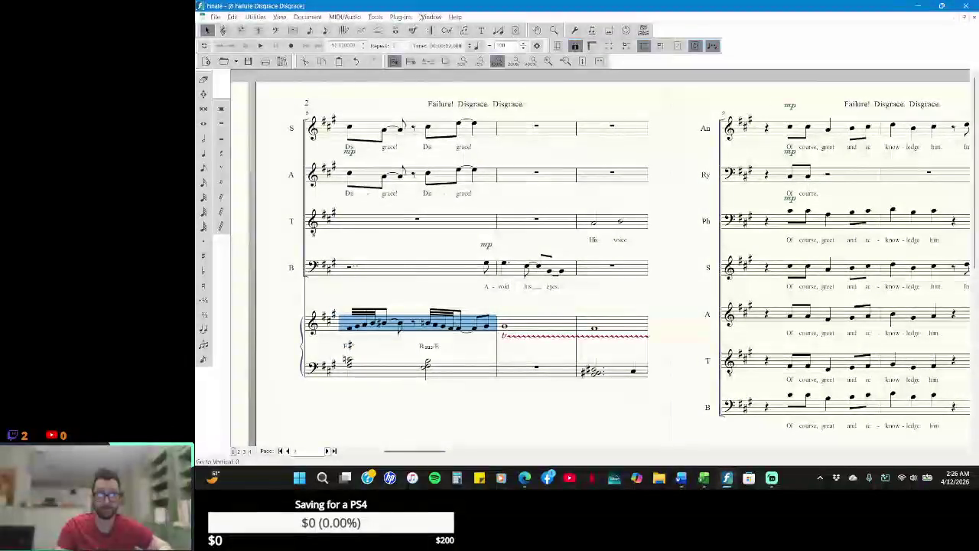
left_click(430, 16)
left_click(507, 286)
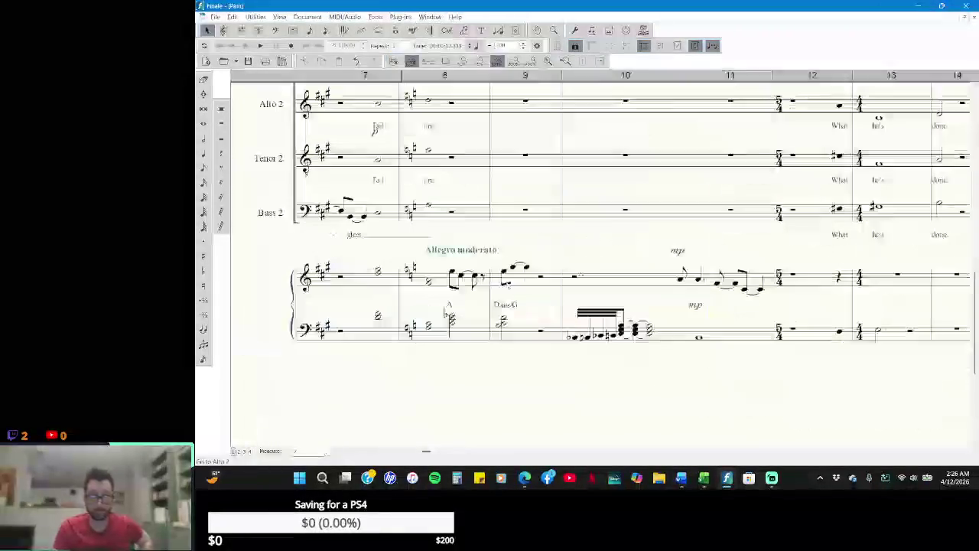
- Paste the copied run into Soprano 1 measure 9, replacing its rest
scroll(502, 280, "up", 4)
scroll(502, 280, "up", 1)
scroll(502, 280, "up", 4)
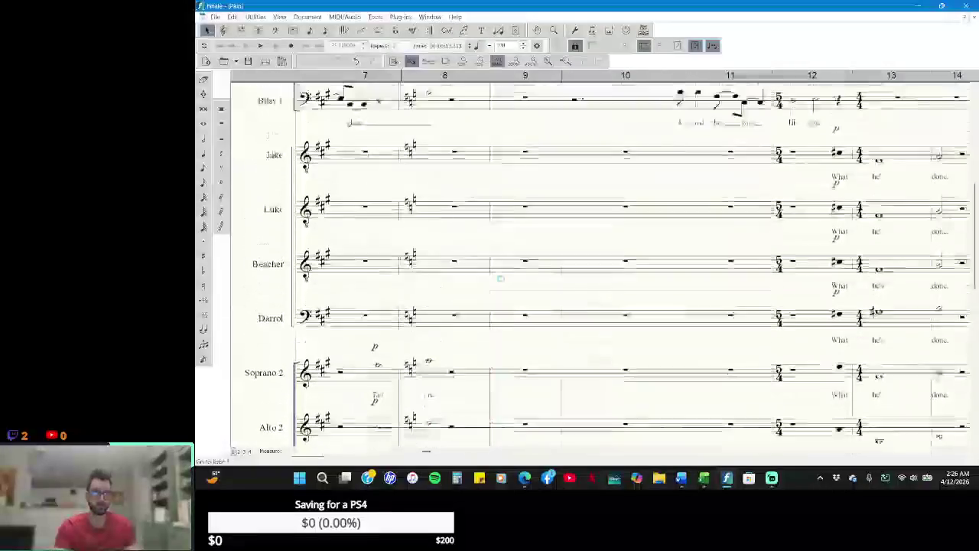
scroll(497, 274, "up", 3)
scroll(497, 274, "up", 1)
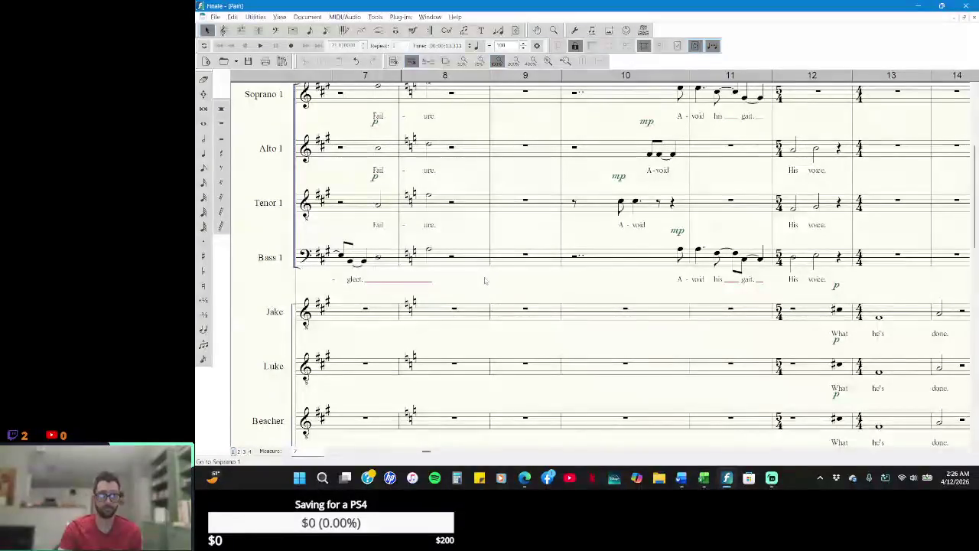
scroll(498, 222, "up", 3)
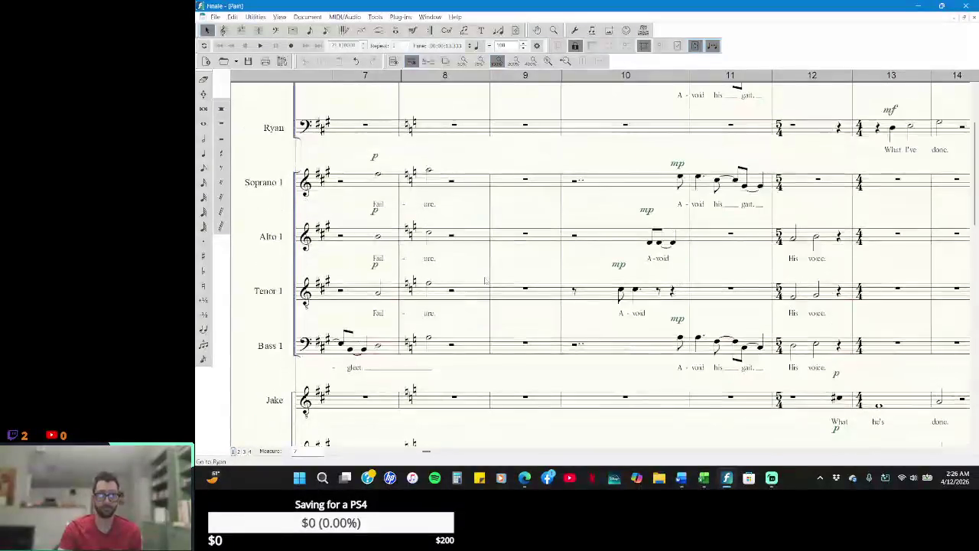
right_click(510, 174)
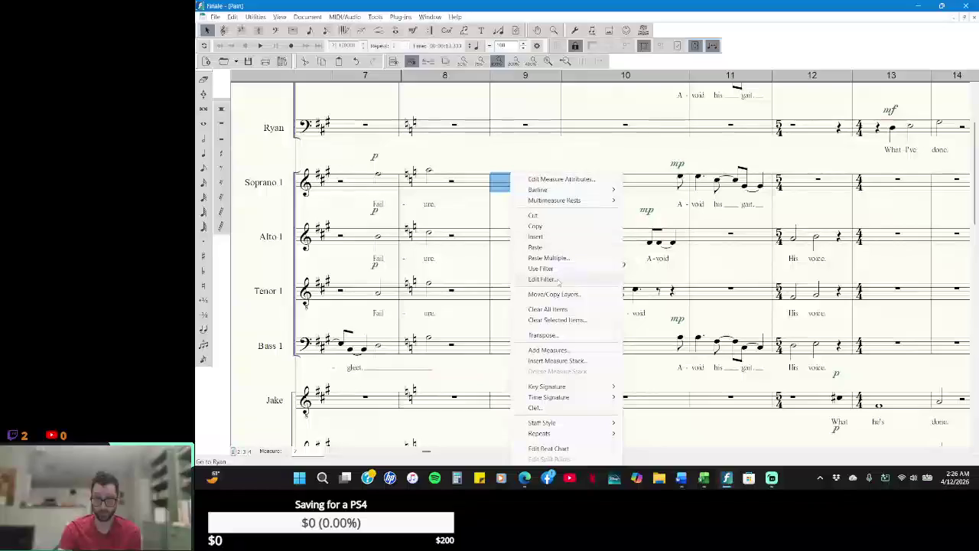
left_click(558, 248)
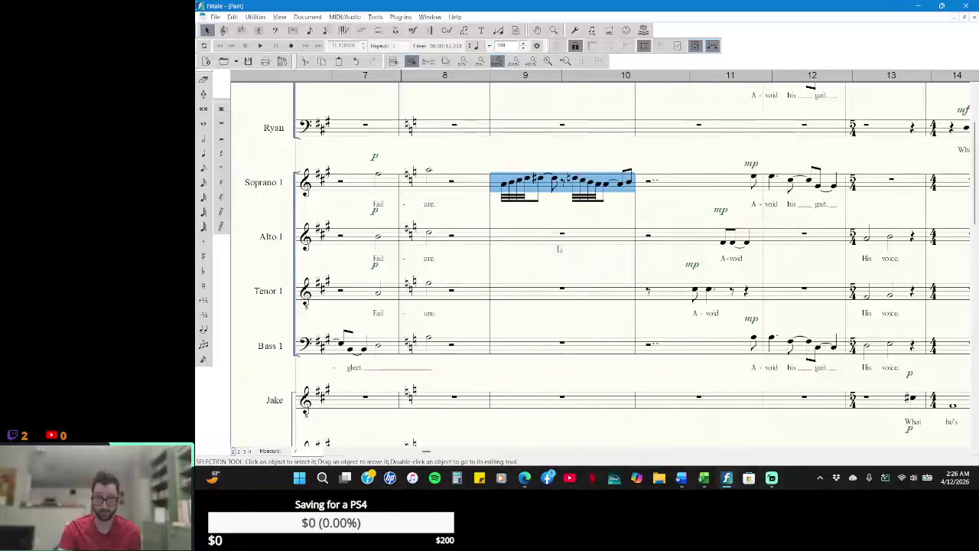
left_click(534, 161)
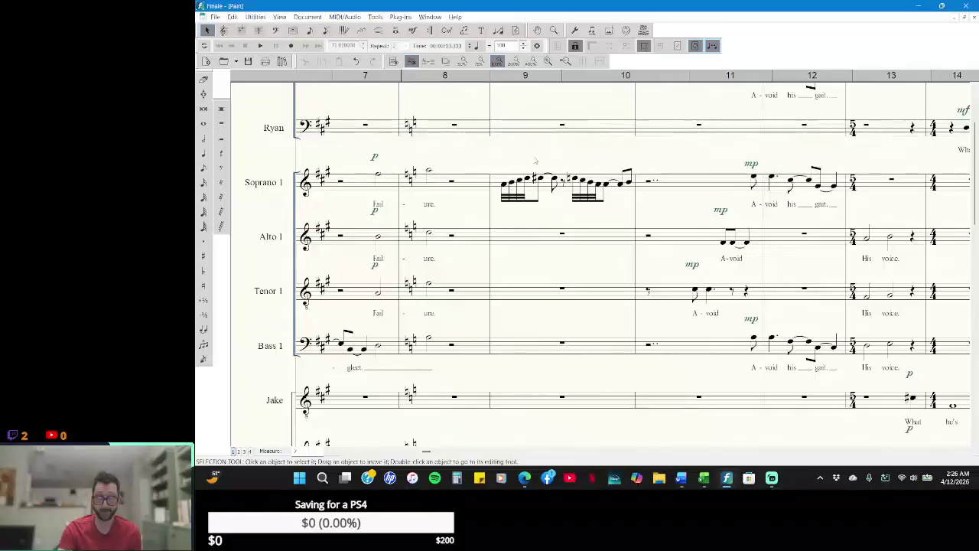
- Add a quarter rest in measure 9 and three 32nd notes to Alto 1 measure 8
left_click(221, 153)
left_click(503, 126)
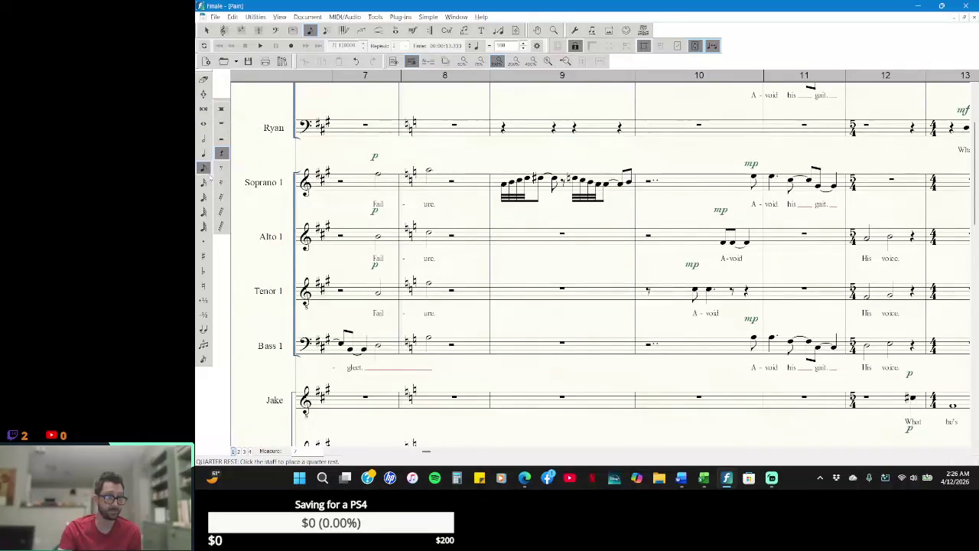
left_click(206, 169)
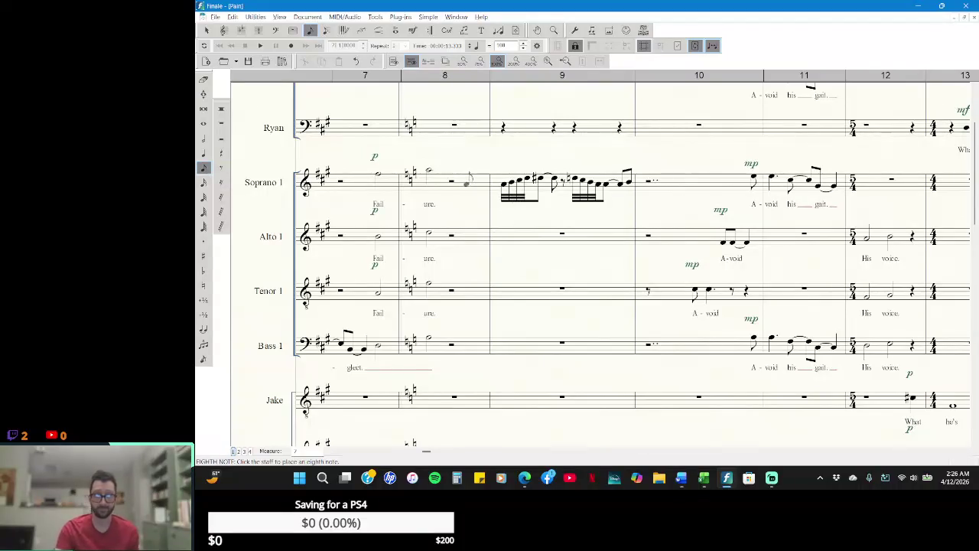
left_click(204, 182)
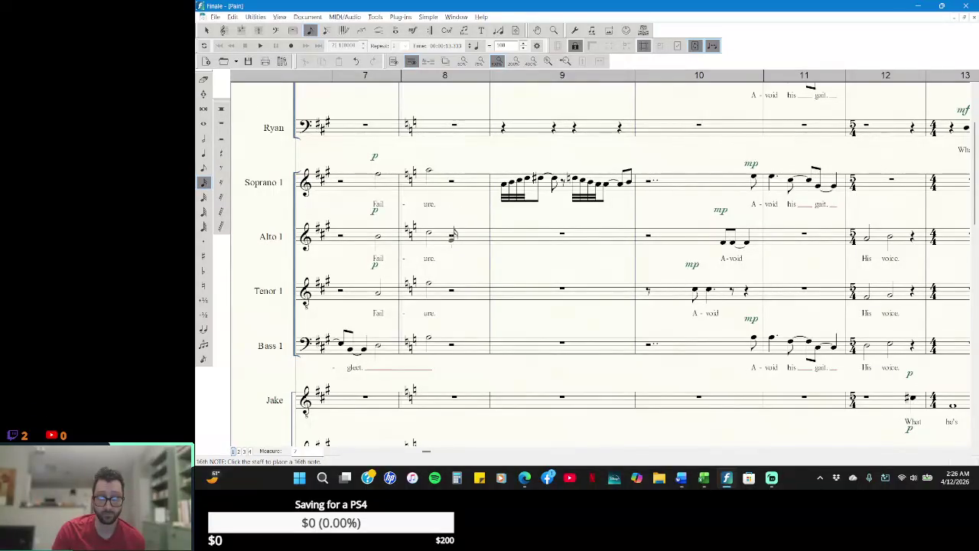
left_click(204, 197)
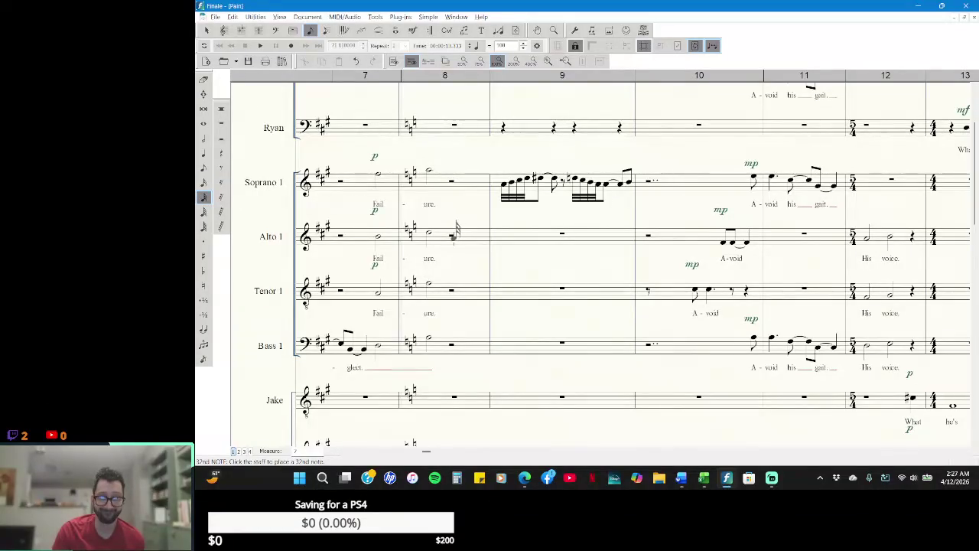
left_click(453, 235)
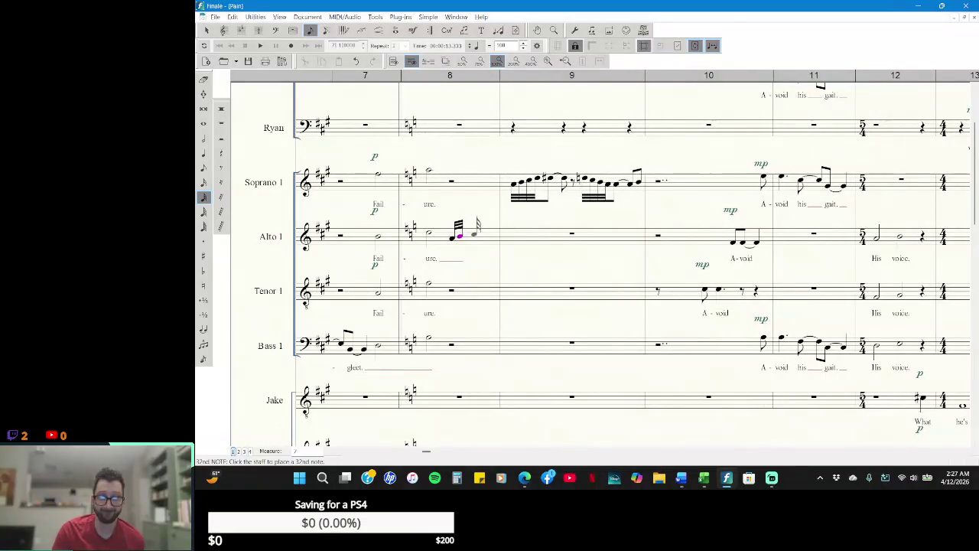
left_click(475, 231)
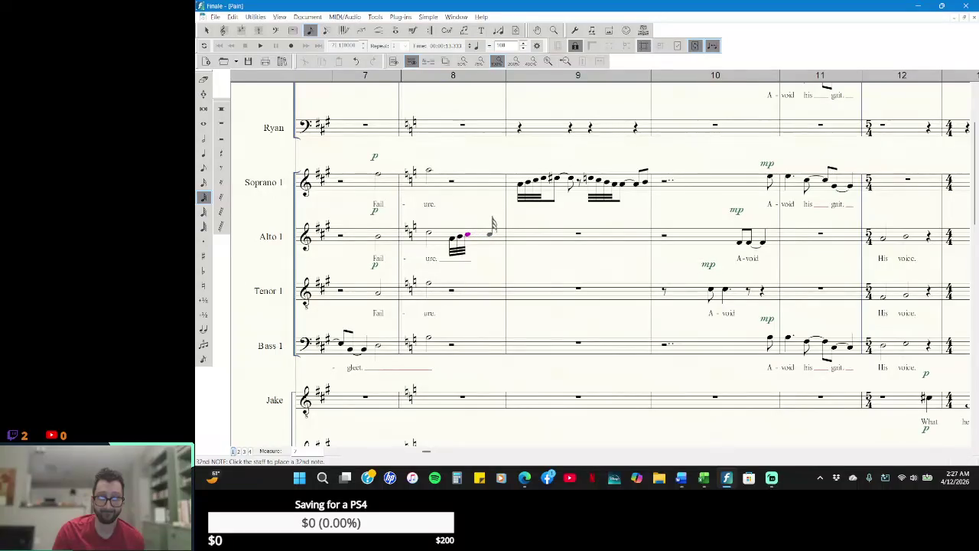
left_click(487, 231)
- Tie Alto 1's last measure 8 note forward and add a note ending the group
key("ctrl+alt+plus")
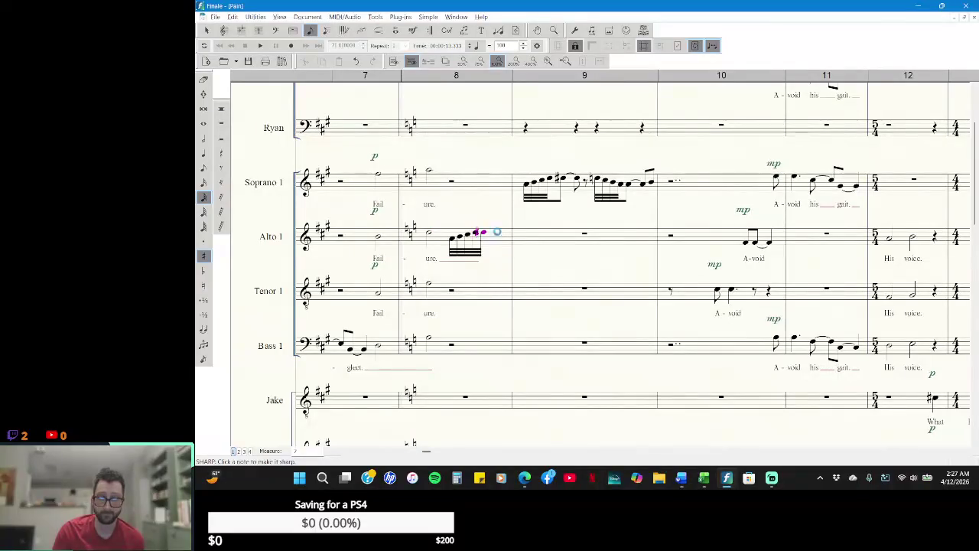
left_click(492, 228)
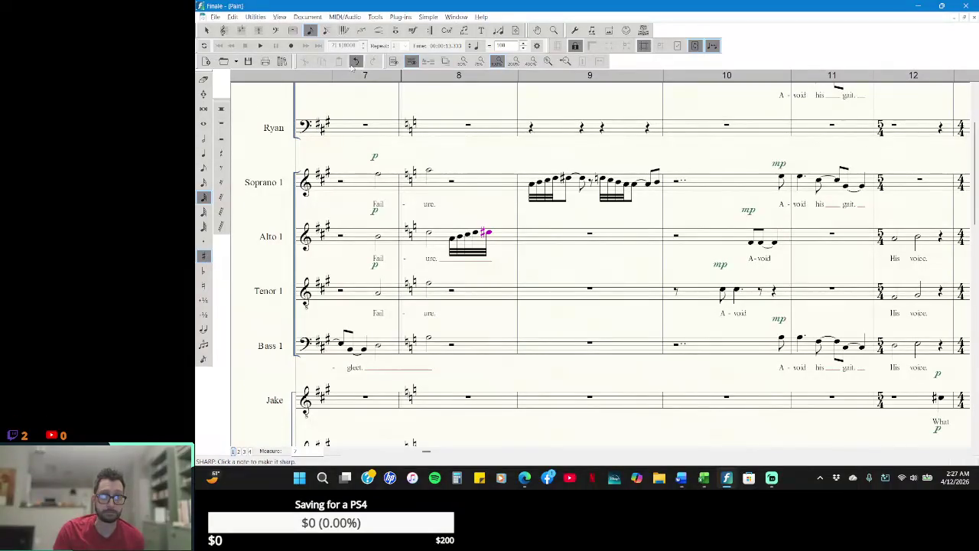
key("ctrl+z")
left_click(204, 329)
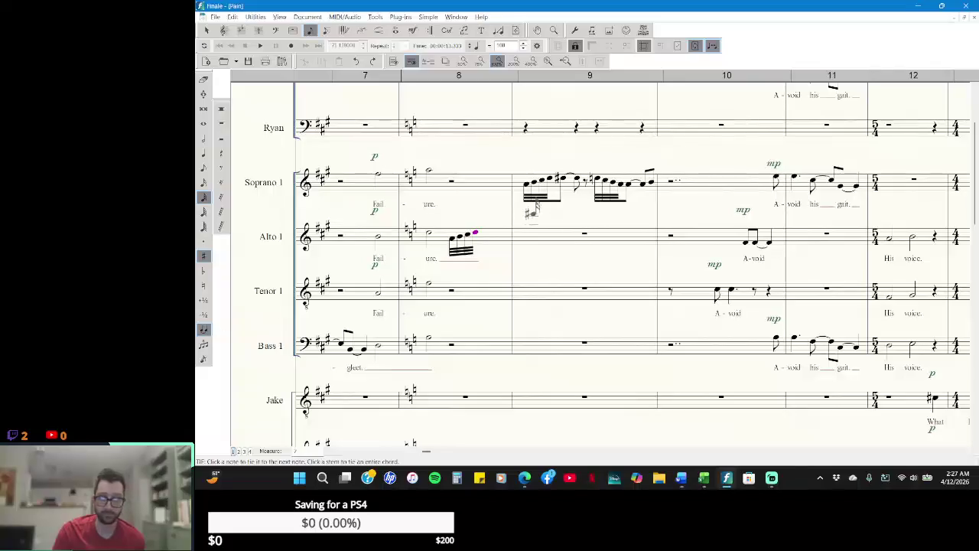
left_click(499, 223)
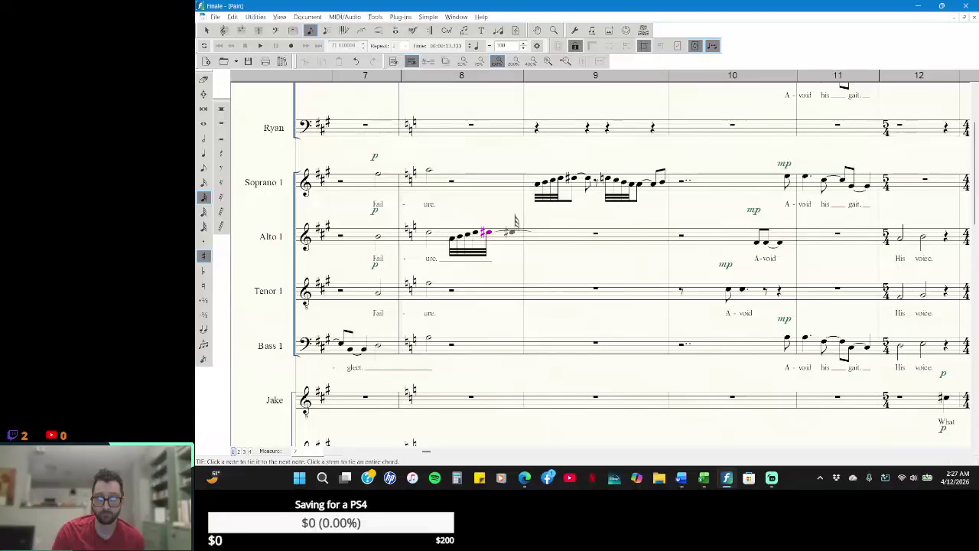
left_click(514, 226)
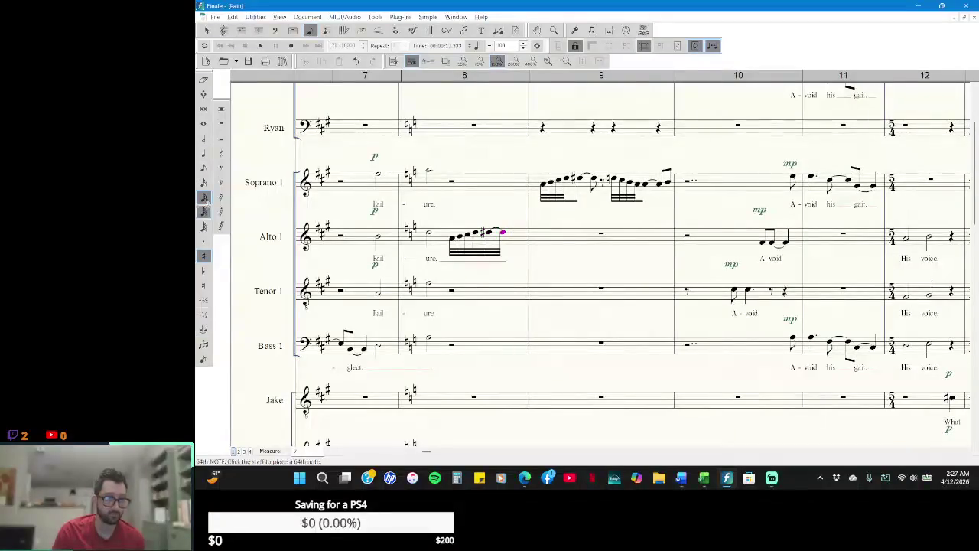
- Try adding an eighth rest to Alto 1 measure 8, then undo the auto-added rests
left_click(202, 242)
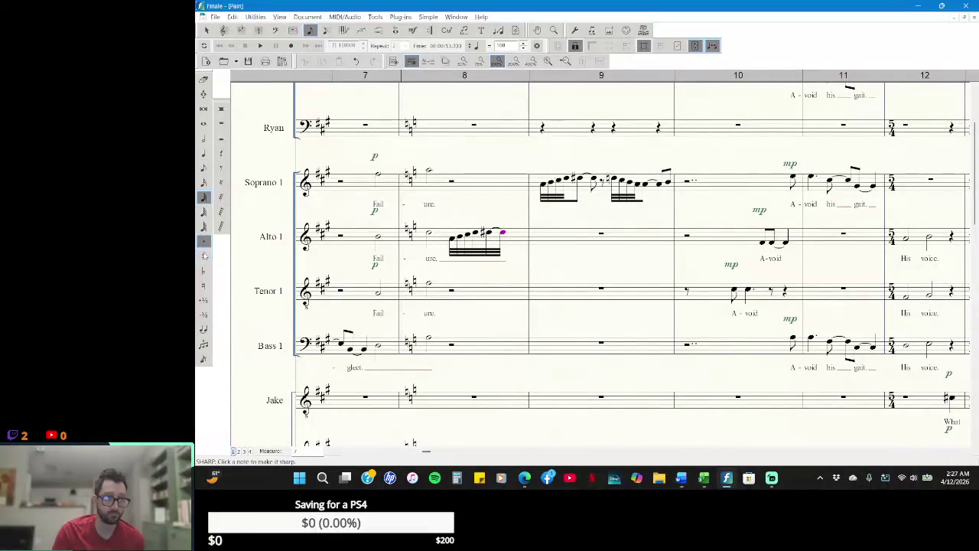
left_click(203, 168)
left_click(221, 167)
left_click(516, 235)
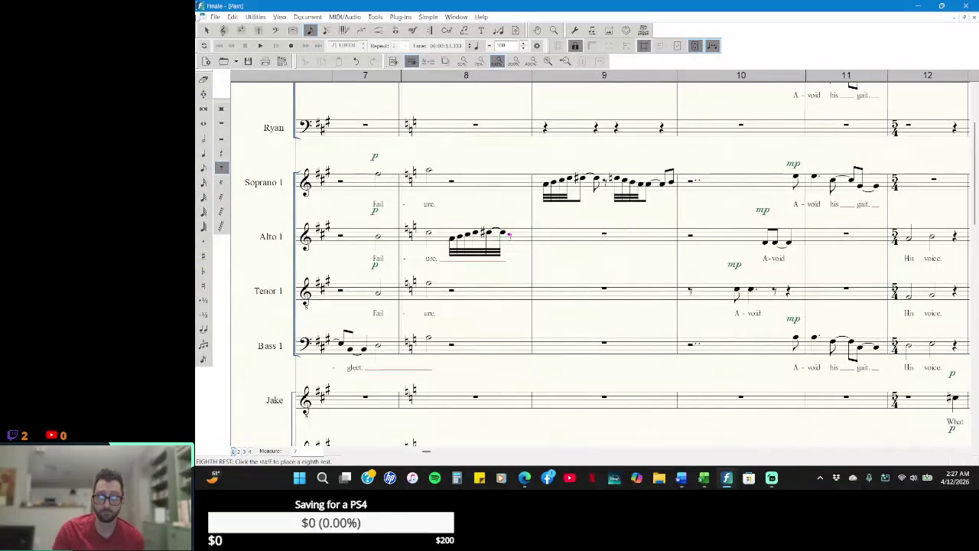
left_click(206, 31)
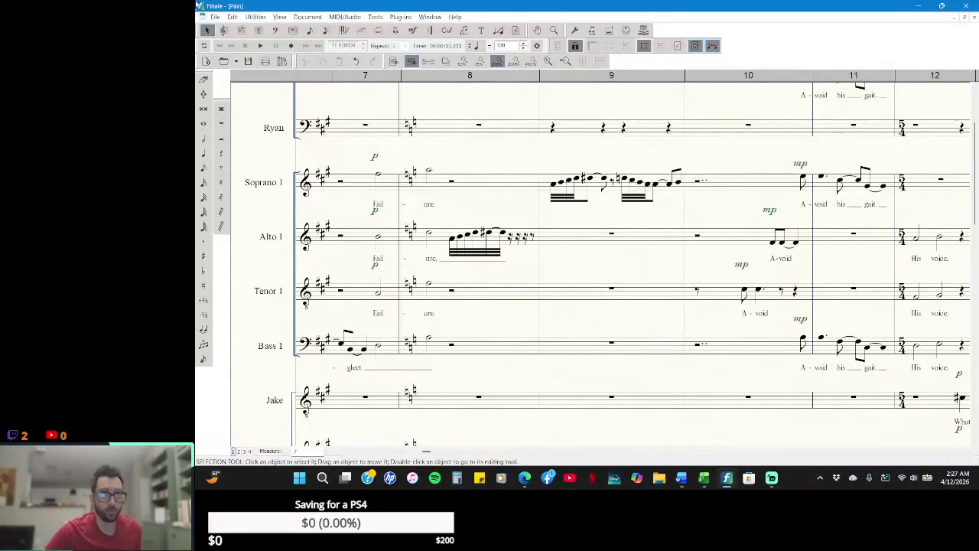
left_click(357, 61)
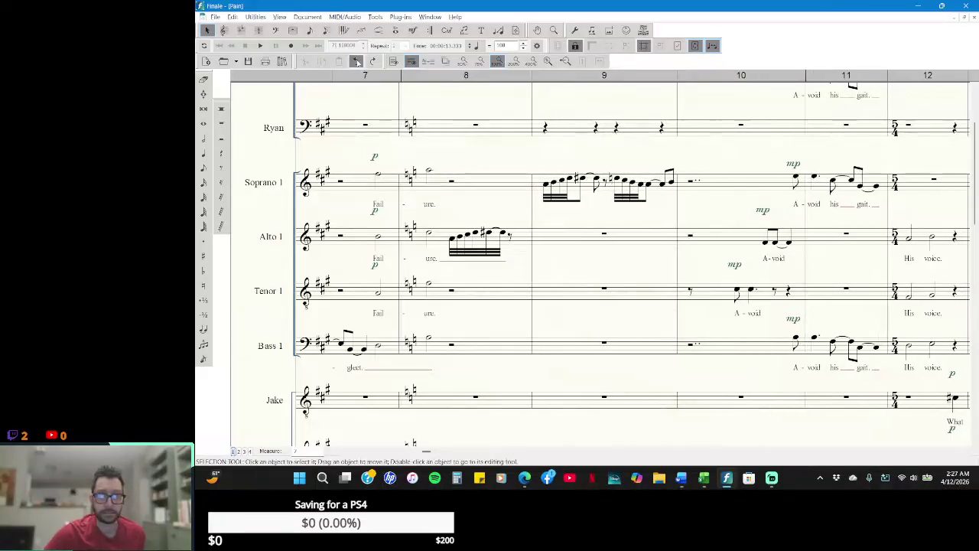
- Add a sharpened eighth note ending Alto 1 measure 8
left_click(203, 168)
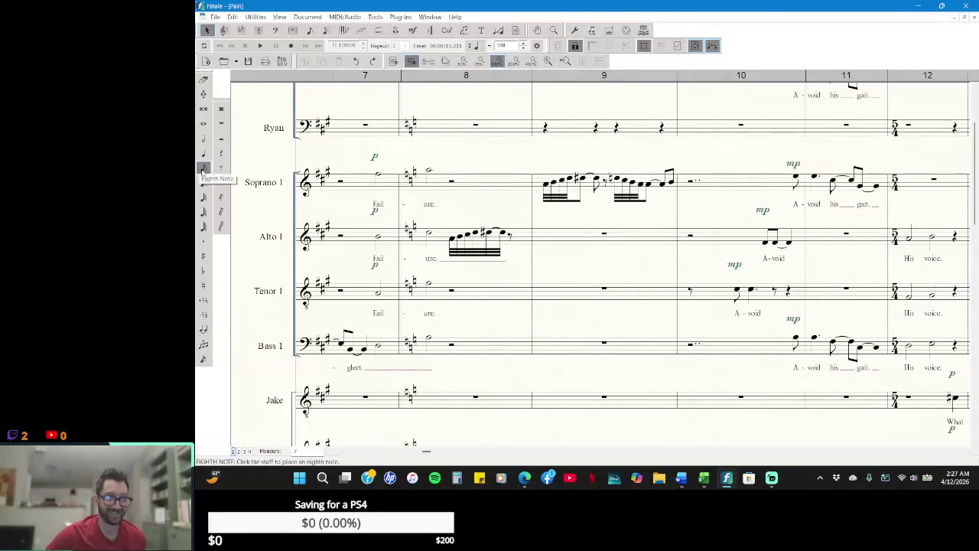
left_click(202, 169)
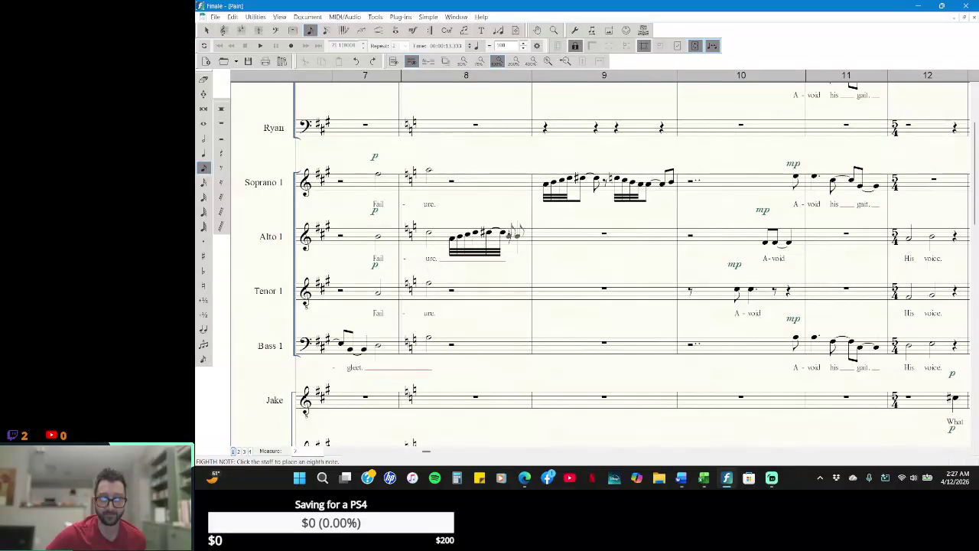
left_click(517, 232)
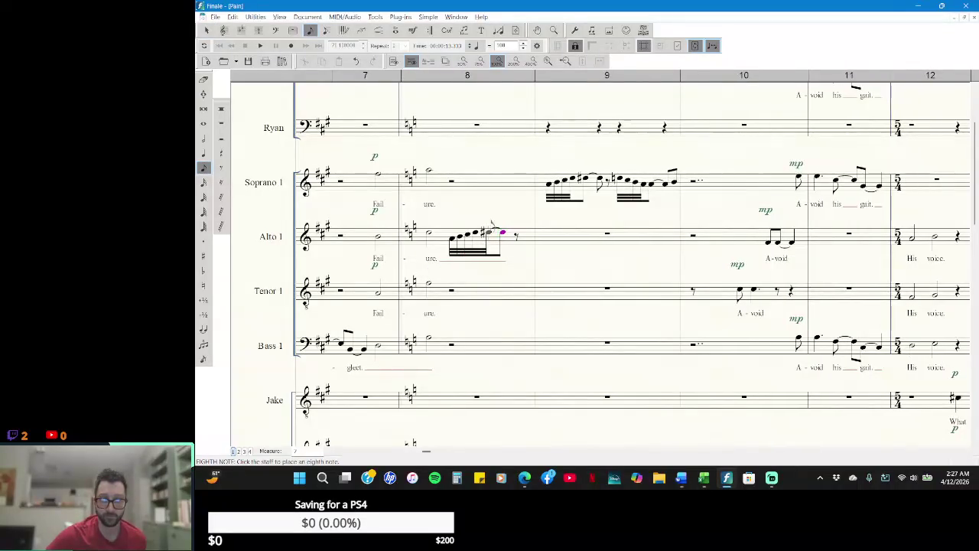
key("plus")
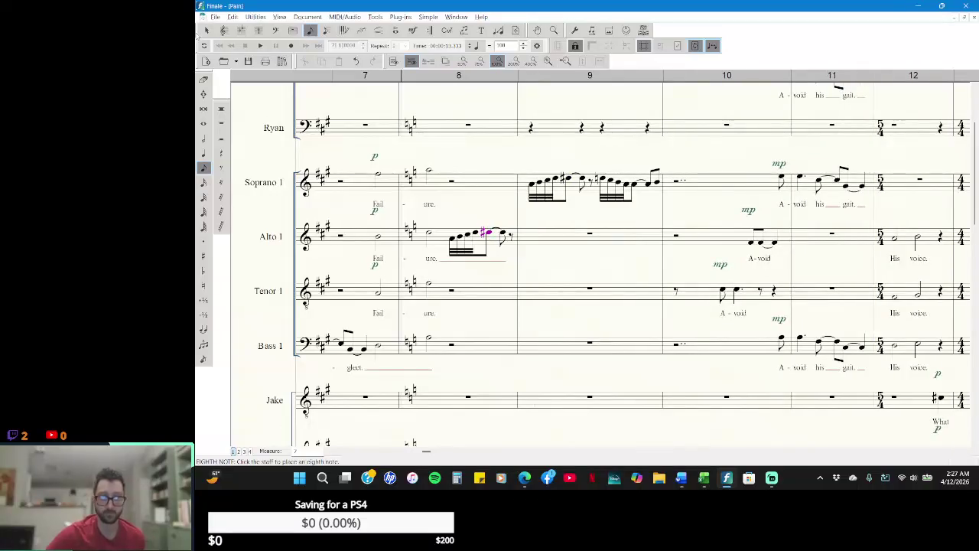
left_click(206, 30)
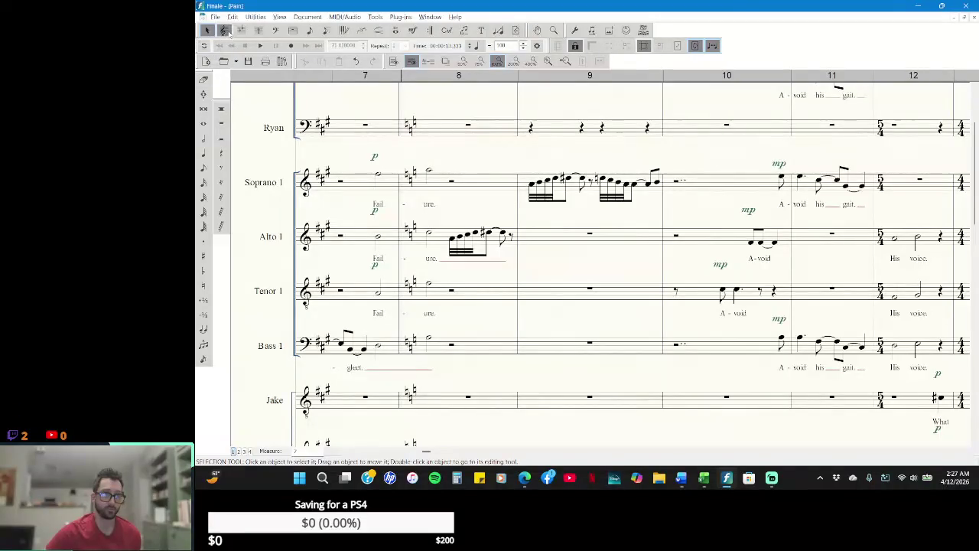
- Drag-copy Soprano 1 measure 9 onto Alto 1 measure 9 and transpose it up an octave
left_click(528, 184)
left_click_drag(528, 183, 525, 238)
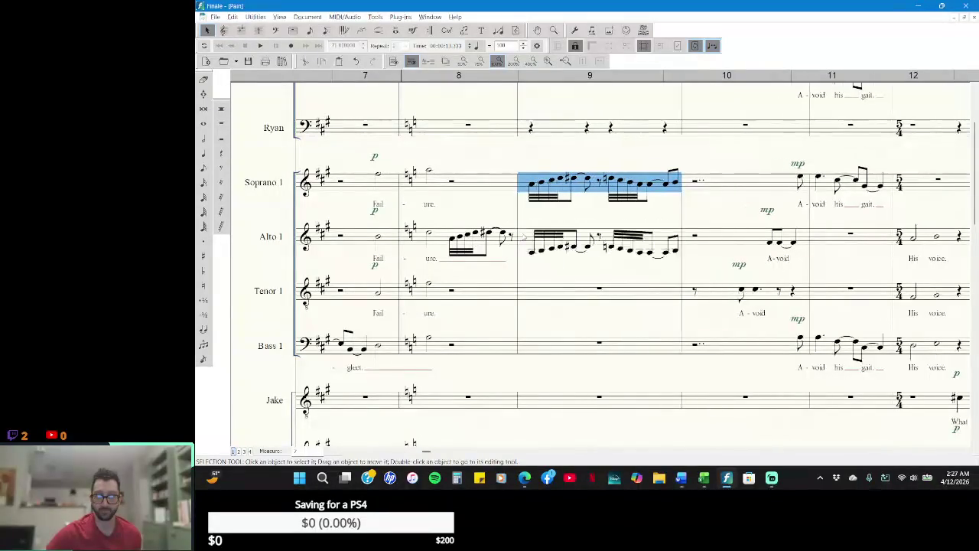
left_click(618, 220)
left_click(612, 238)
right_click(612, 237)
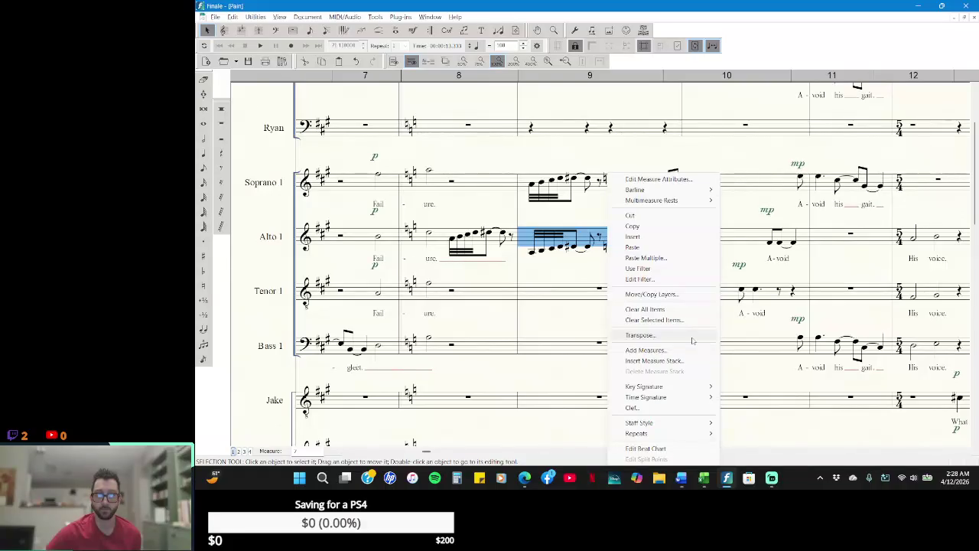
left_click(691, 337)
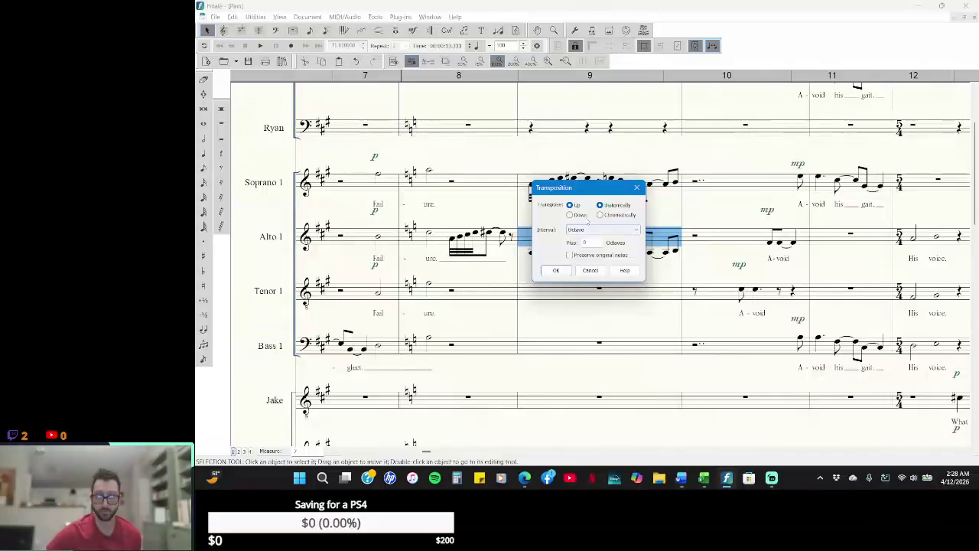
left_click(556, 271)
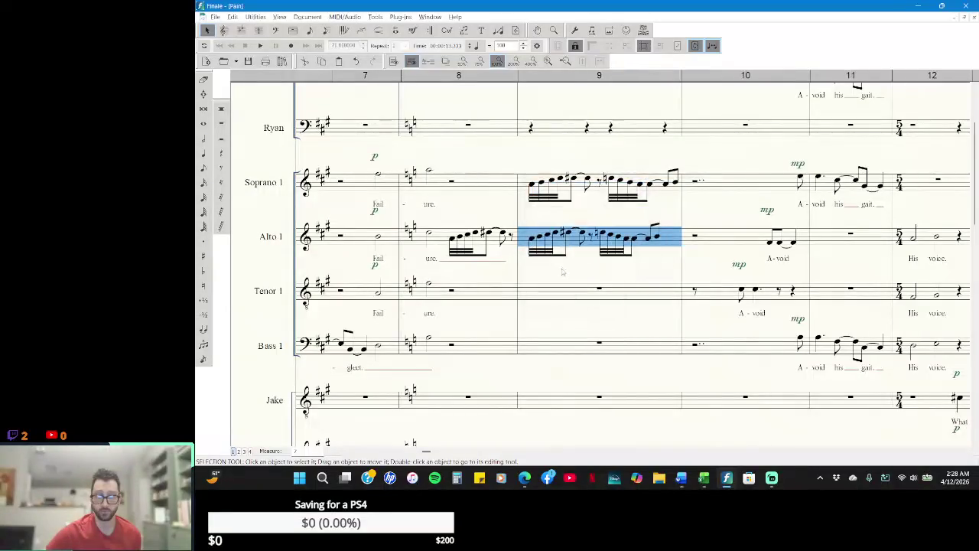
left_click(625, 217)
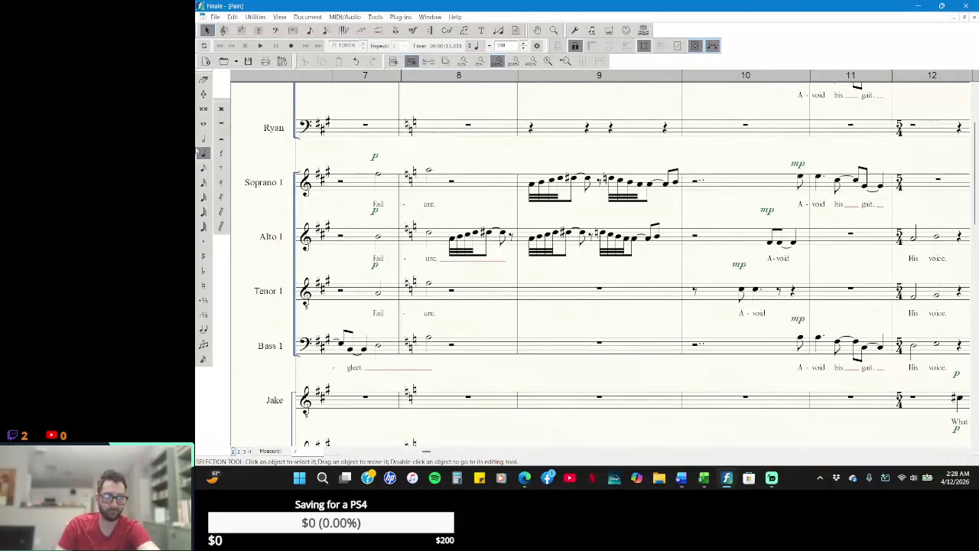
- Erase the opening sixteenth notes and eighth rest of Soprano 1 measure 9
left_click(203, 79)
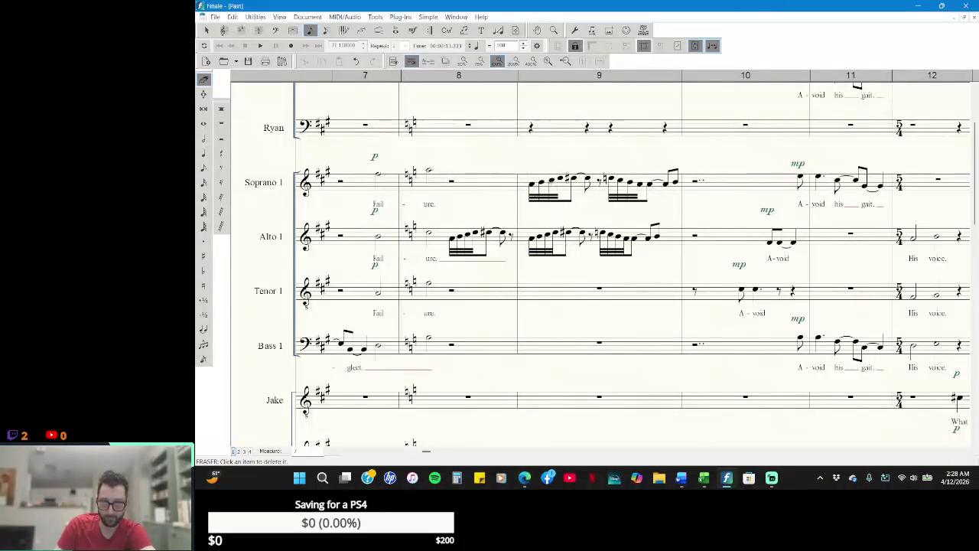
left_click(539, 189)
left_click(539, 190)
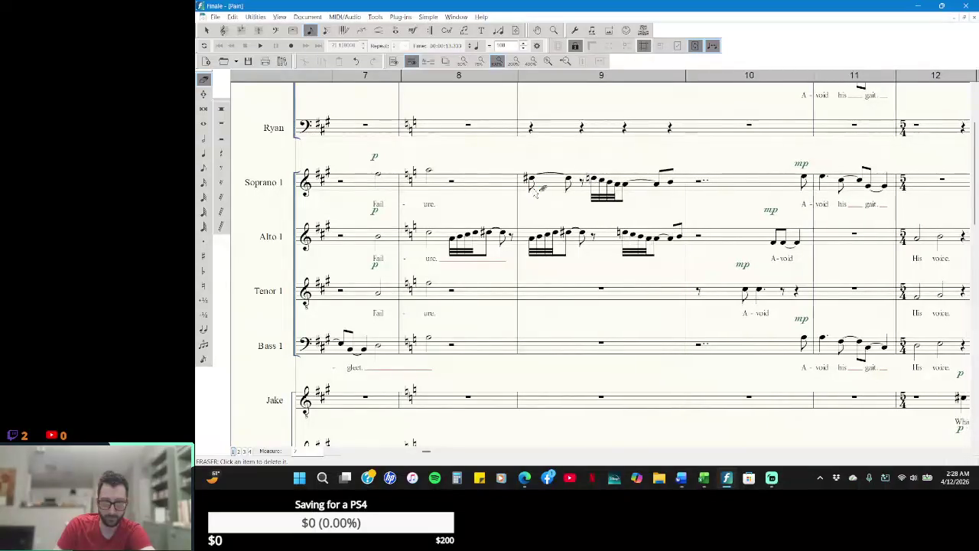
left_click(538, 190)
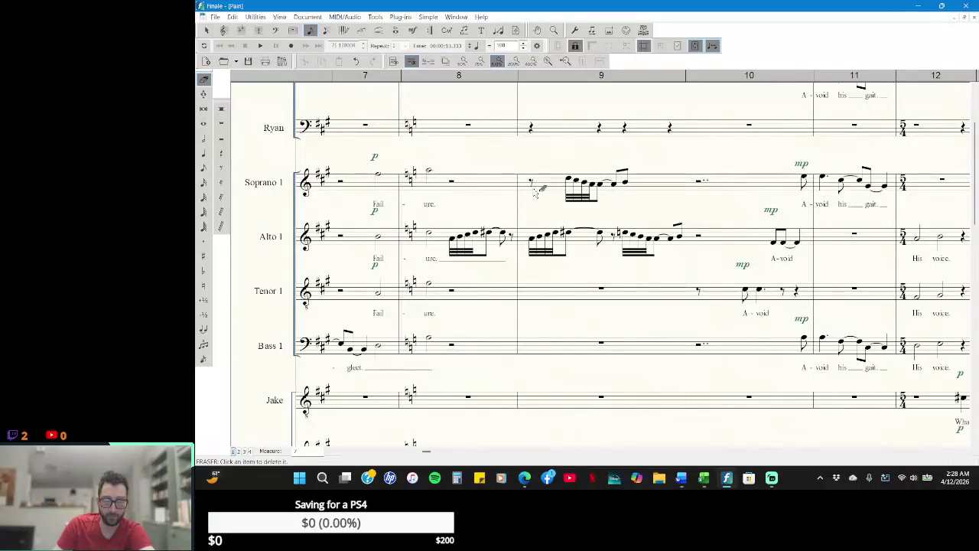
left_click(539, 188)
- Place a half rest at Soprano 1 measure 9's start, then erase it again
left_click(221, 138)
left_click(531, 182)
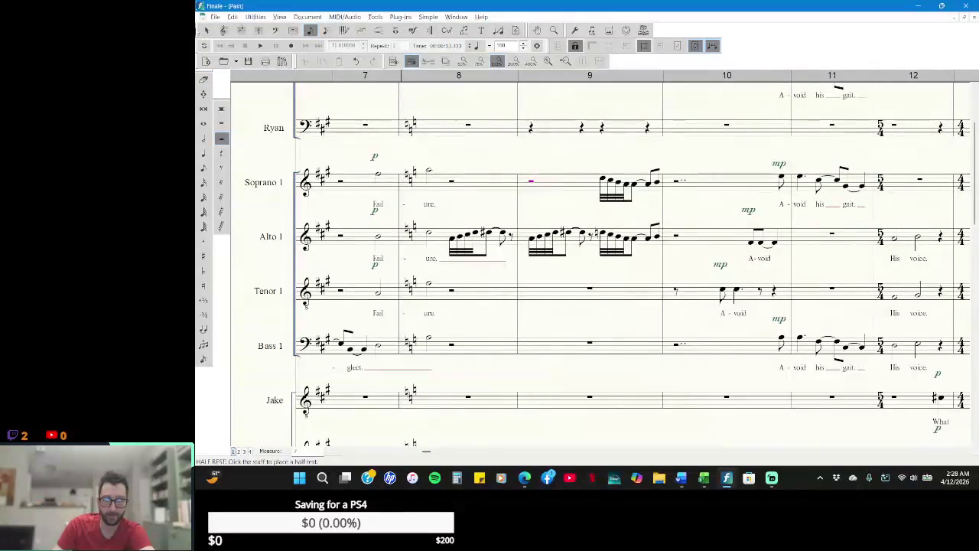
left_click(204, 79)
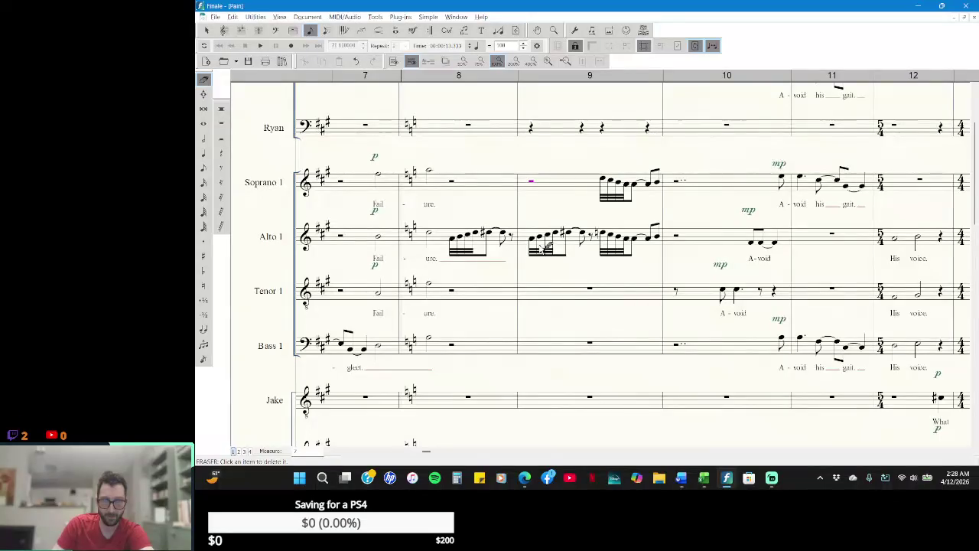
left_click(531, 182)
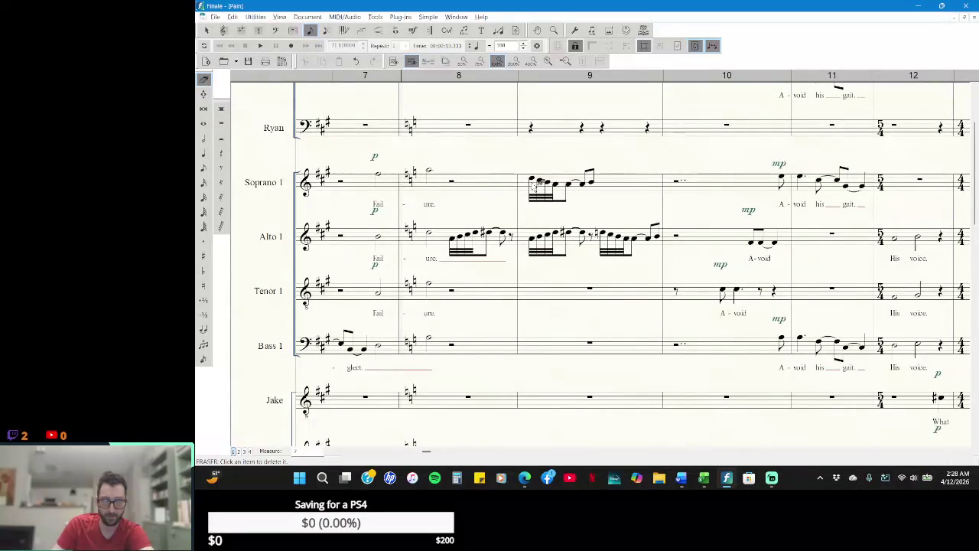
left_click(221, 138)
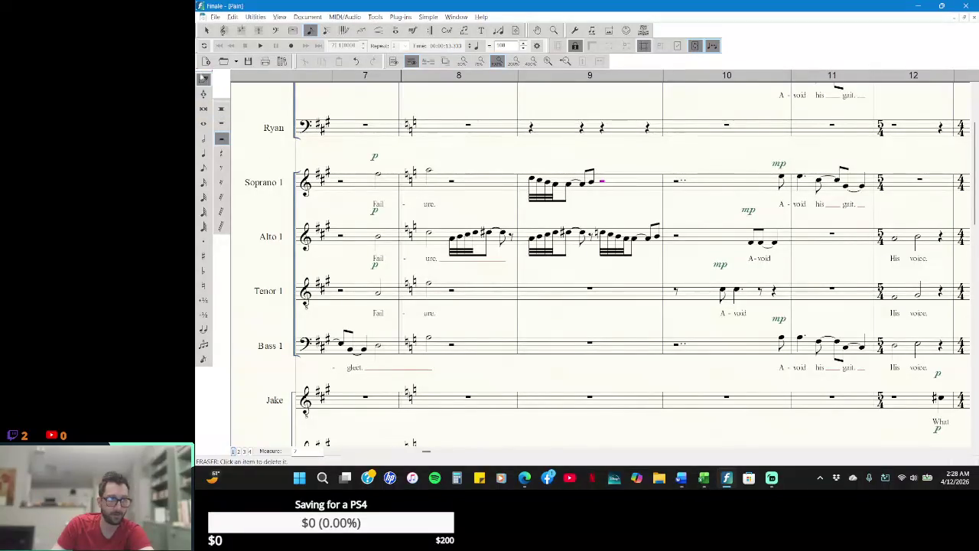
left_click(204, 79)
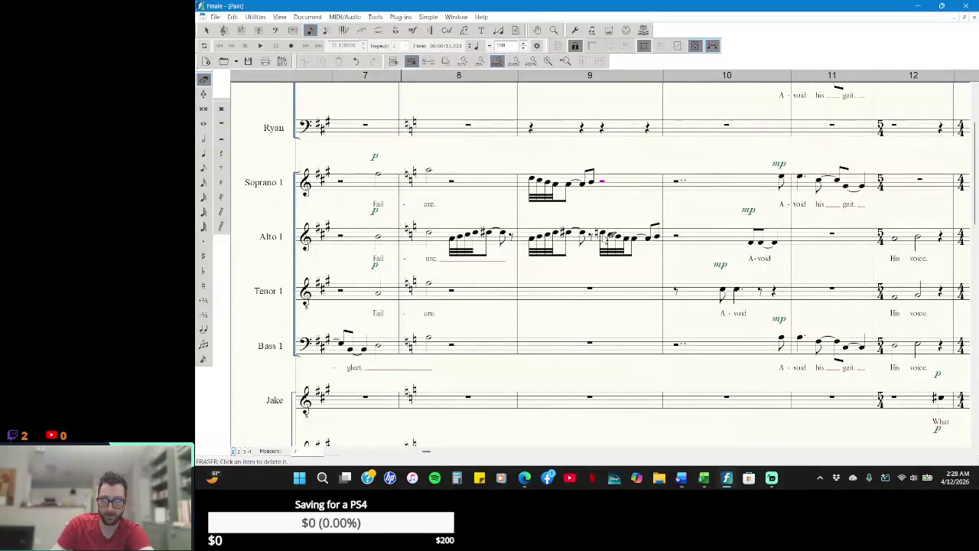
- Restore stray Alto 1 erasures and drag-copy Soprano 1 measure 9 into Alto 1 measure 9
left_click(608, 238)
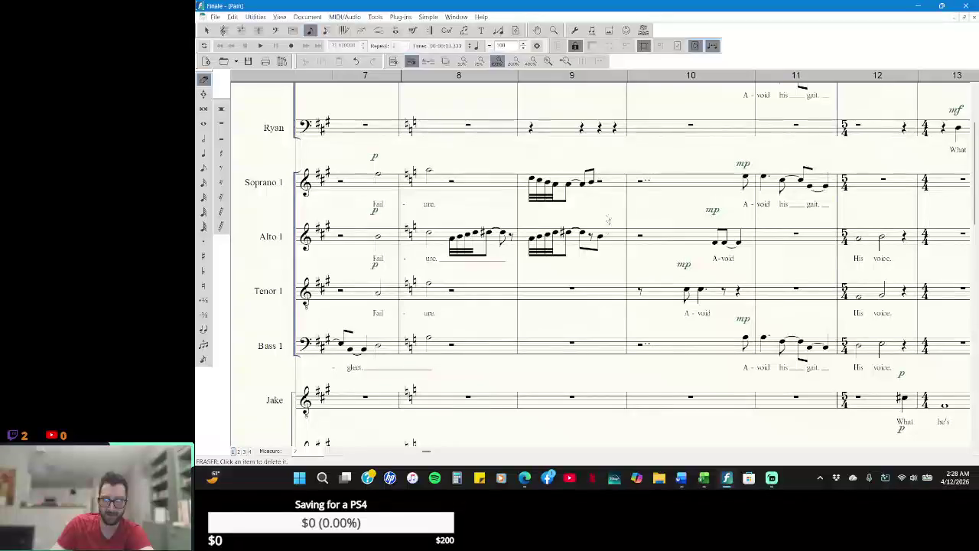
left_click(357, 61)
left_click(207, 30)
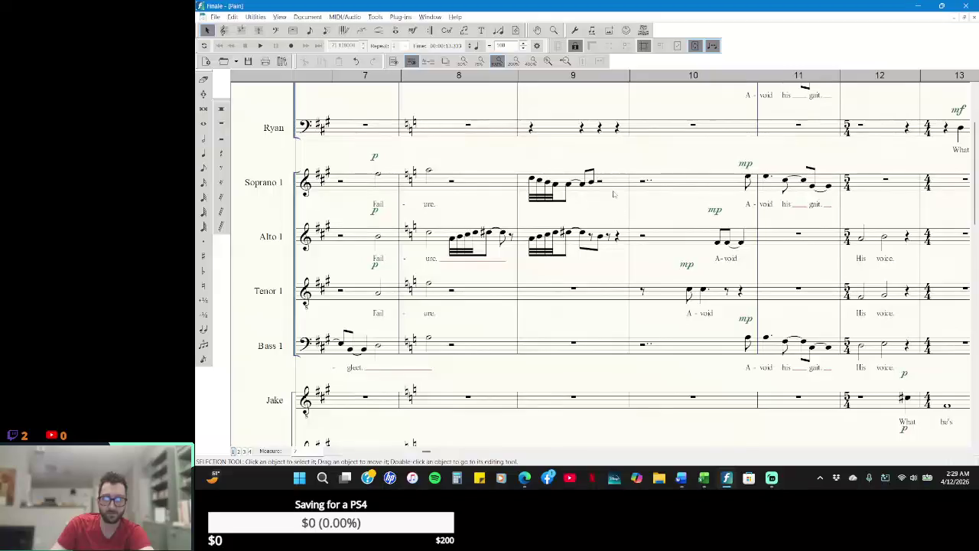
left_click(570, 182)
left_click_drag(570, 182, 570, 238)
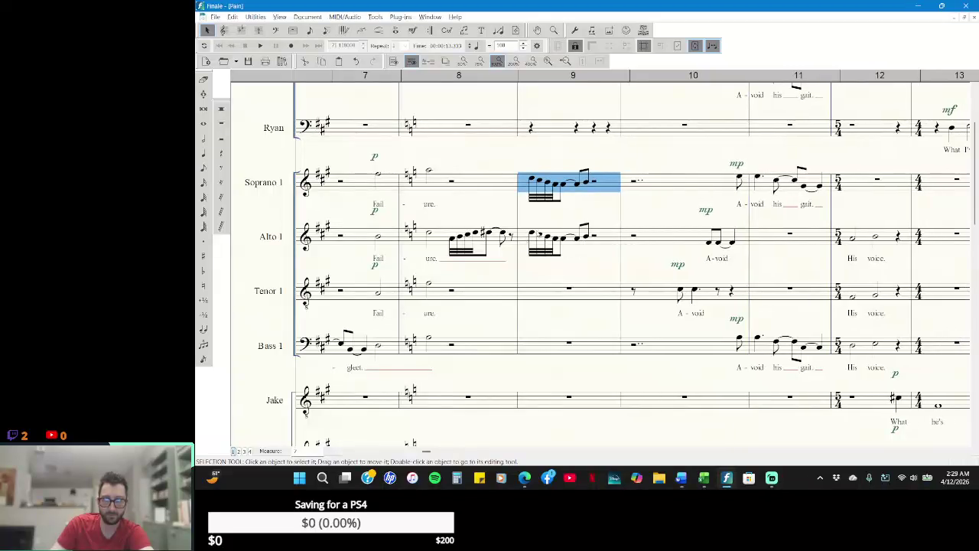
- Enter the lyric 'Ah.' on the first note of Alto 1's measure 8 run
left_click(603, 210)
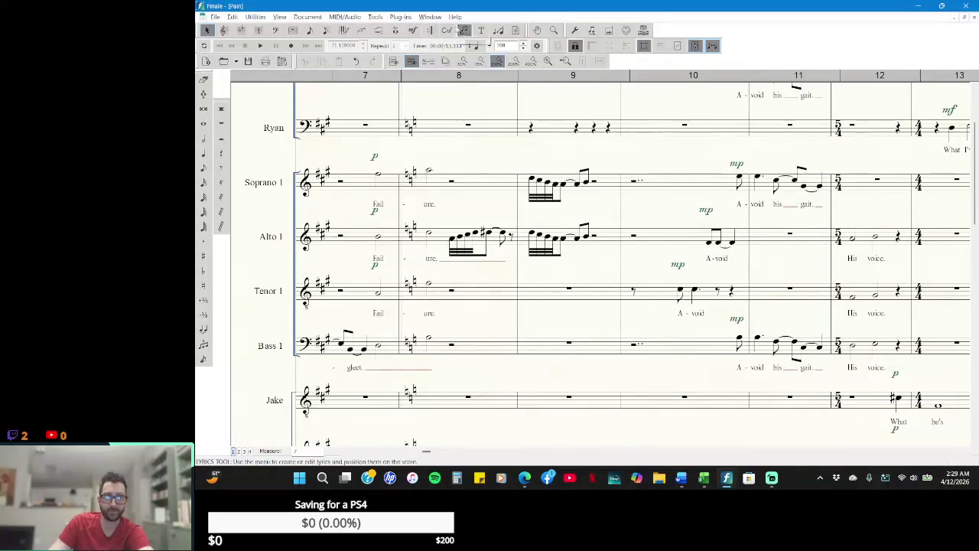
left_click(465, 30)
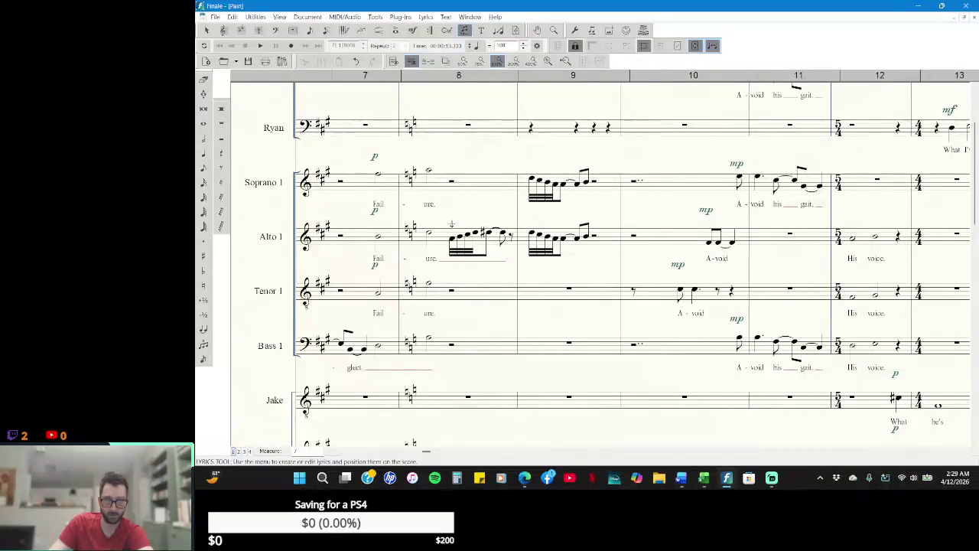
left_click(456, 225)
type("alt")
type("A")
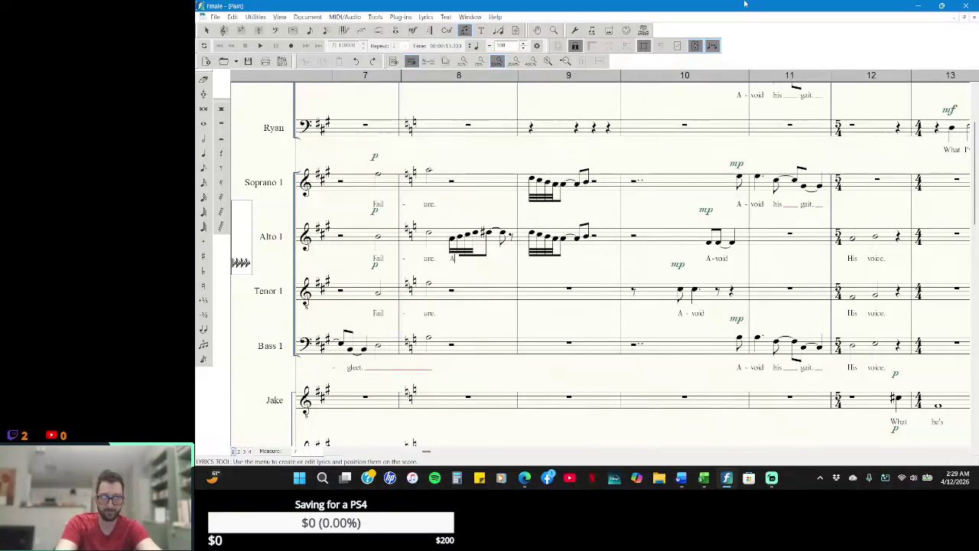
type(".")
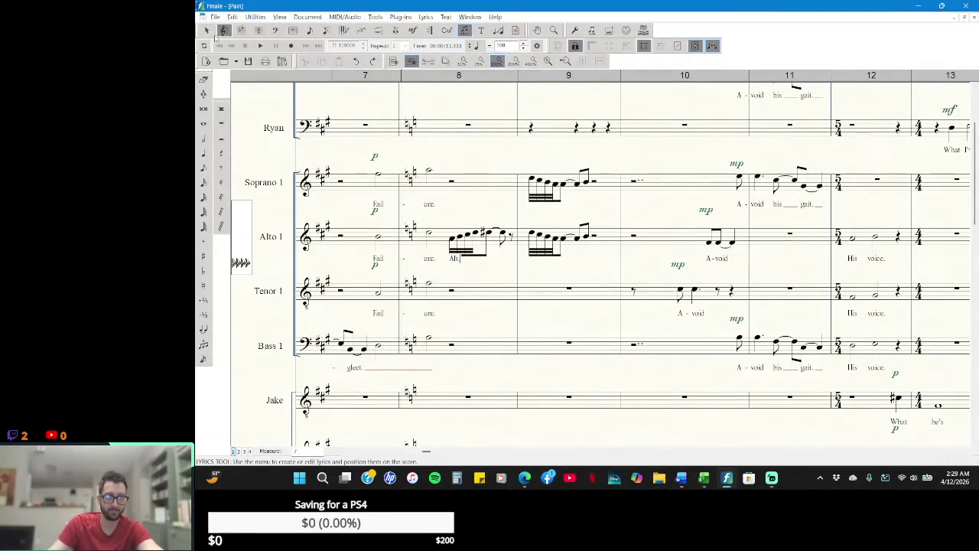
left_click(207, 30)
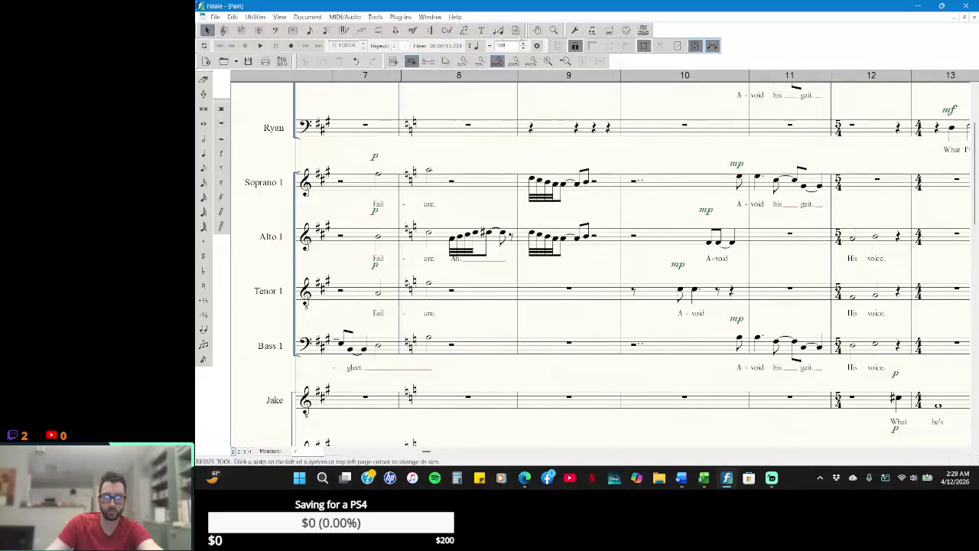
- Fine-tune the beam of Alto 1's measure 8 run with Special Tools
left_click(575, 31)
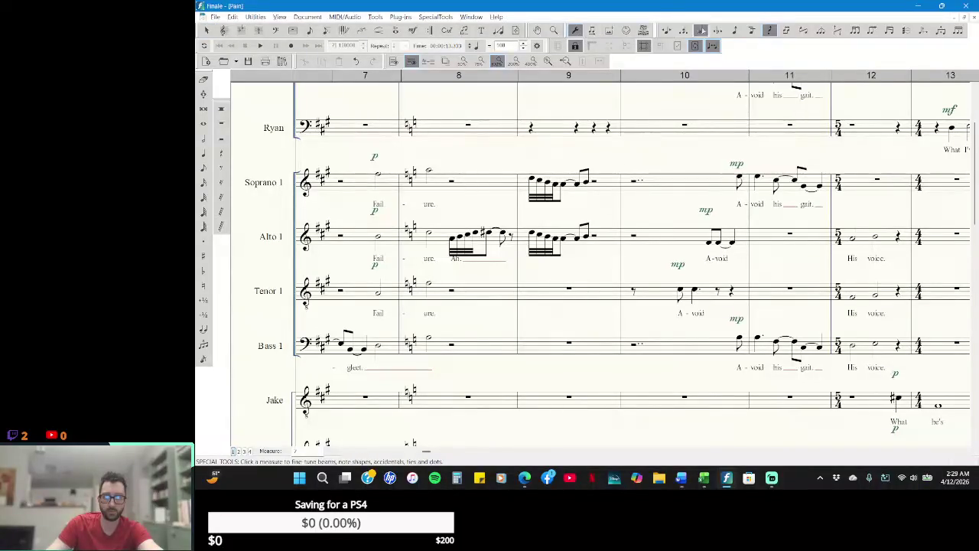
left_click(466, 239)
left_click(452, 218)
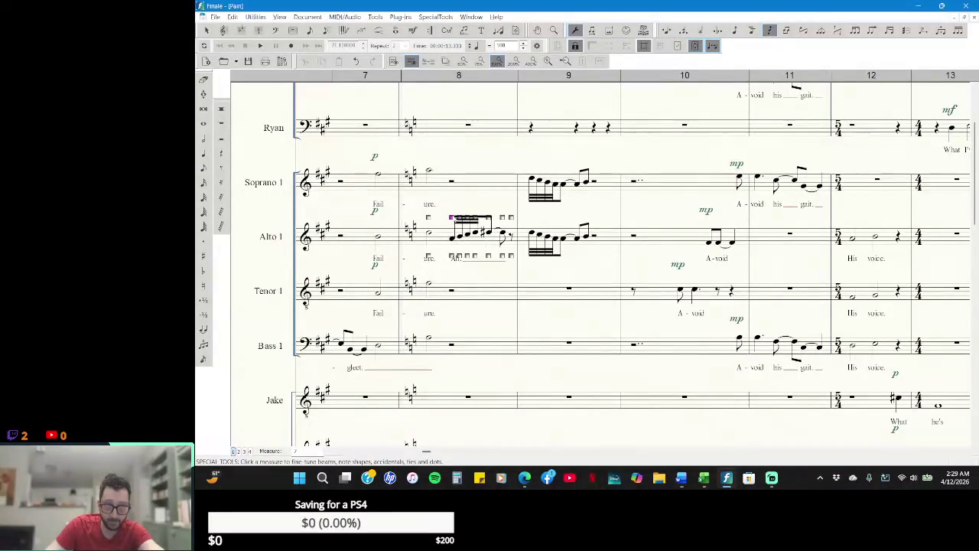
left_click(207, 30)
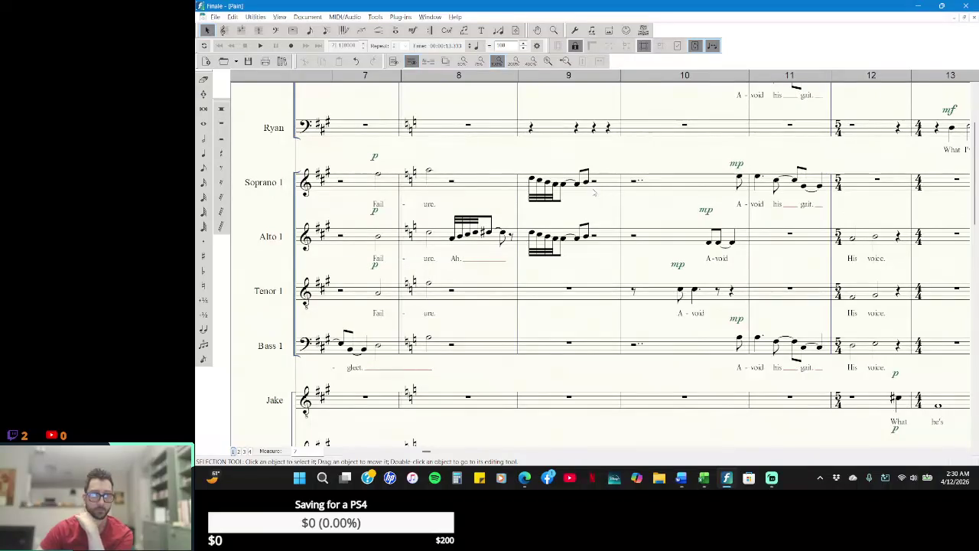
- Delete the Dsus/G chord symbol above piano measure 9
scroll(625, 335, "down", 3)
scroll(620, 335, "down", 3)
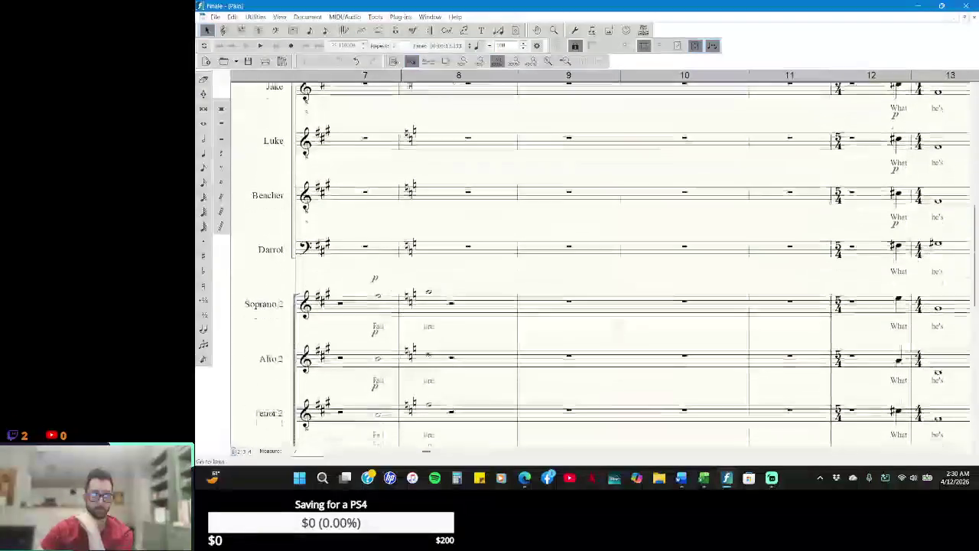
scroll(612, 337, "down", 3)
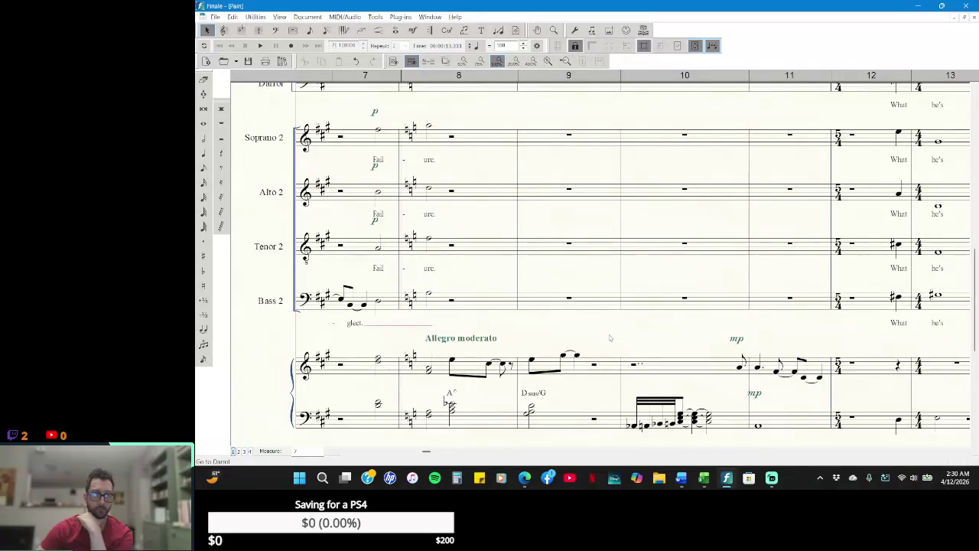
left_click(533, 392)
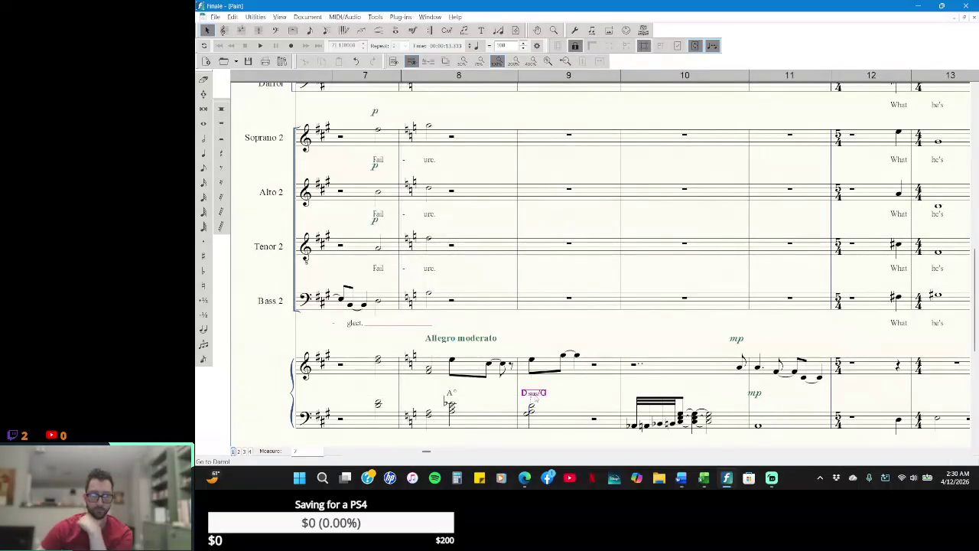
key("Delete")
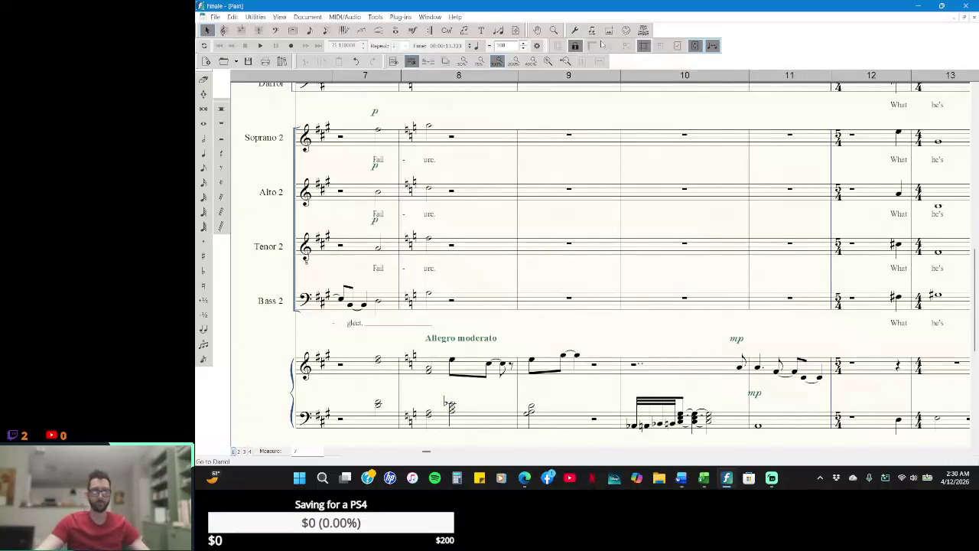
- At 75% zoom, erase the extra rests in Ryan's measure 9
left_click(479, 61)
scroll(584, 247, "up", 1)
scroll(583, 247, "up", 5)
scroll(585, 257, "up", 3)
scroll(585, 257, "up", 3)
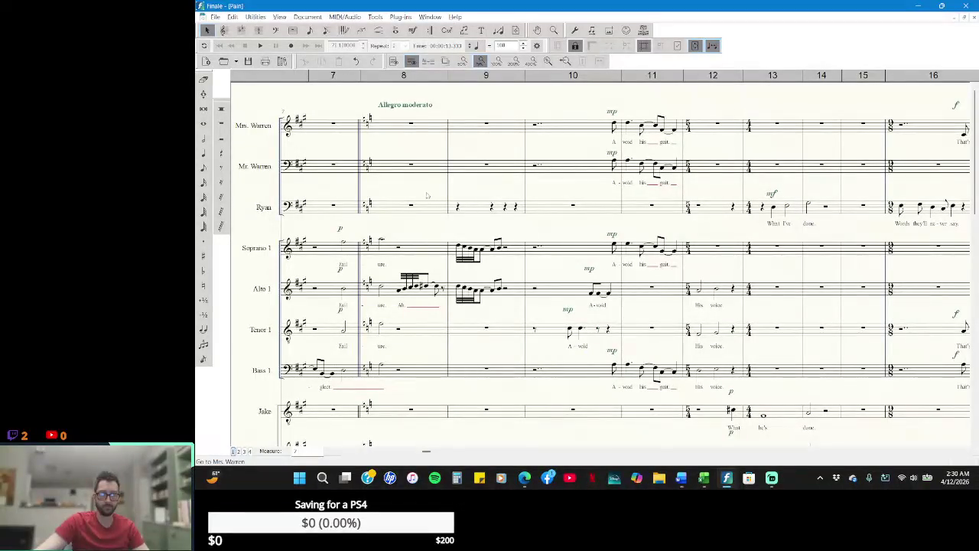
left_click(204, 79)
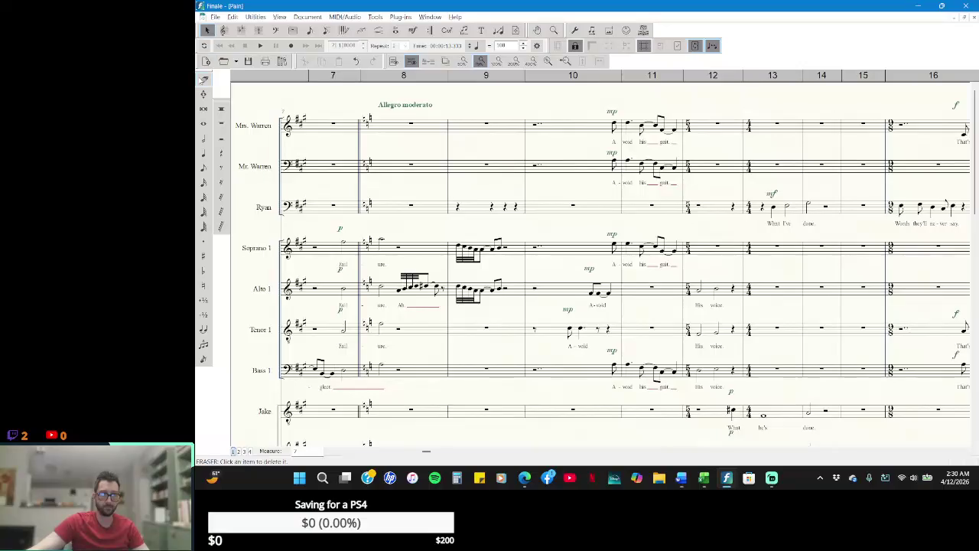
left_click(461, 211)
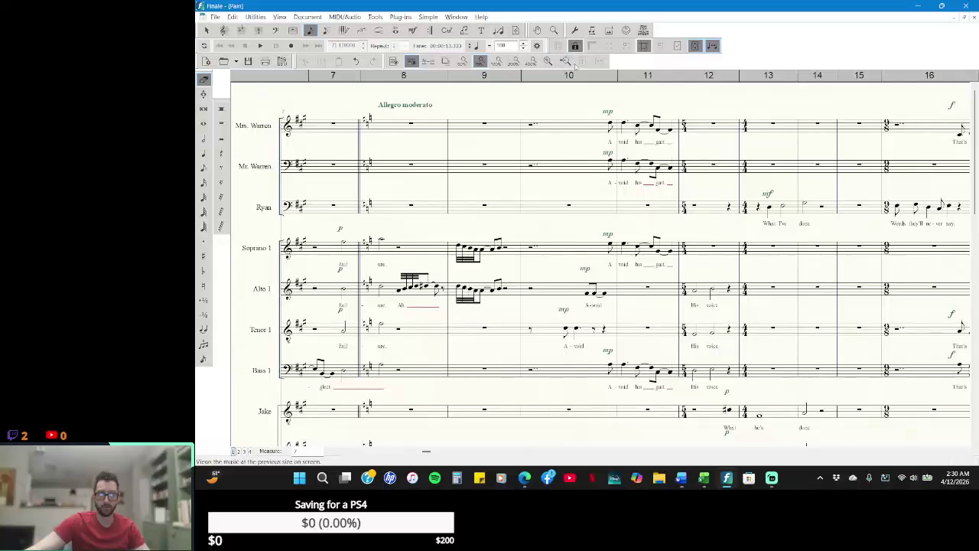
- Zoom out to 50% to show measures 7–22 and play back the score
left_click(465, 63)
scroll(416, 339, "down", 2)
scroll(417, 339, "down", 1)
scroll(407, 345, "down", 1)
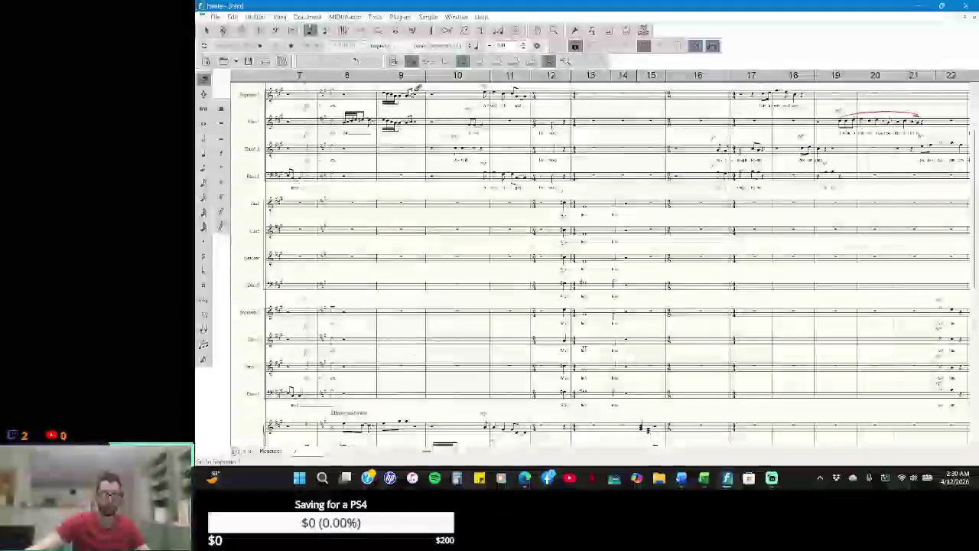
key("space")
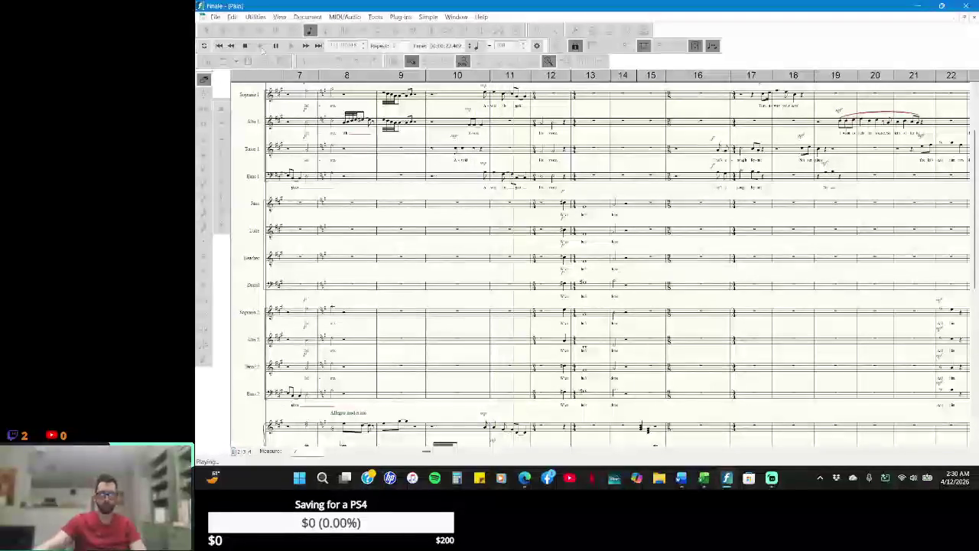
key("space")
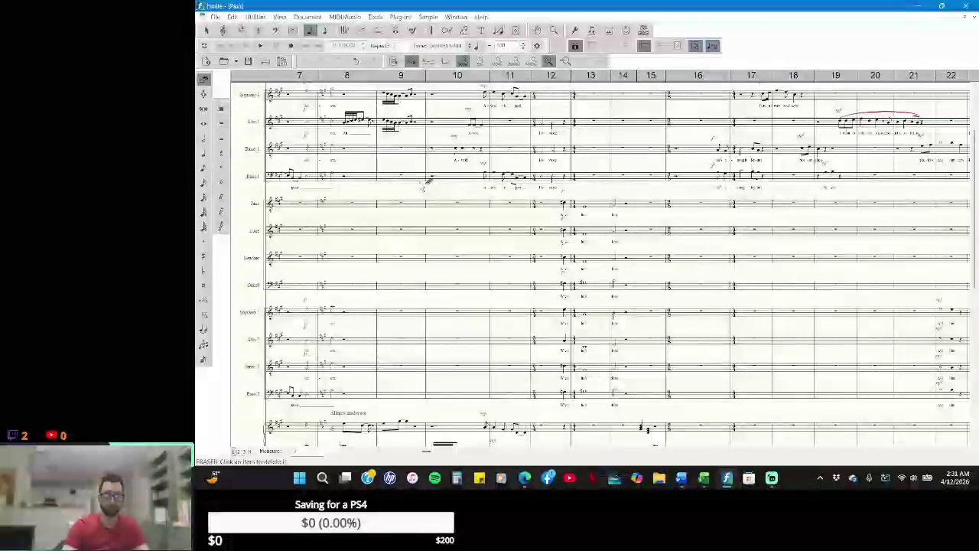
scroll(426, 176, "down", 5)
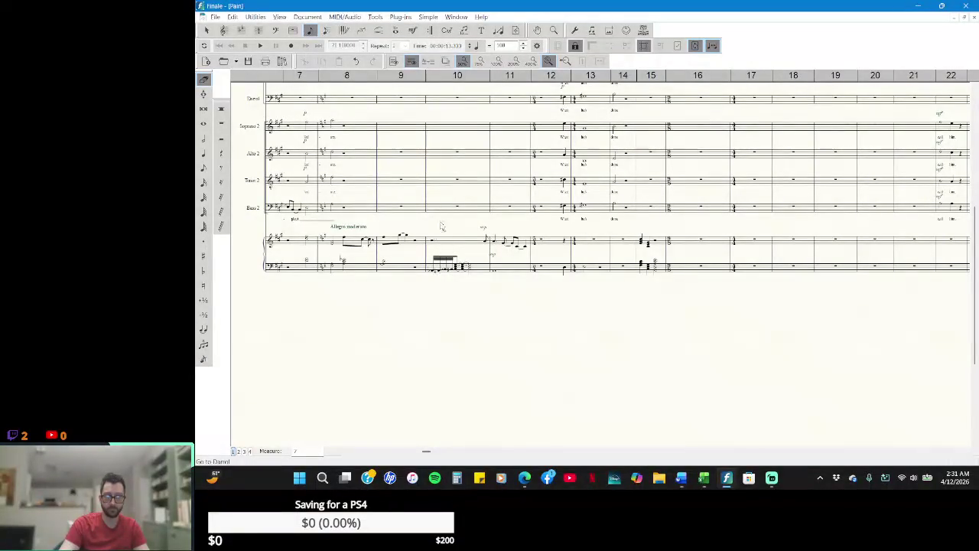
- At 100% zoom, remove the sixteenth-note run in piano bass measure 10
left_click(497, 61)
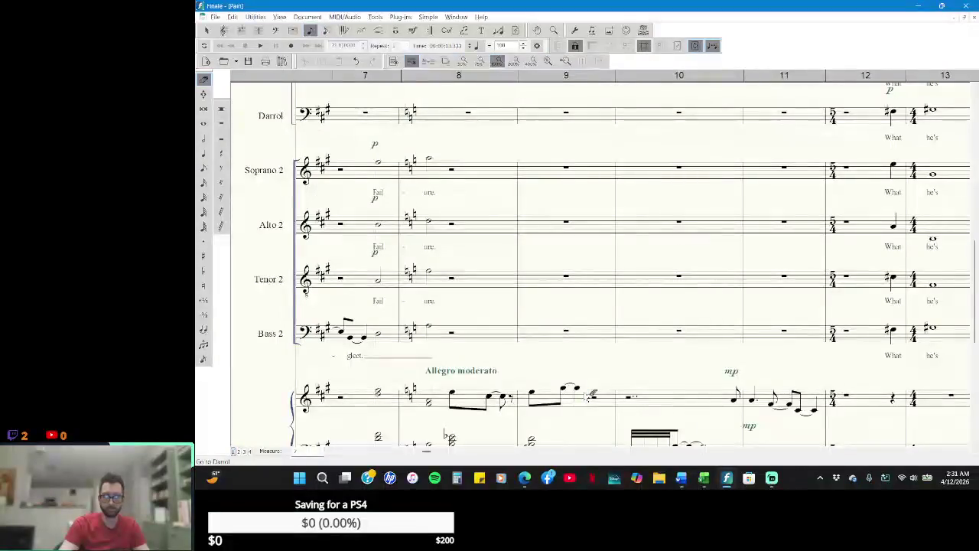
scroll(588, 392, "down", 3)
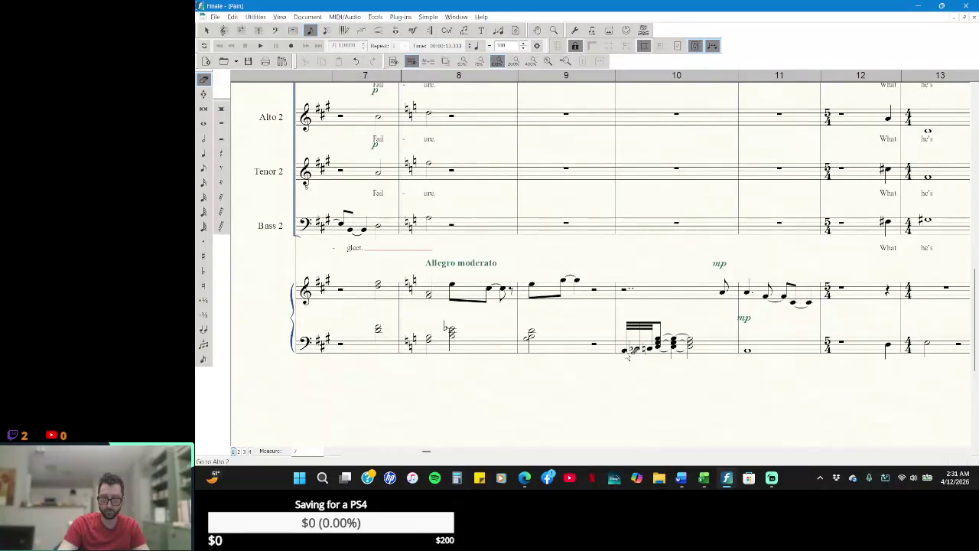
key("l")
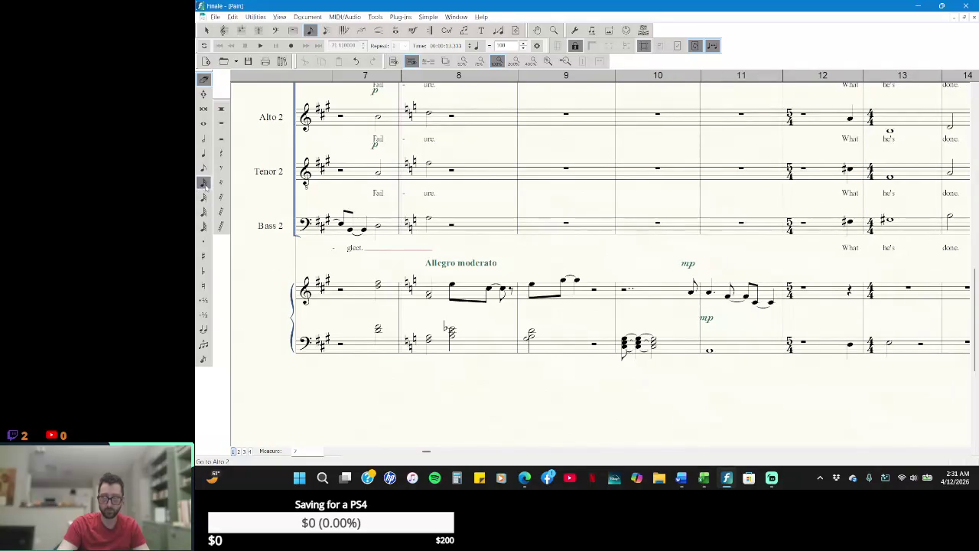
left_click(221, 138)
- Enter a dotted rest before the left-hand chord in measure 10, then return to the Selection Tool
left_click(222, 153)
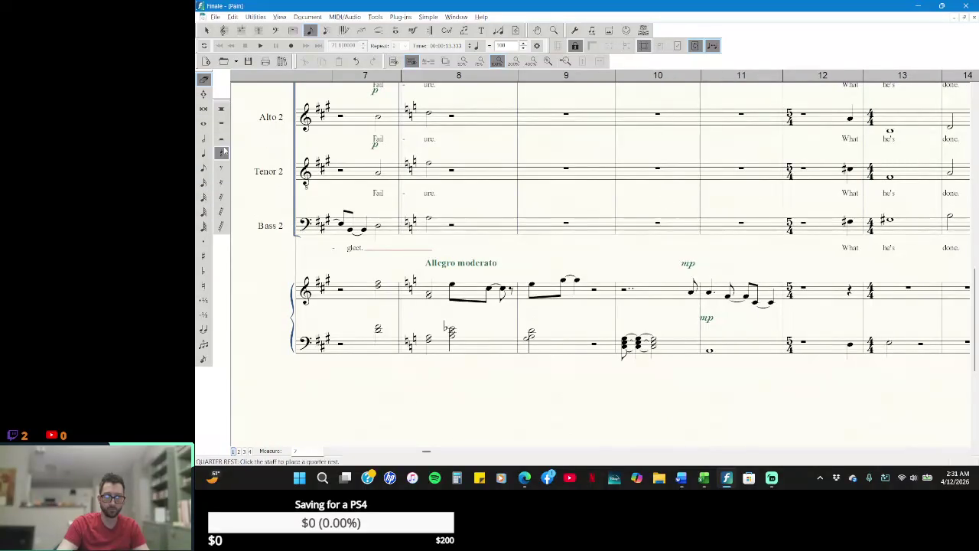
left_click(203, 241)
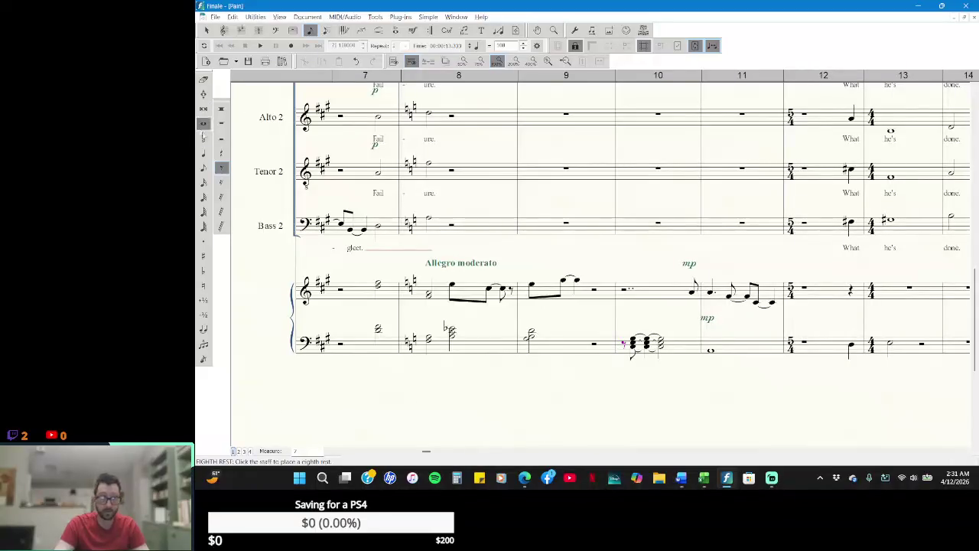
left_click(204, 242)
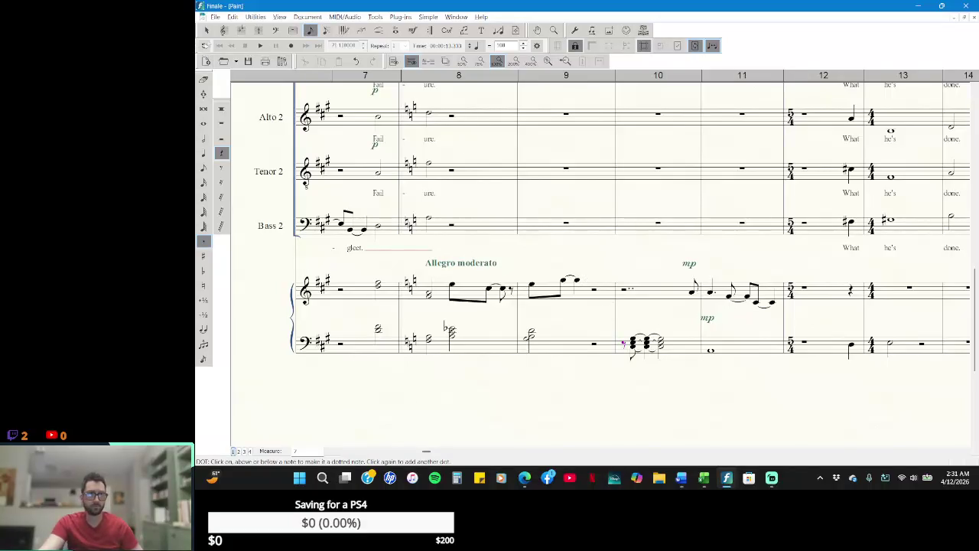
left_click(208, 30)
scroll(653, 405, "up", 3)
scroll(652, 405, "up", 3)
scroll(650, 402, "up", 1)
scroll(649, 396, "up", 1)
scroll(648, 397, "up", 1)
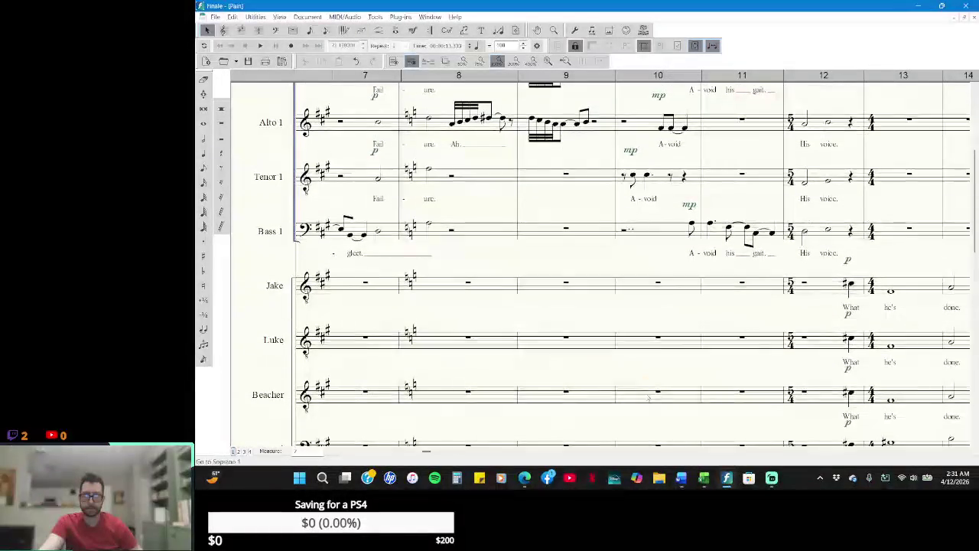
- Review the staves around the 'A-void his gait' entry in measures 10–11, then show the Window menu
scroll(646, 398, "up", 2)
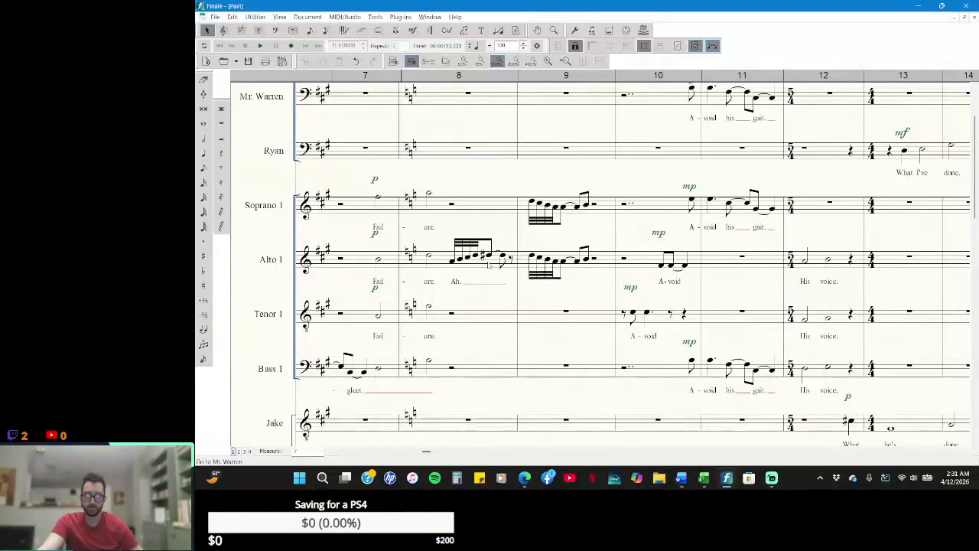
scroll(459, 398, "down", 1)
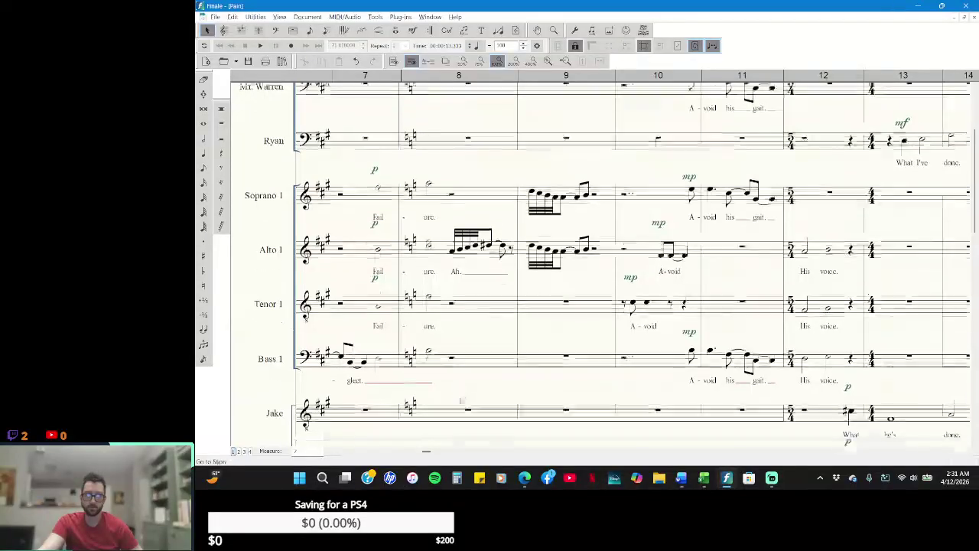
scroll(459, 398, "down", 2)
scroll(459, 397, "down", 2)
scroll(459, 398, "down", 2)
scroll(459, 397, "down", 1)
scroll(459, 398, "down", 1)
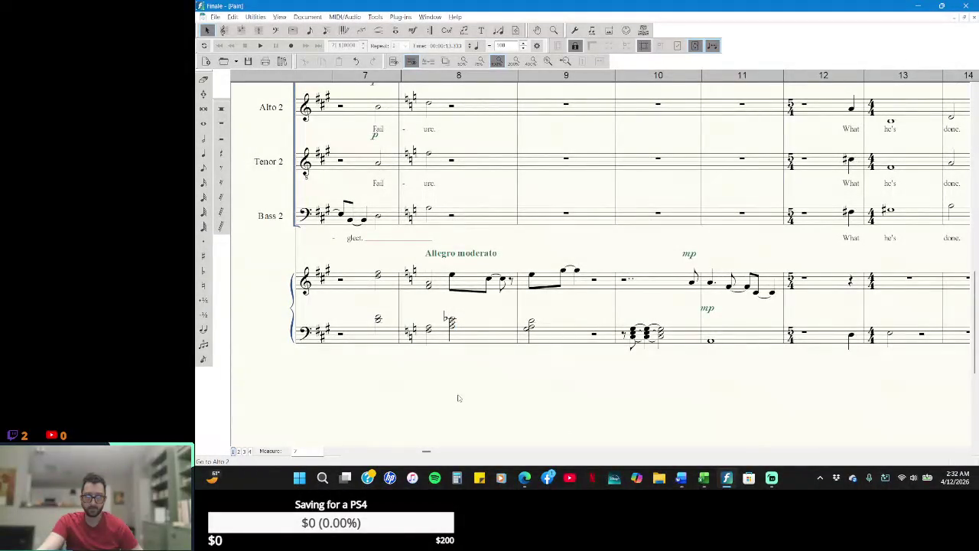
scroll(458, 398, "up", 3)
scroll(459, 398, "up", 3)
scroll(458, 398, "up", 3)
scroll(457, 394, "up", 2)
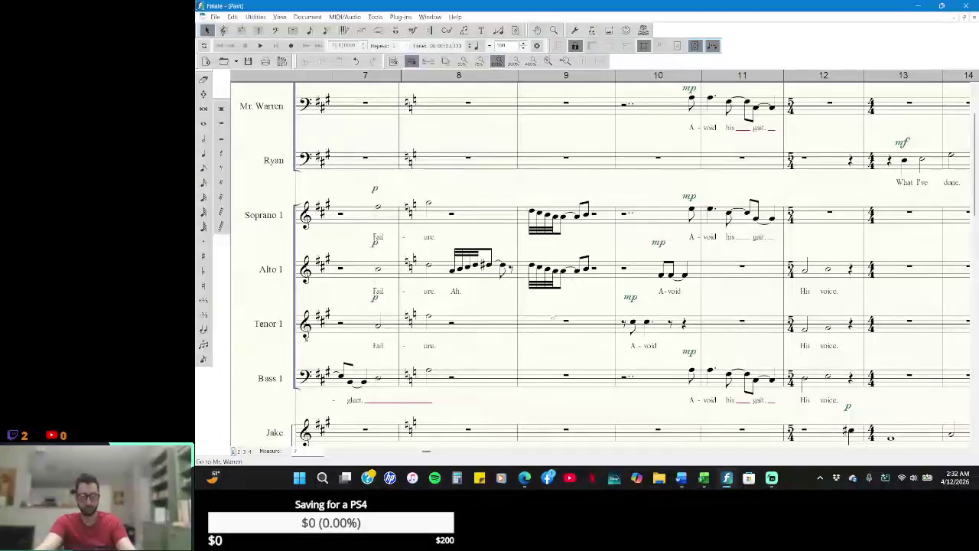
left_click(430, 16)
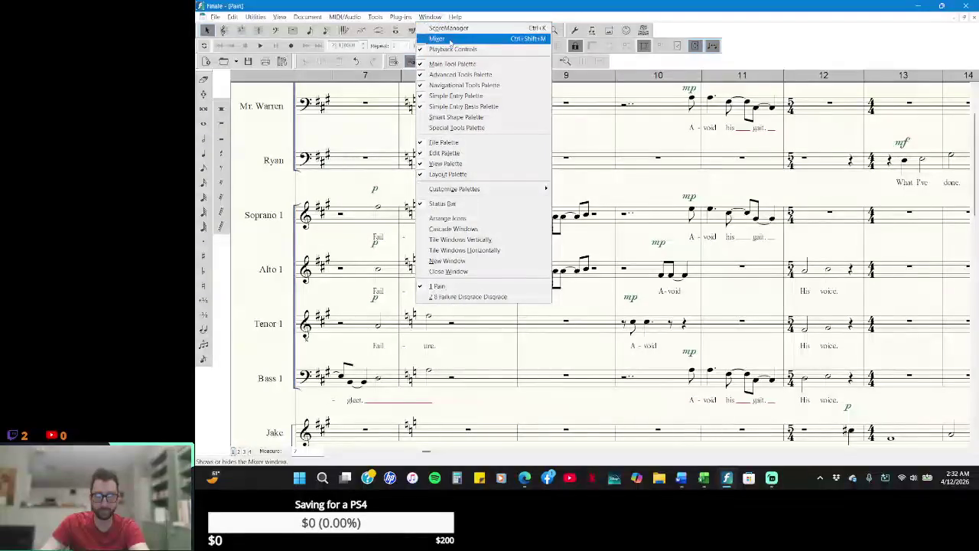
left_click(451, 39)
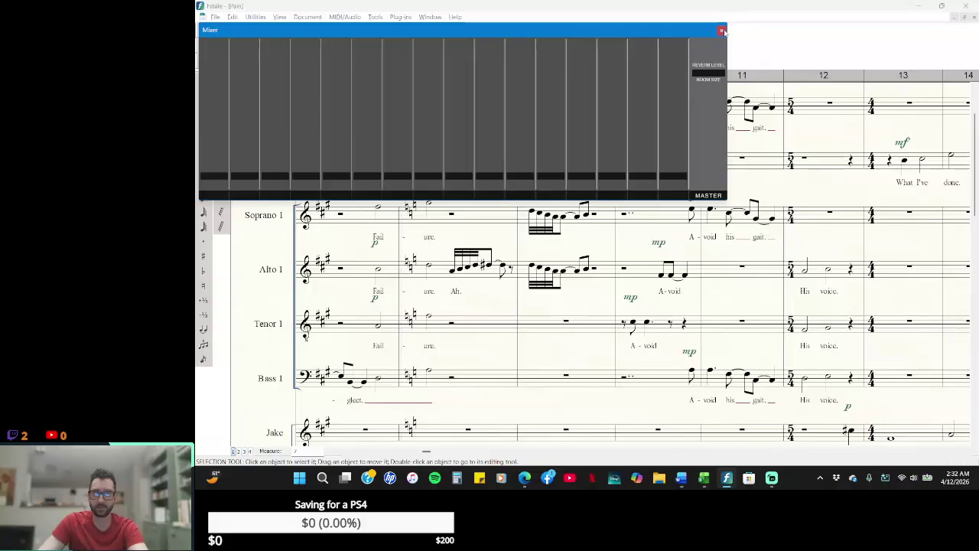
left_click(784, 42)
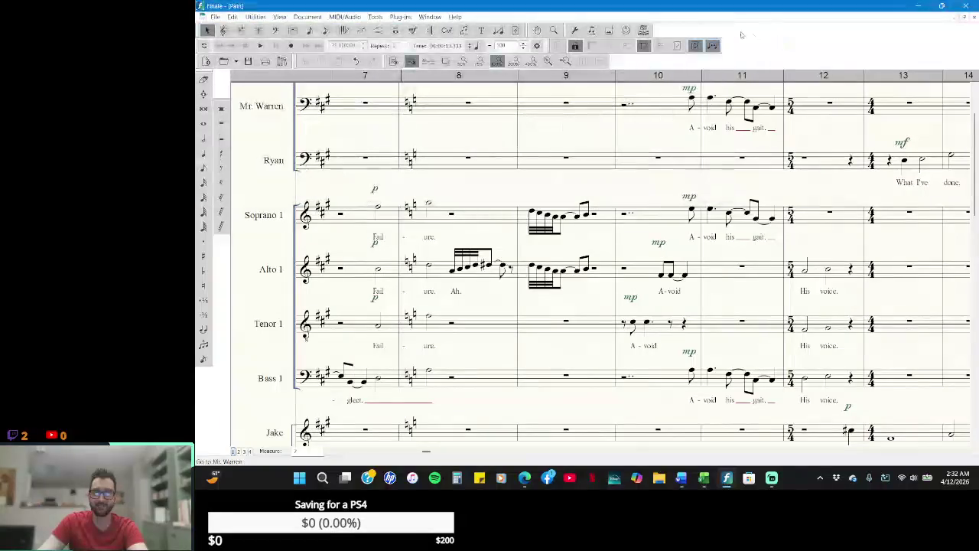
left_click(429, 17)
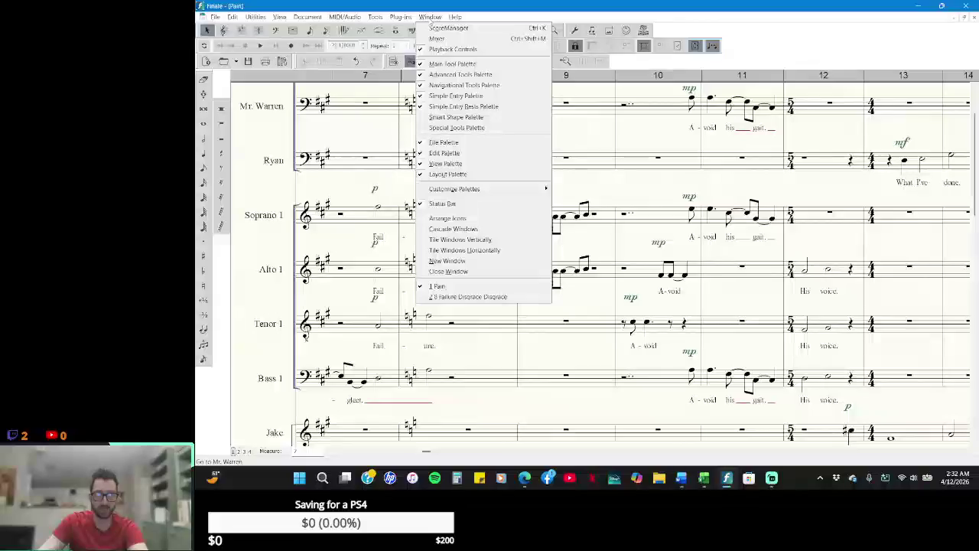
left_click(459, 297)
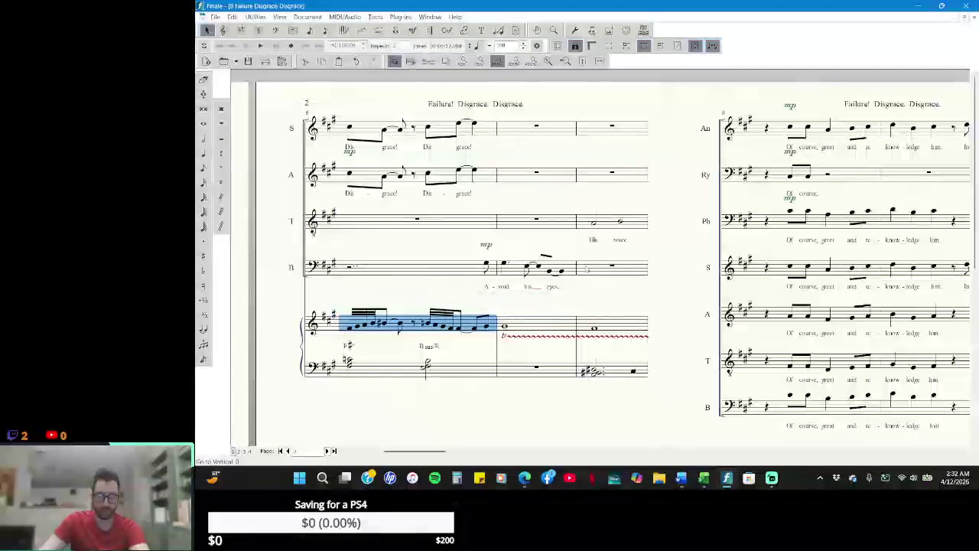
- Deselect the piano measure in Failure Disgrace Disgrace and show the Window menu's open scores
left_click(469, 228)
key("Escape")
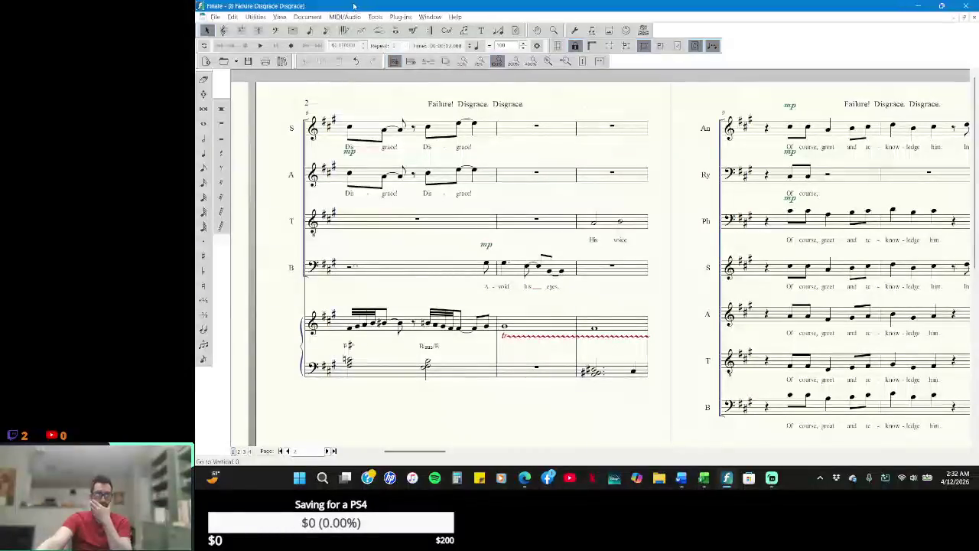
left_click(429, 16)
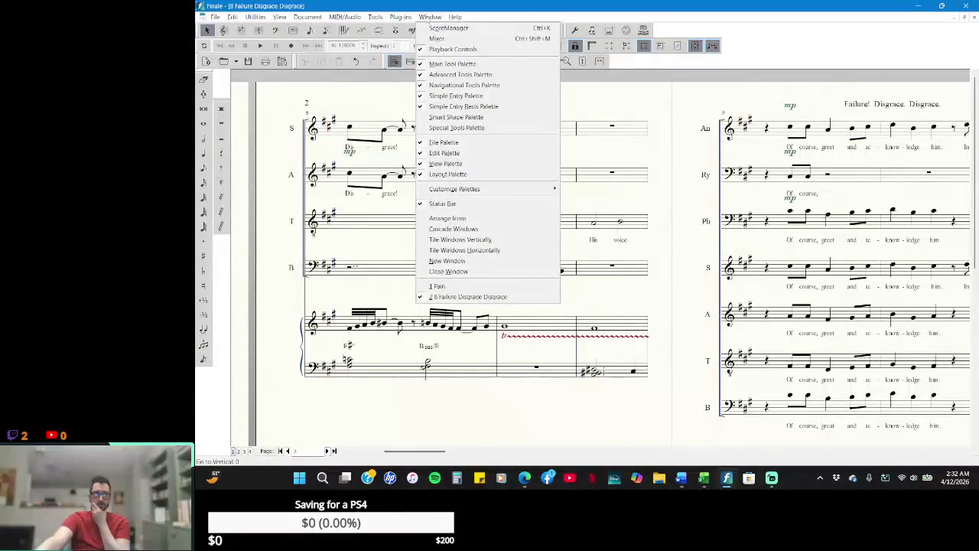
key("Escape")
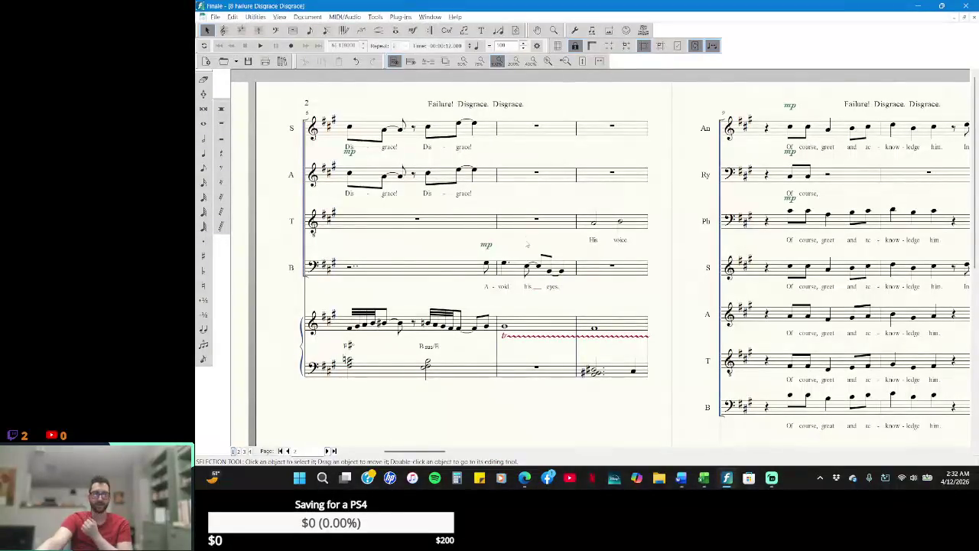
left_click(430, 16)
- Switch to the Pain score and scroll down to Bass 2 and the piano staves
left_click(458, 287)
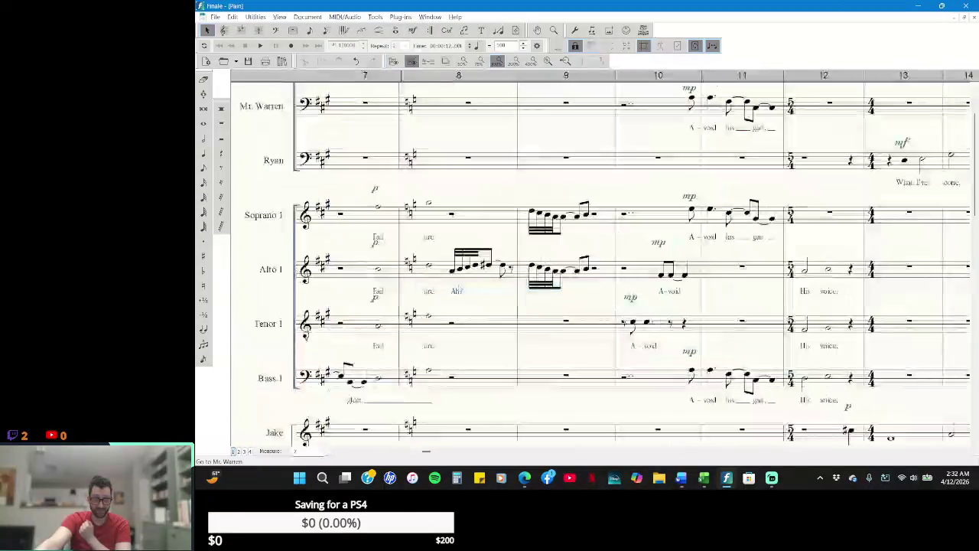
scroll(457, 245, "down", 1)
scroll(456, 245, "down", 3)
scroll(457, 246, "down", 1)
scroll(459, 248, "down", 2)
scroll(460, 249, "down", 2)
scroll(459, 249, "down", 2)
scroll(459, 249, "down", 1)
scroll(459, 248, "down", 2)
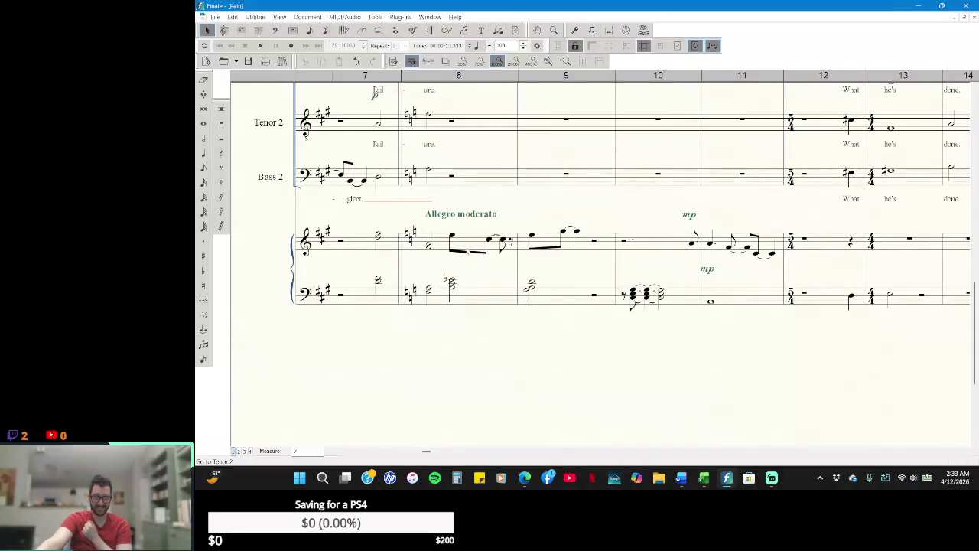
- Inspect piano treble measures 8–9 by selecting them, then deselect and switch to the Word script
left_click(569, 250)
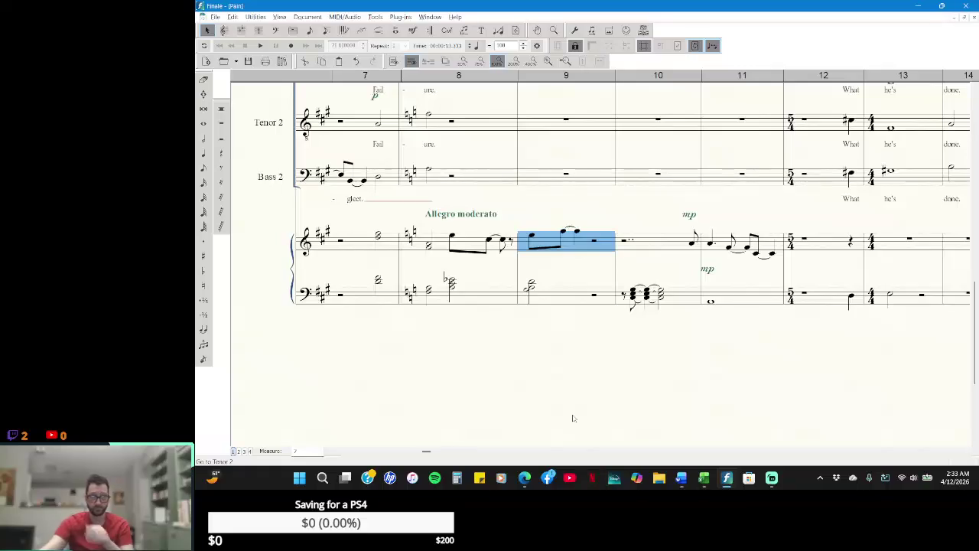
key("shift+Left")
key("shift+Left")
key("shift+Left")
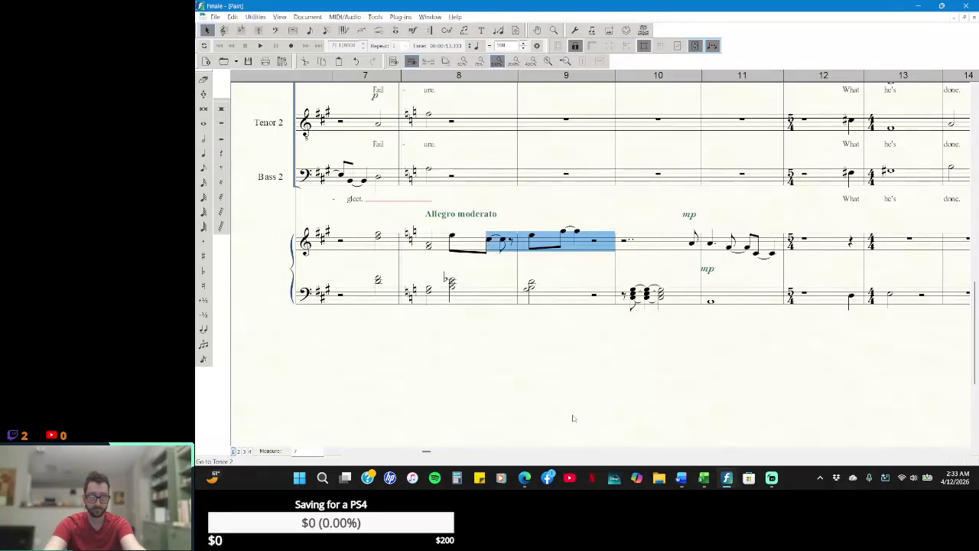
key("shift+Left")
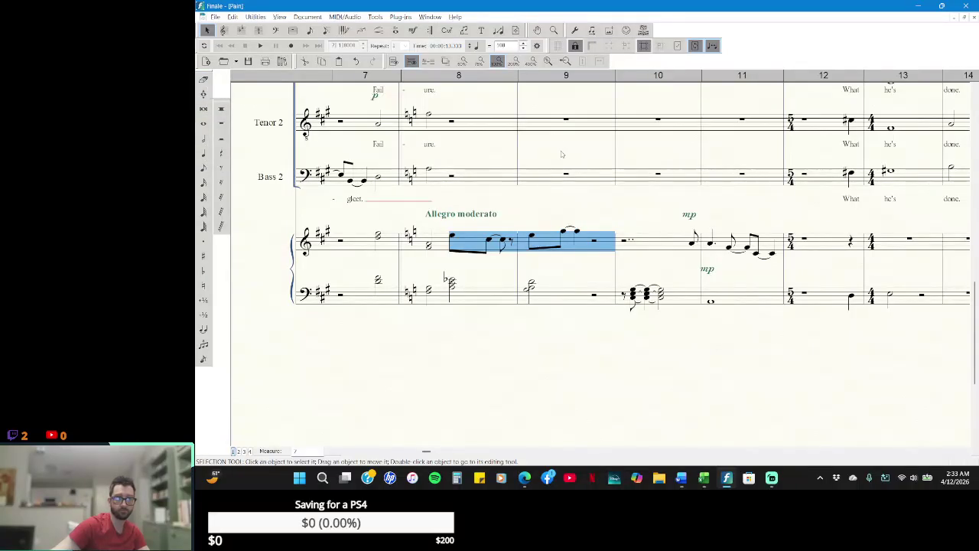
left_click(560, 155)
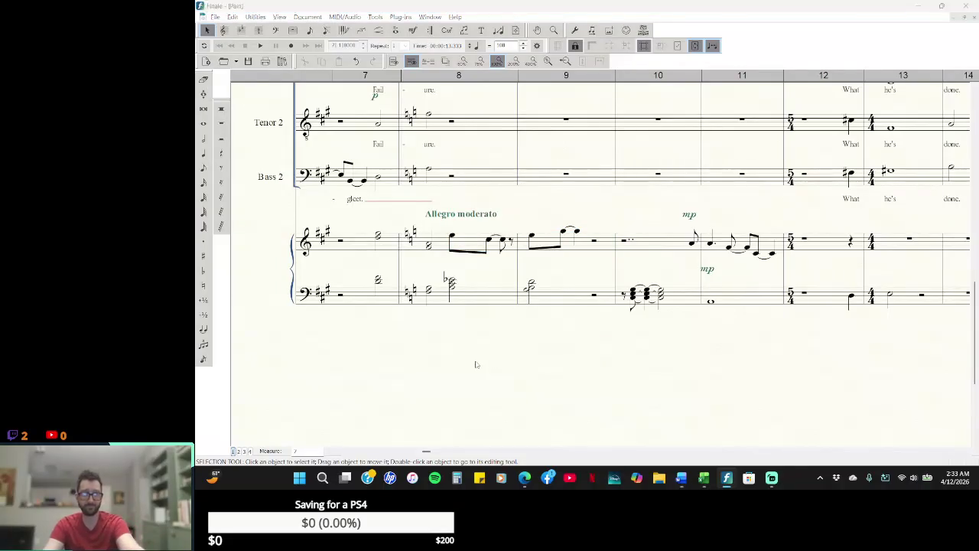
key("alt+Tab")
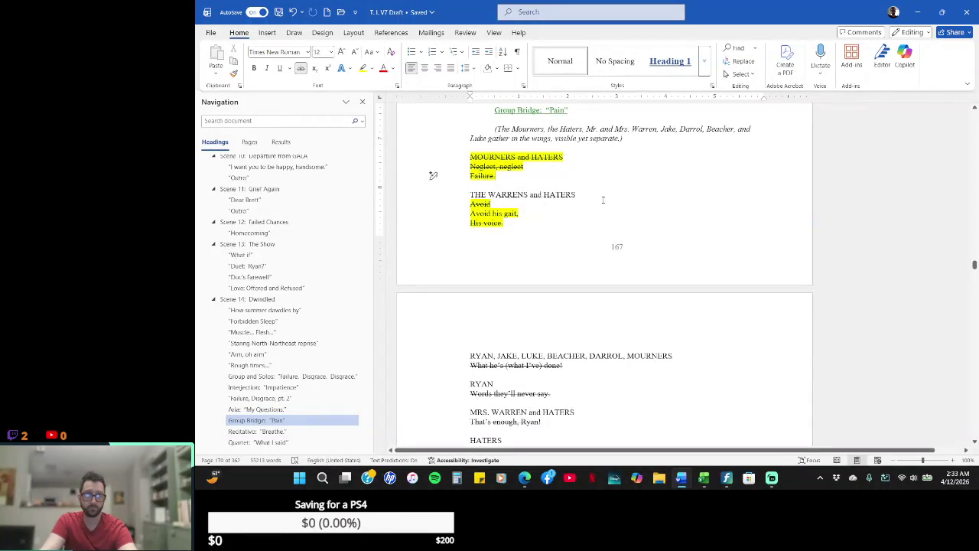
- Add the line 'Disgrace, disgrace.' below 'Failure.' in the script
key("Return")
type("Disgrace, Disgrace.")
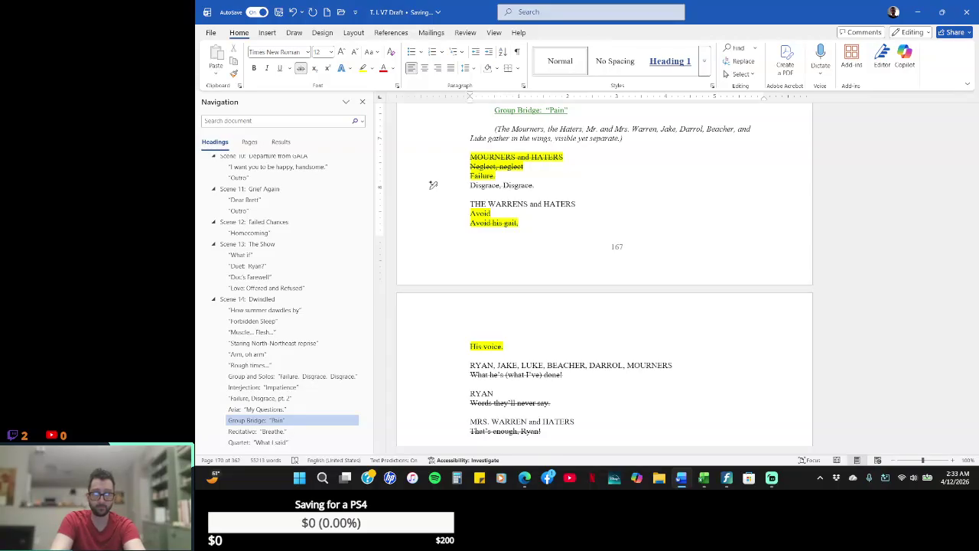
key("BackSpace")
key("BackSpace")
key("BackSpace")
type("disgrace.")
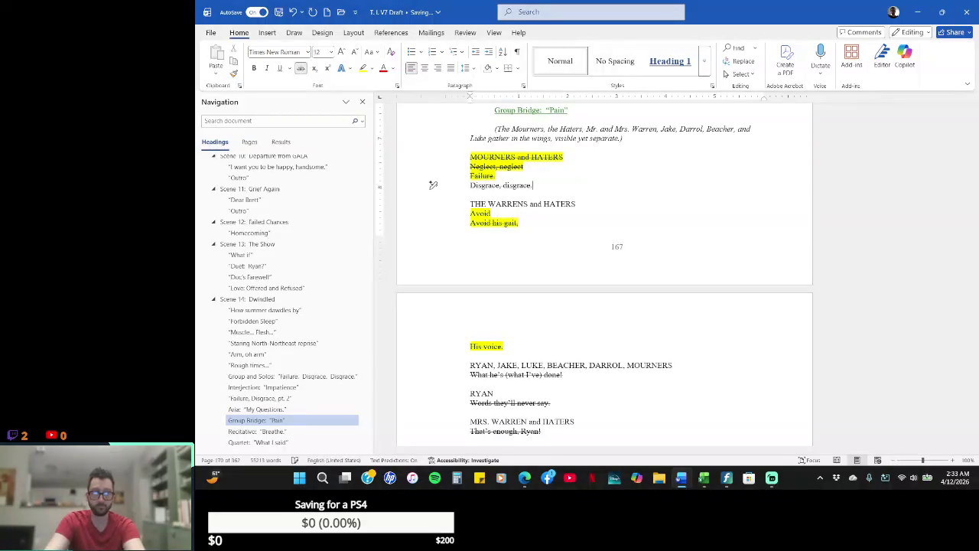
- Compare the script with measure 6 of the Finale score, then show the Window menu
key("alt+Tab")
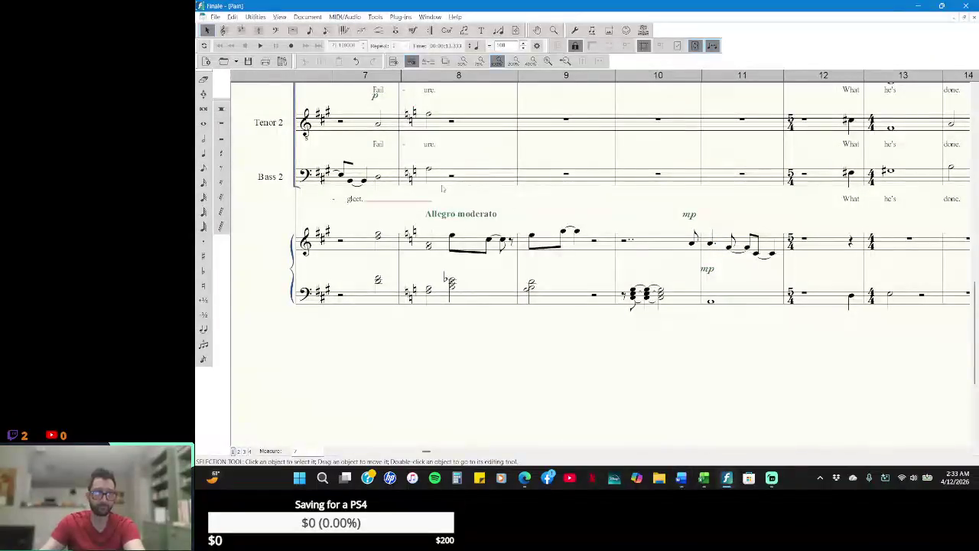
scroll(441, 189, "up", 1)
scroll(431, 183, "up", 2)
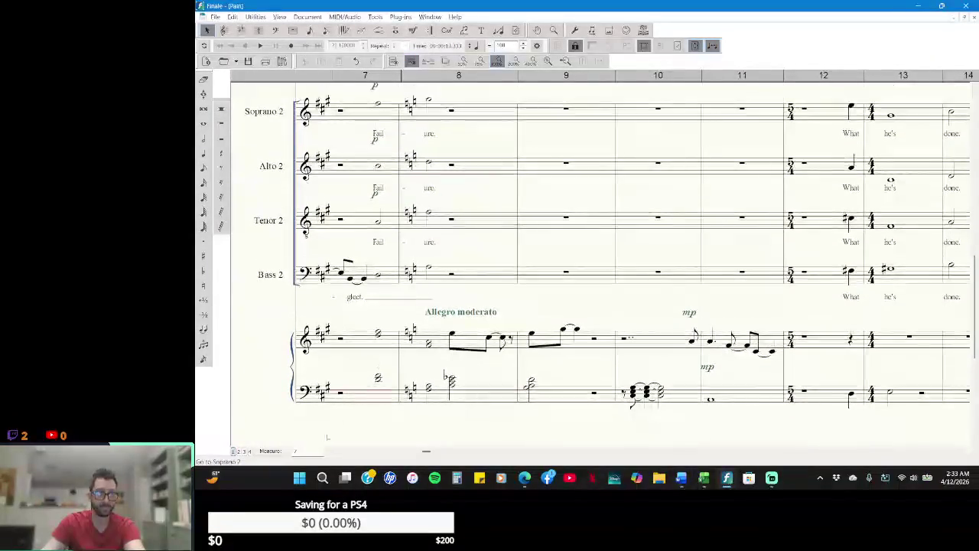
left_click(345, 453)
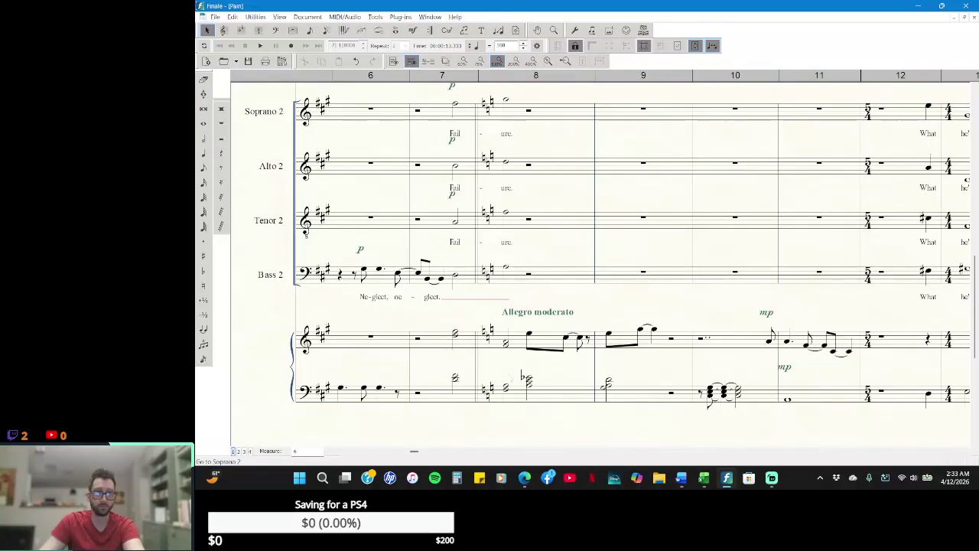
key("alt+Tab")
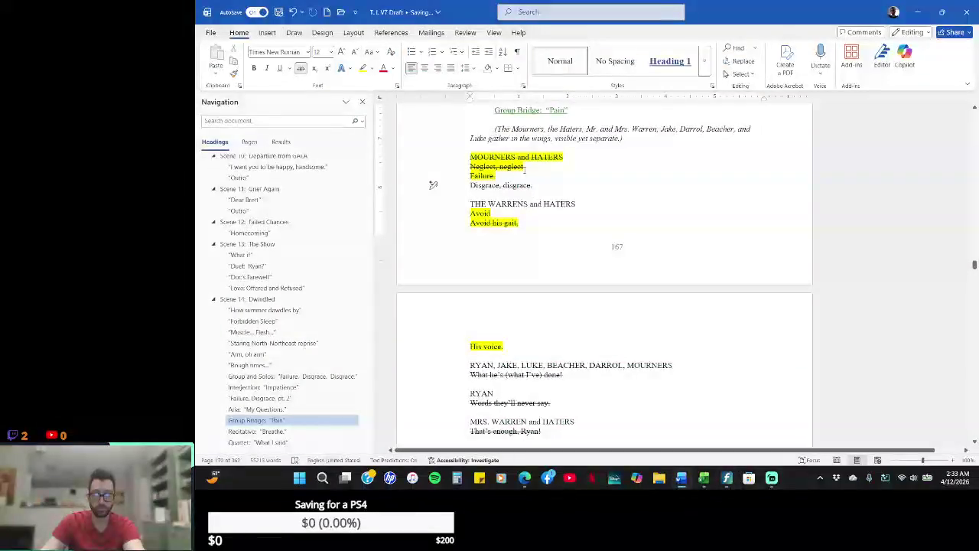
key("alt+Tab")
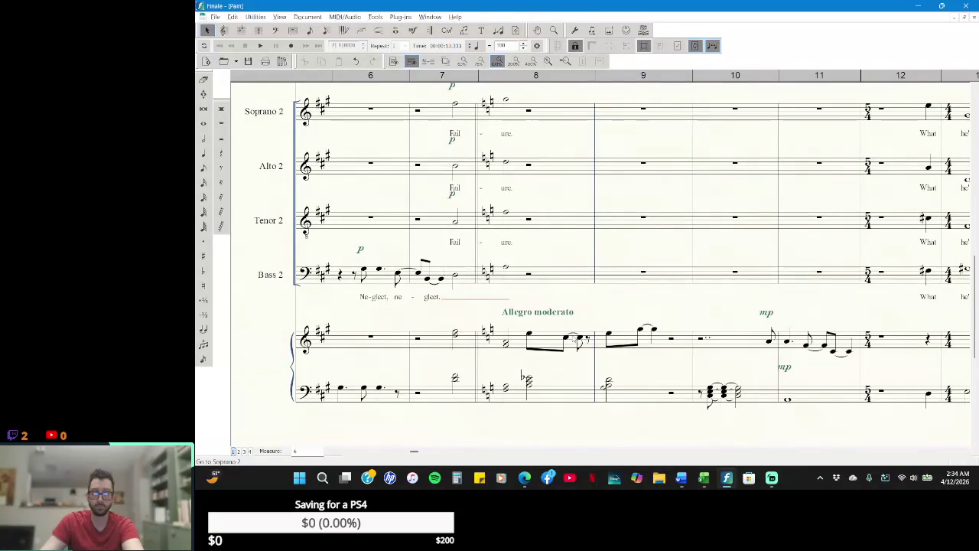
left_click(441, 16)
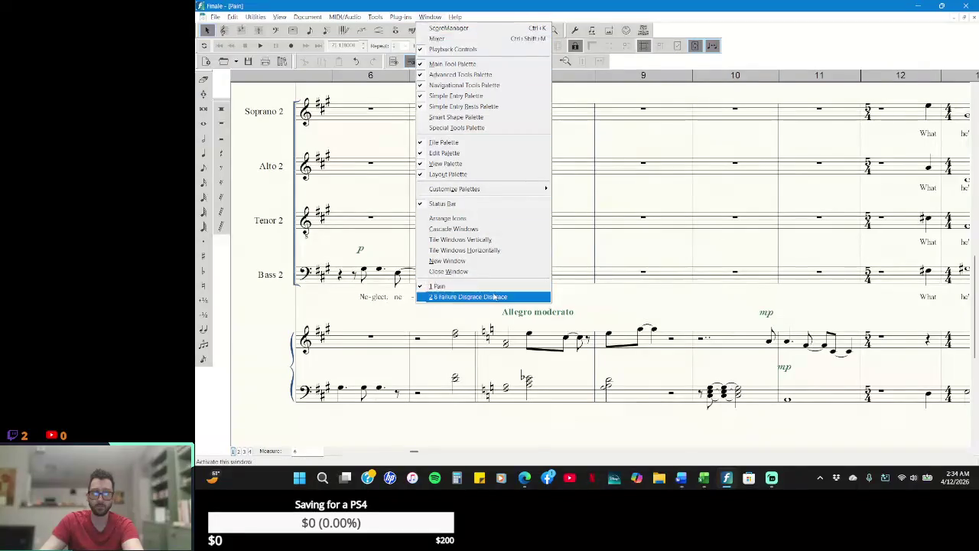
left_click(463, 297)
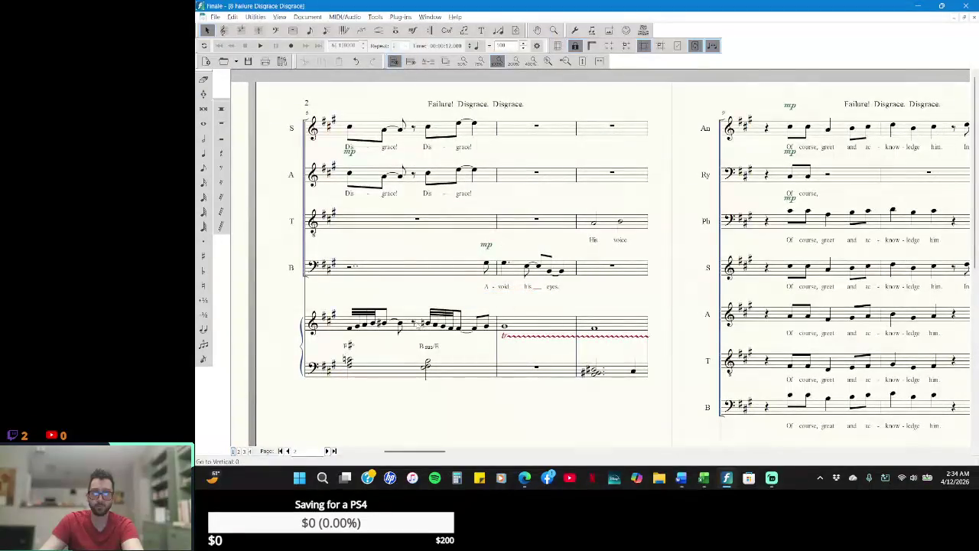
left_click(423, 323)
right_click(420, 321)
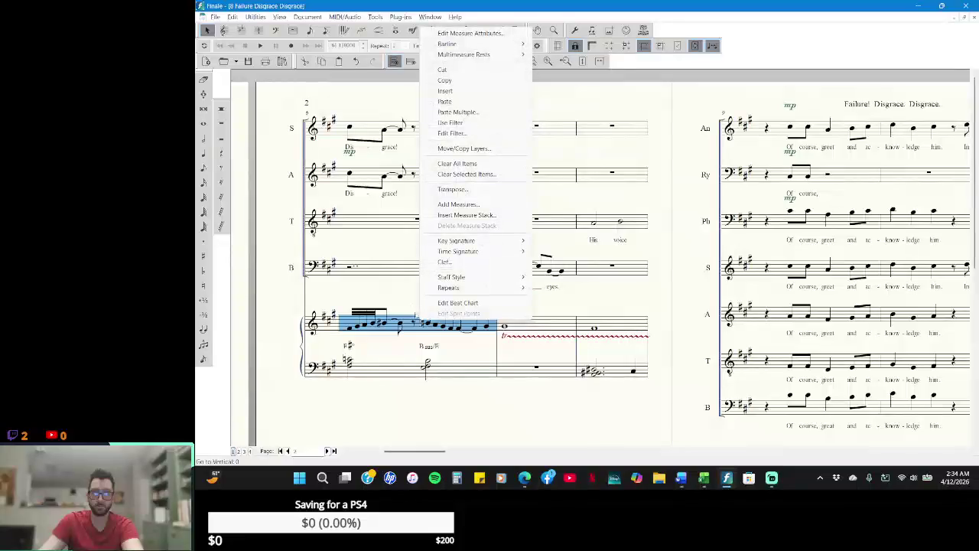
left_click(395, 291)
left_click(410, 321)
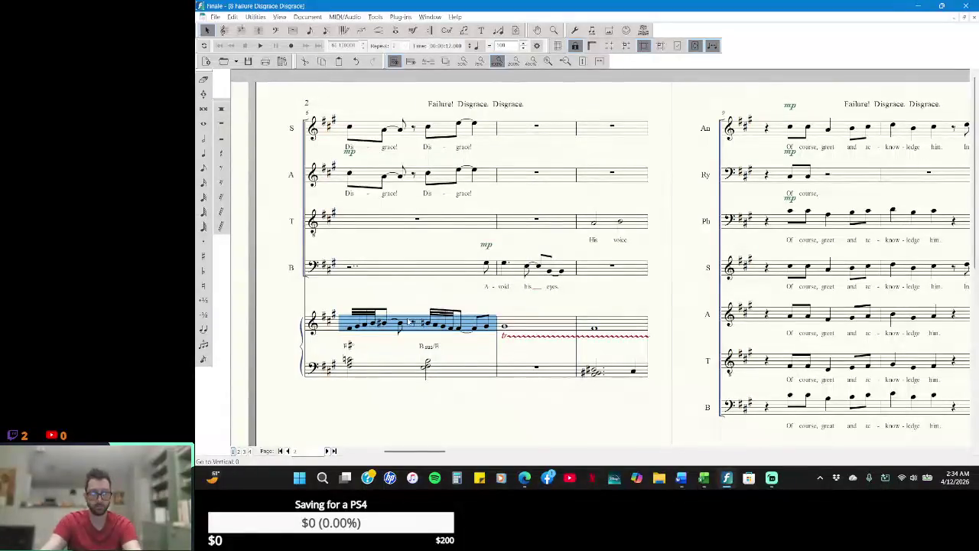
key("shift+Down")
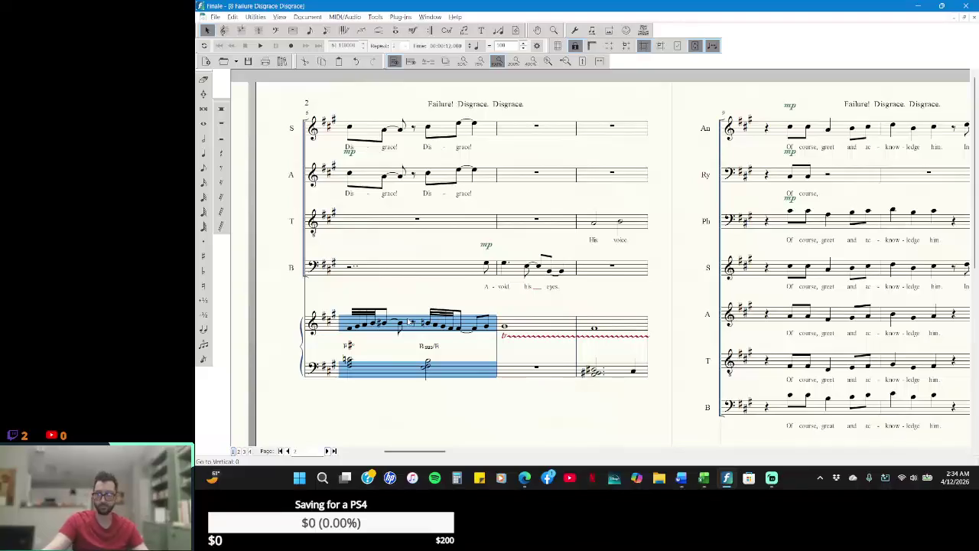
right_click(410, 322)
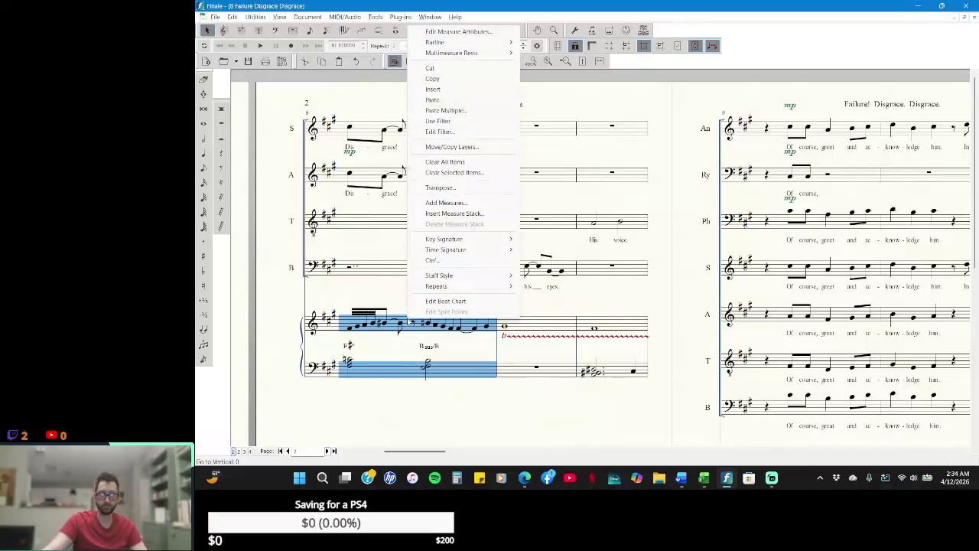
left_click(442, 79)
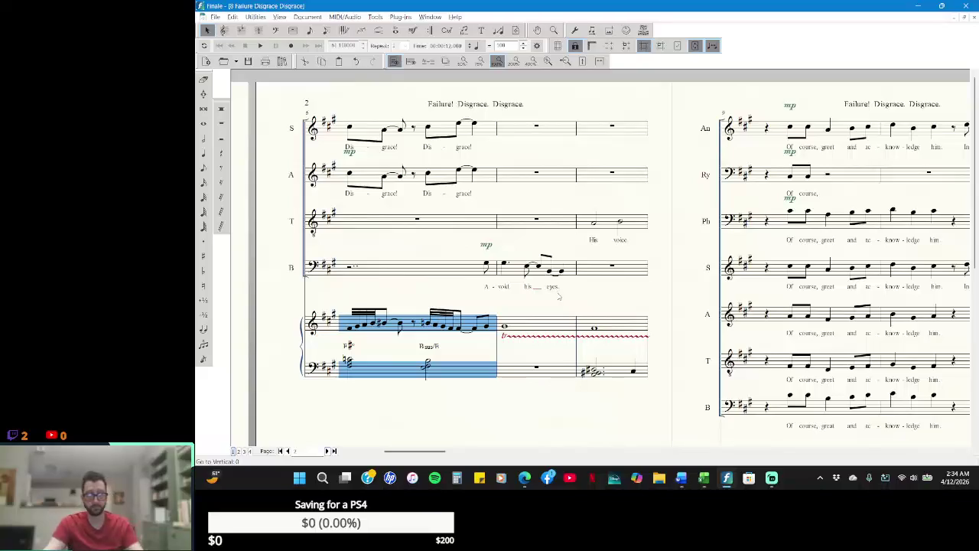
key("alt+Tab")
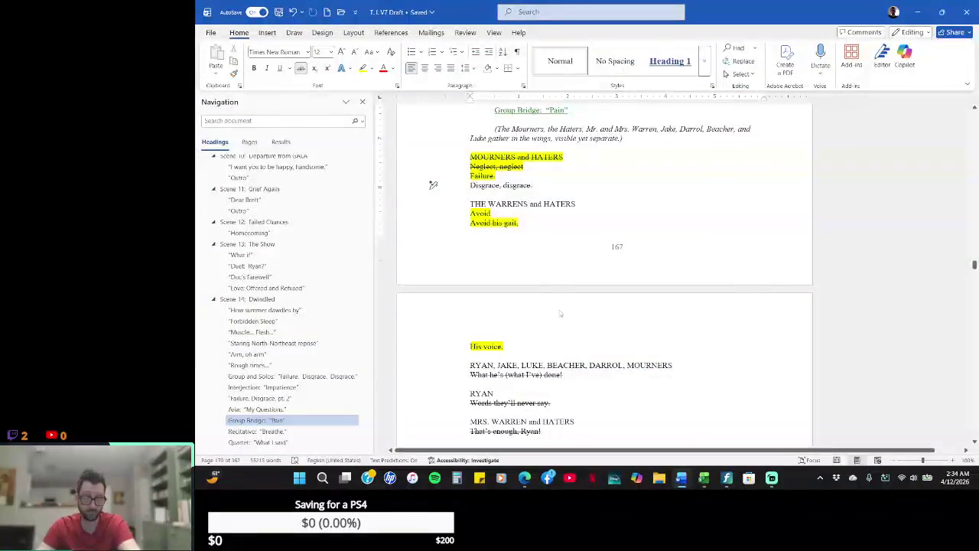
key("alt+Tab")
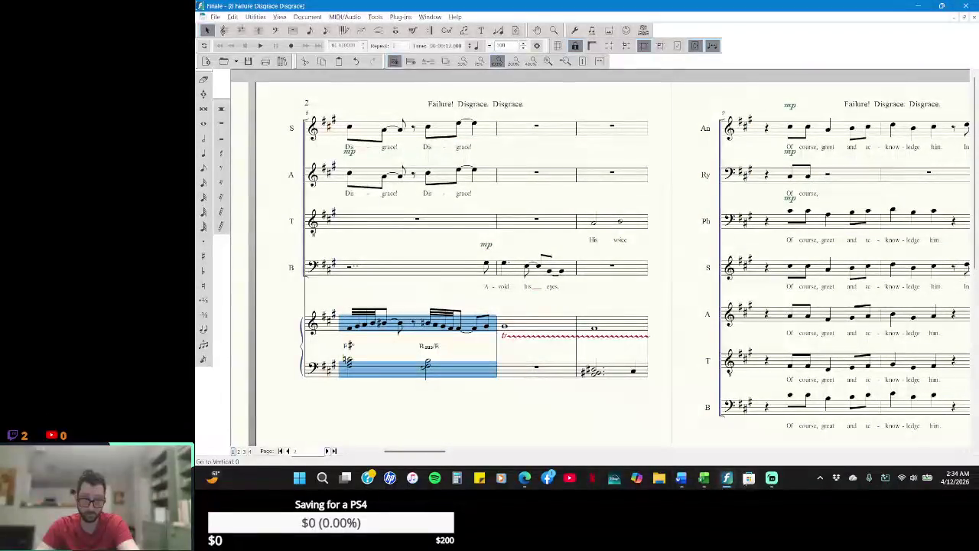
mouse_move(681, 478)
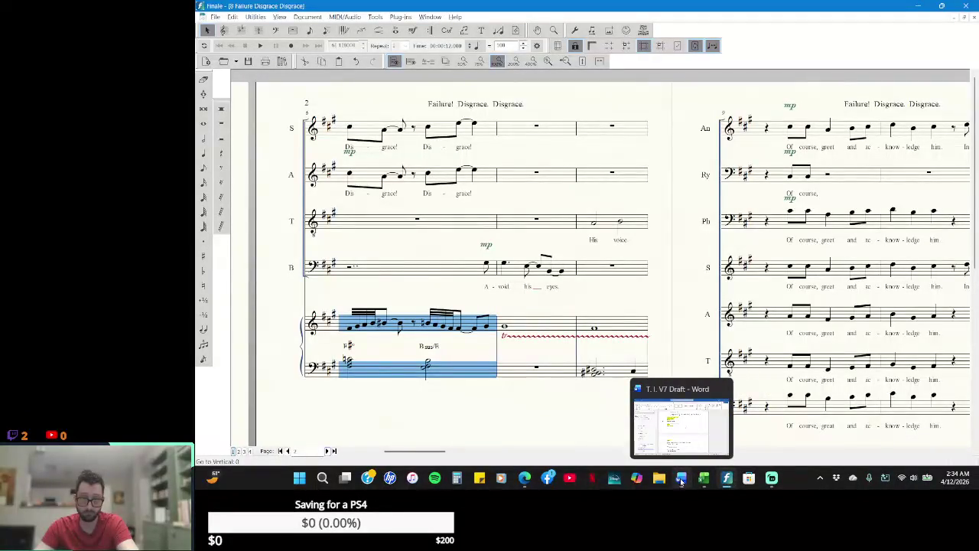
left_click(437, 17)
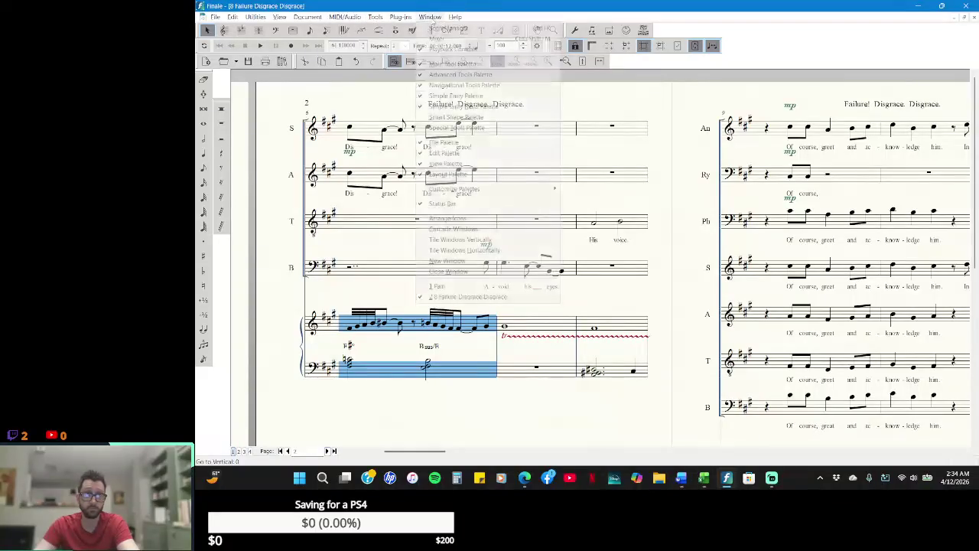
left_click(501, 287)
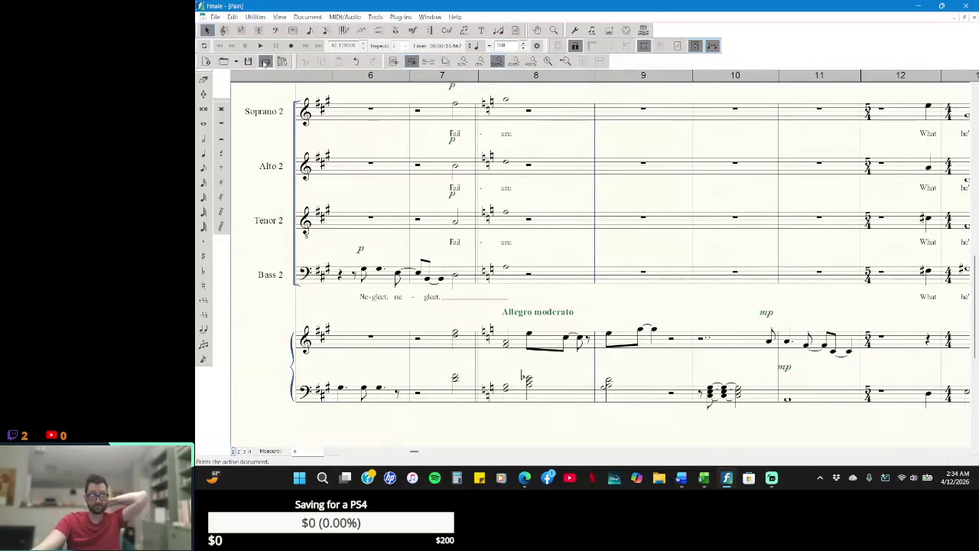
left_click(215, 17)
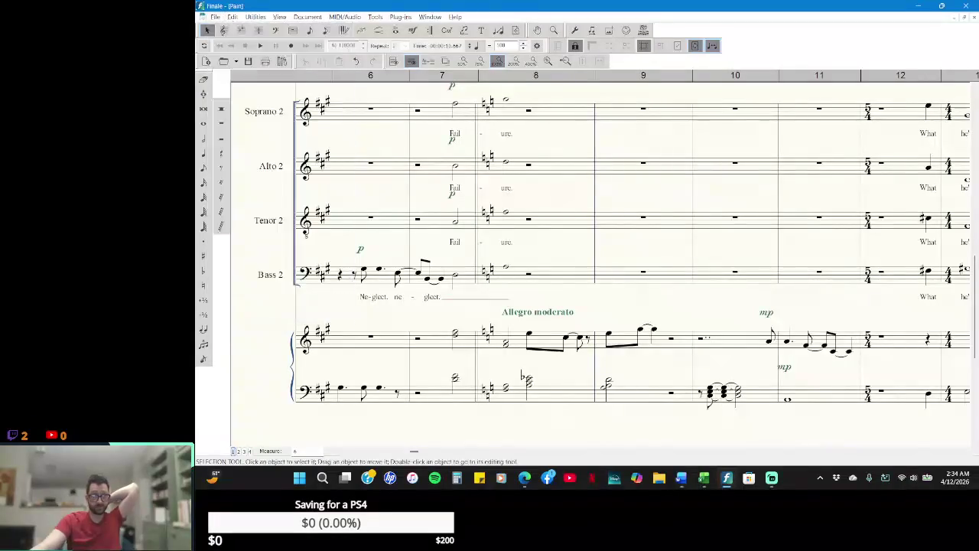
key("alt+Tab")
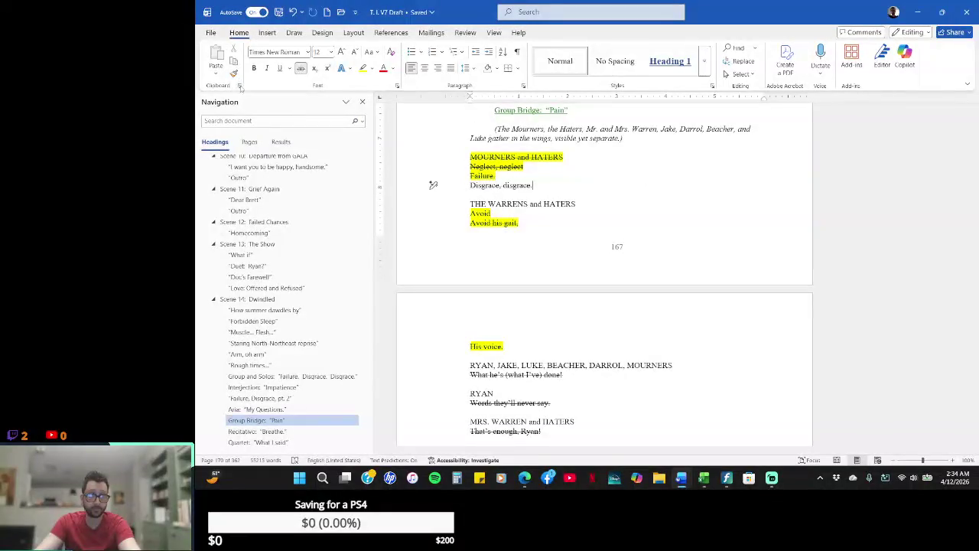
left_click(240, 86)
left_click(500, 101)
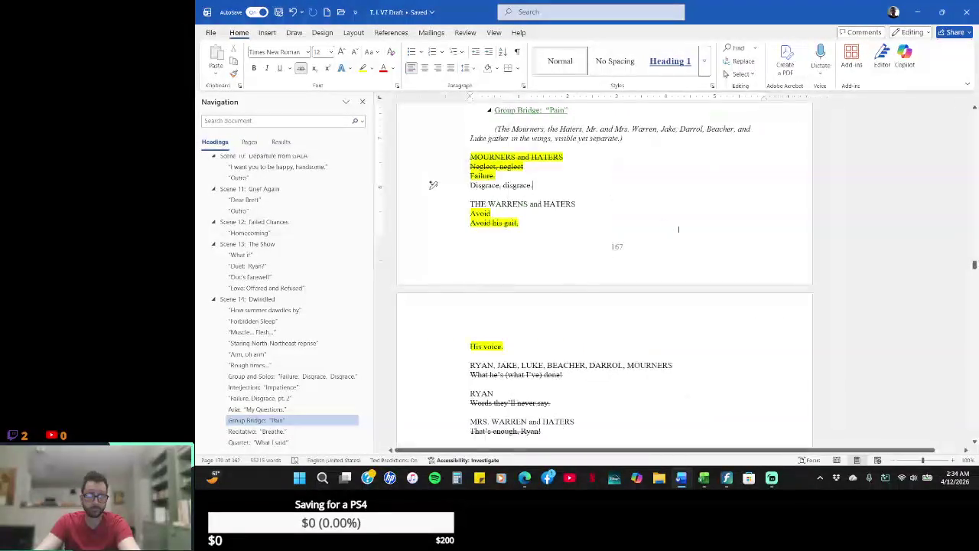
key("alt+Tab")
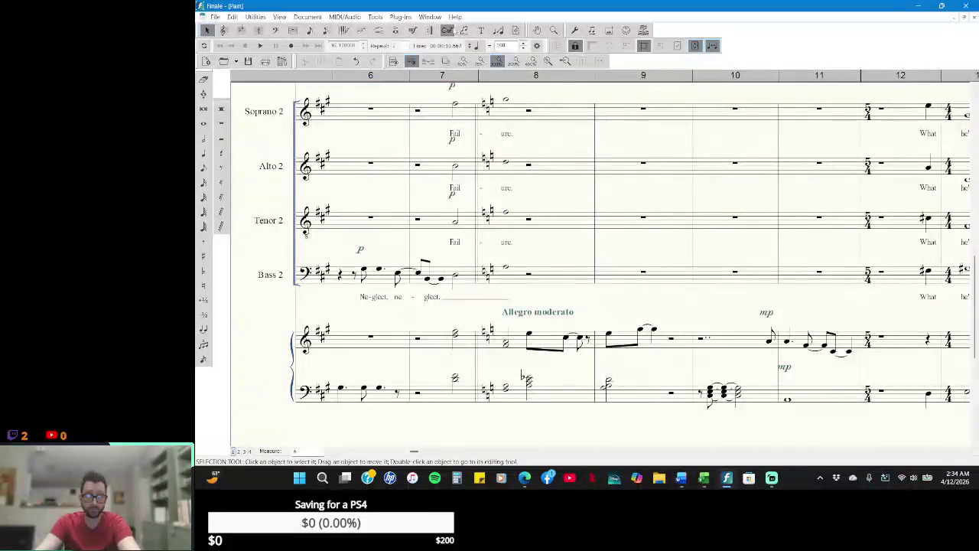
left_click(430, 16)
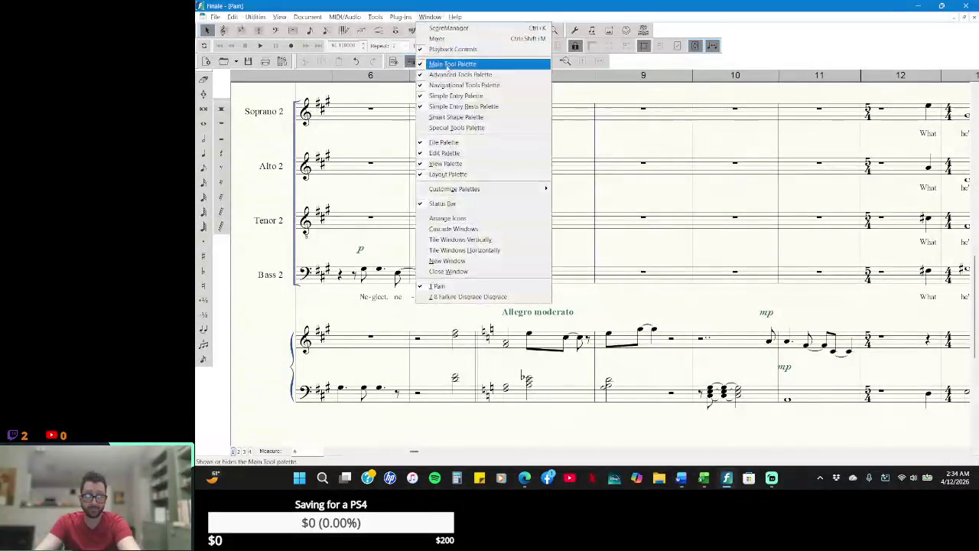
left_click(470, 296)
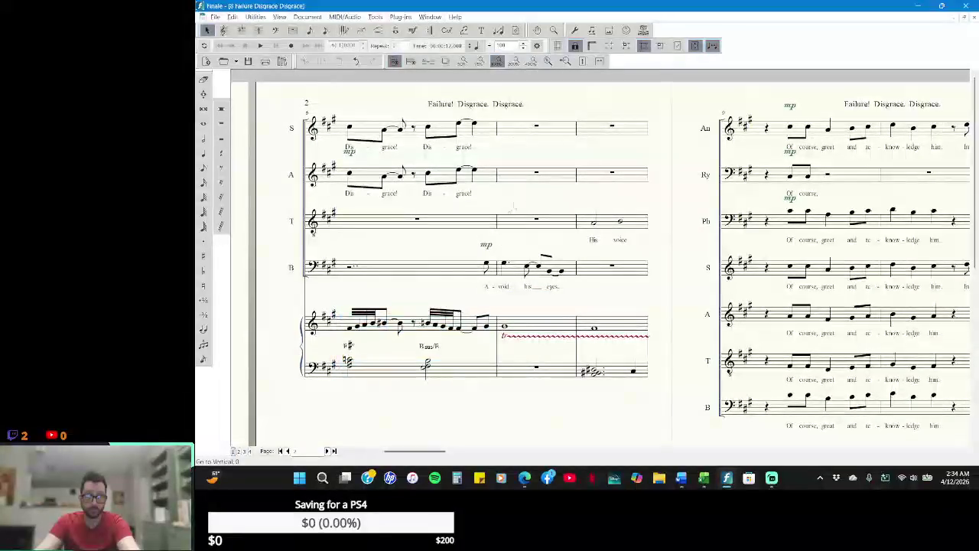
left_click(344, 451)
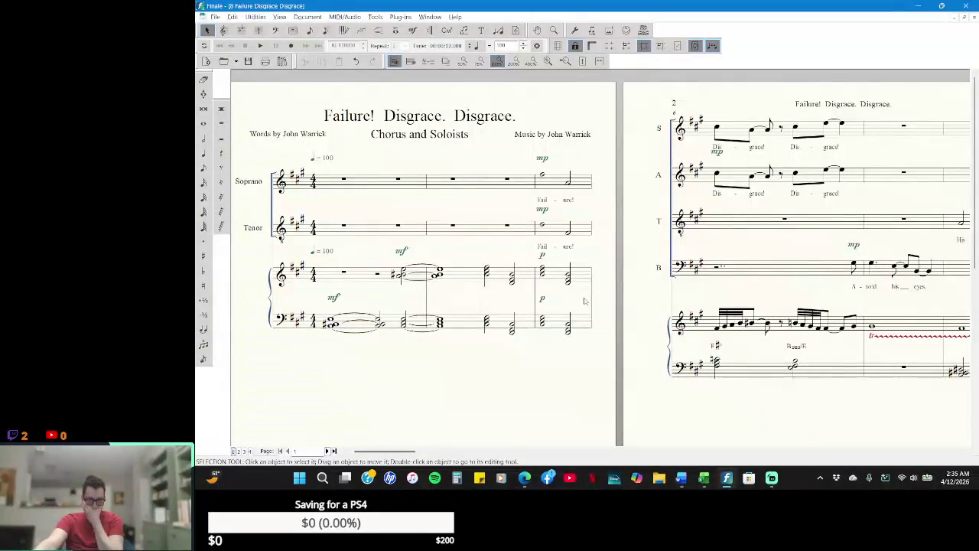
left_click(427, 19)
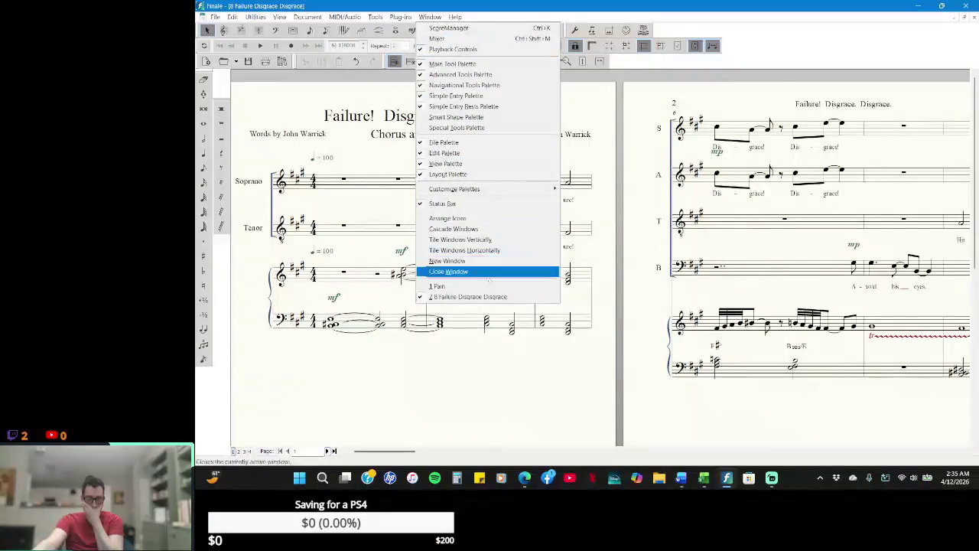
left_click(489, 287)
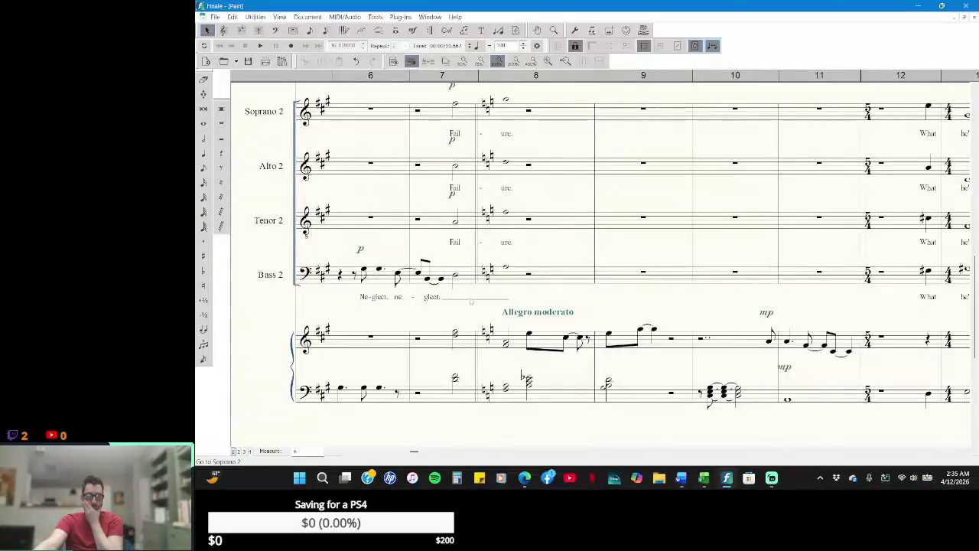
- Play back Pain's opening from measure 1 zoomed out, stop it, and select Bass 2 measure 6
left_click(344, 452)
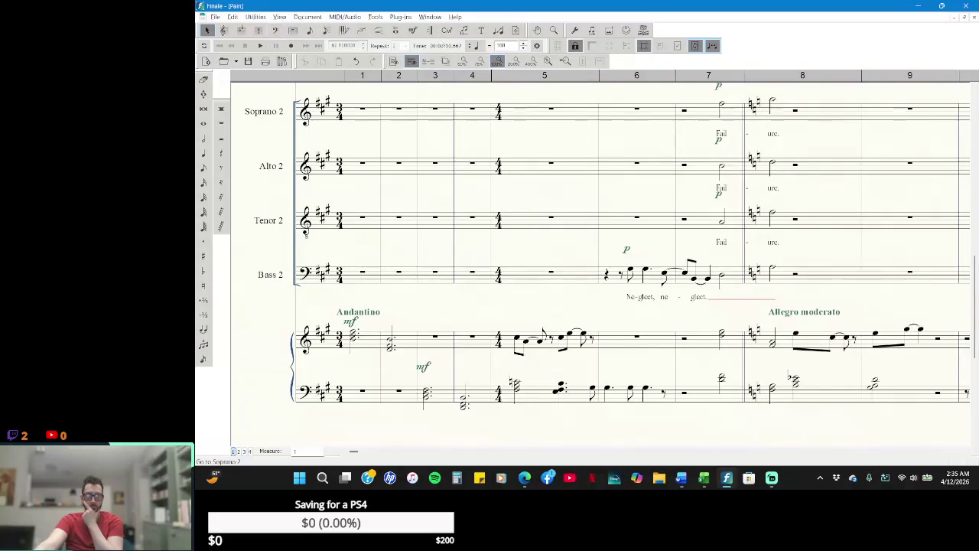
left_click(481, 61)
scroll(596, 348, "up", 1)
scroll(596, 348, "up", 3)
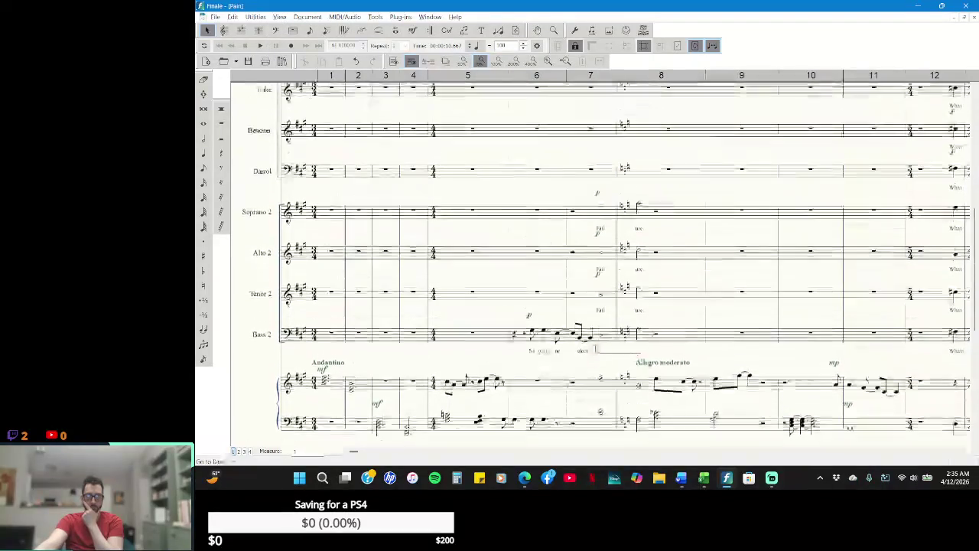
left_click(261, 46)
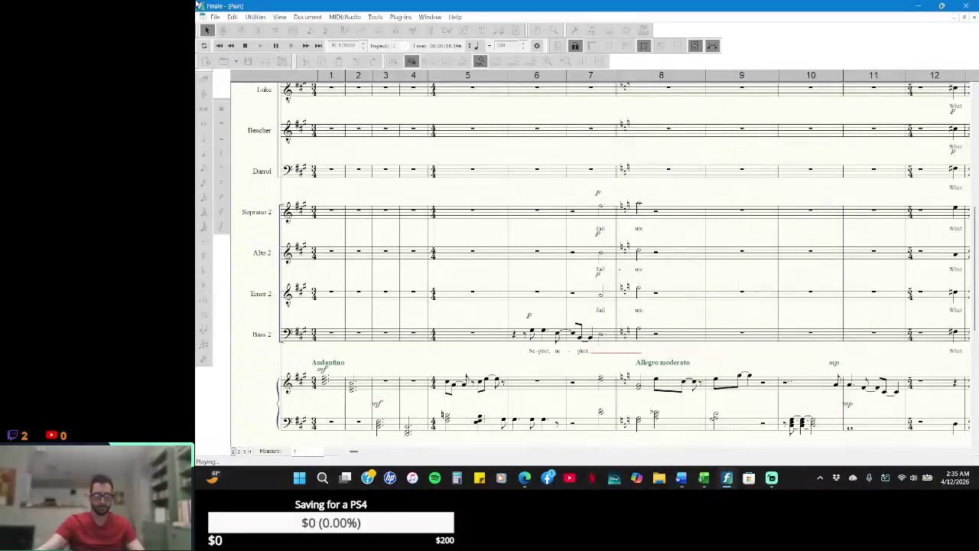
left_click(246, 46)
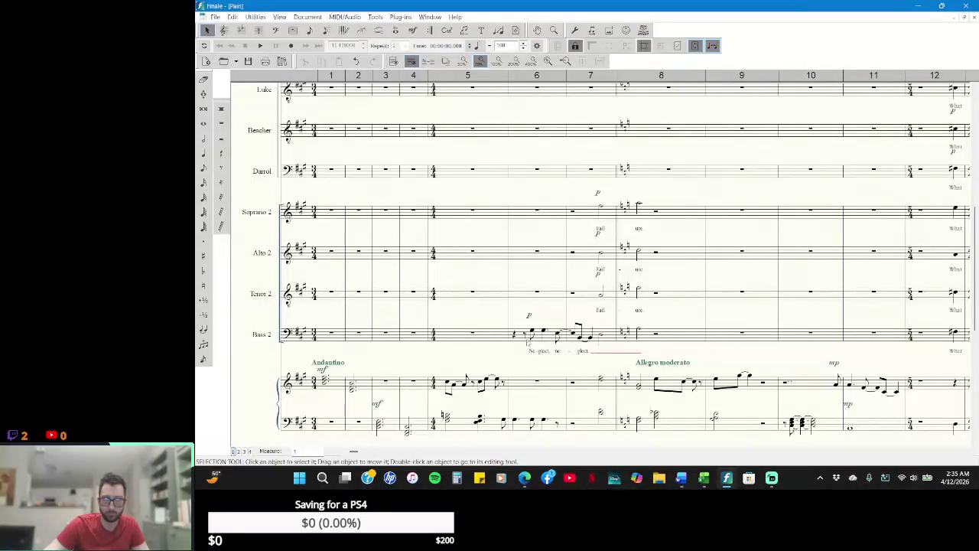
left_click(523, 336)
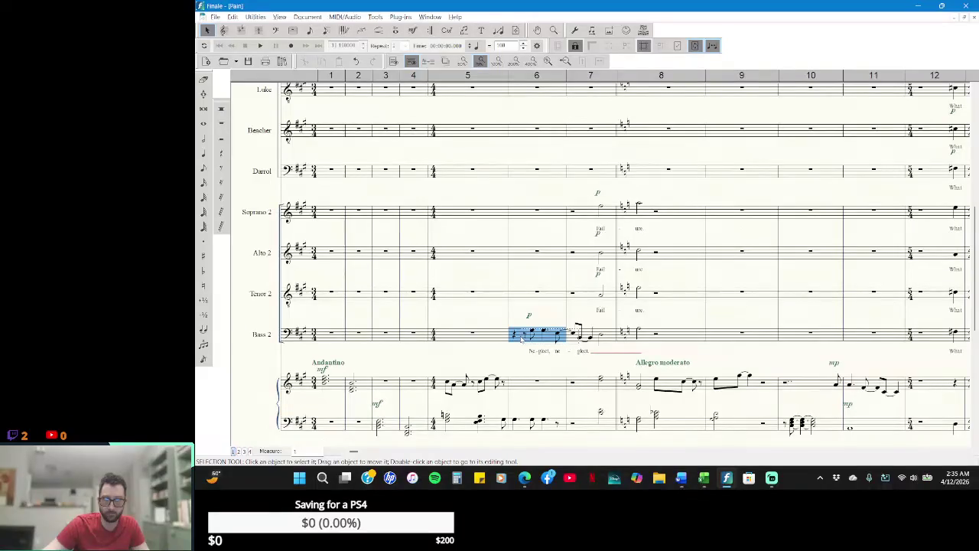
- Try Simple Entry durations for Bass 2, settling on undotted eighth notes
key("Escape")
left_click(204, 169)
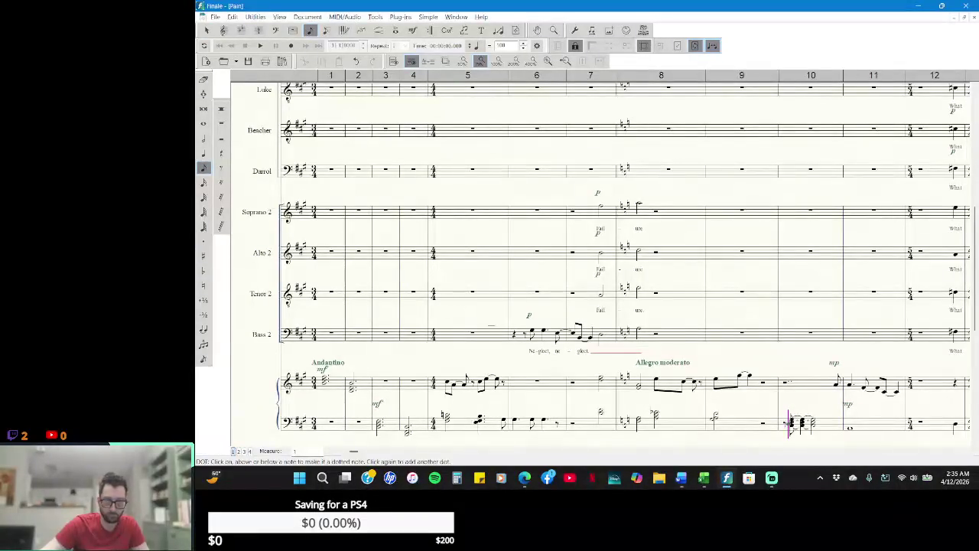
left_click(223, 154)
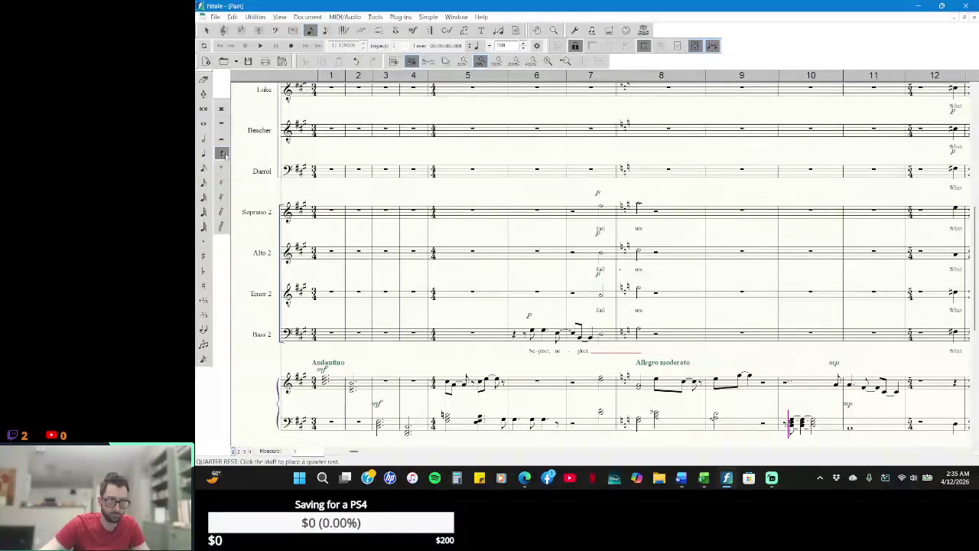
left_click(221, 140)
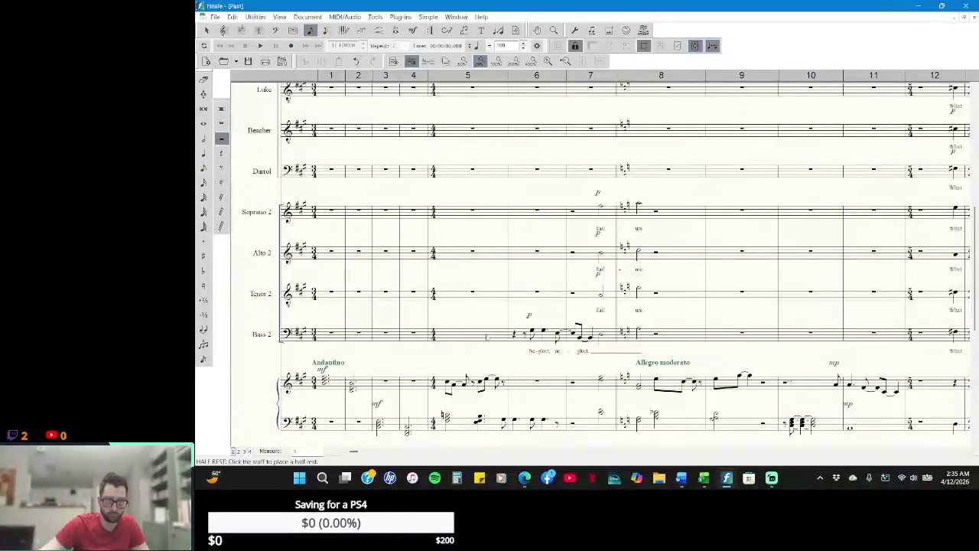
left_click(203, 240)
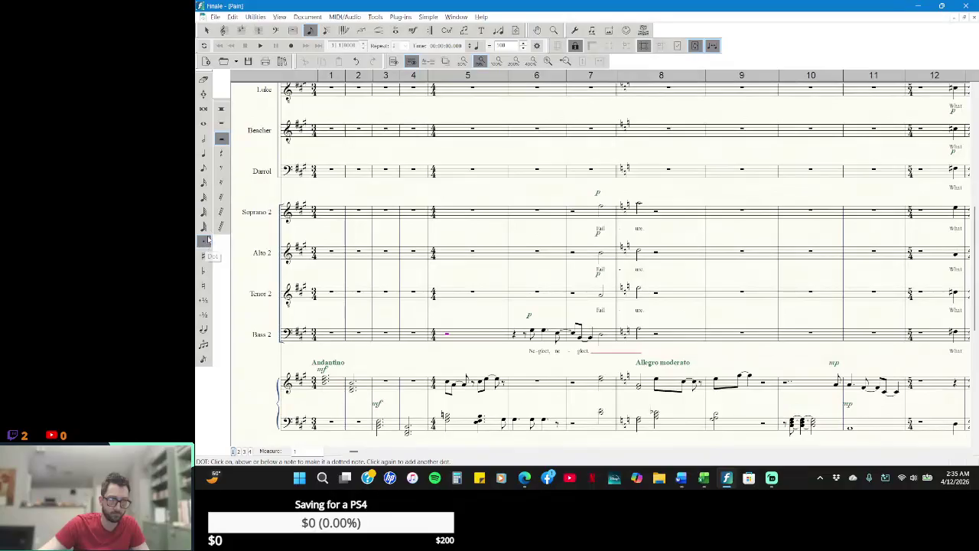
left_click(222, 139)
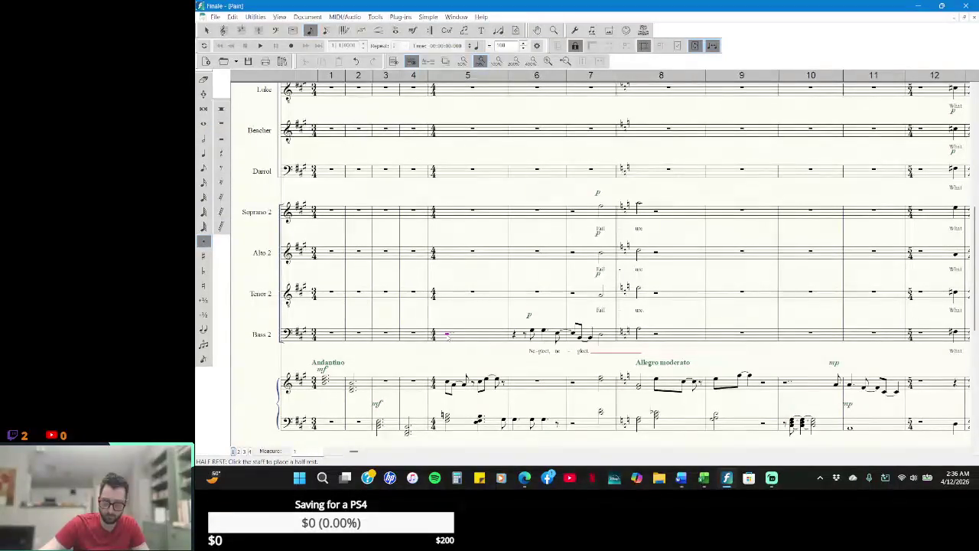
left_click(203, 168)
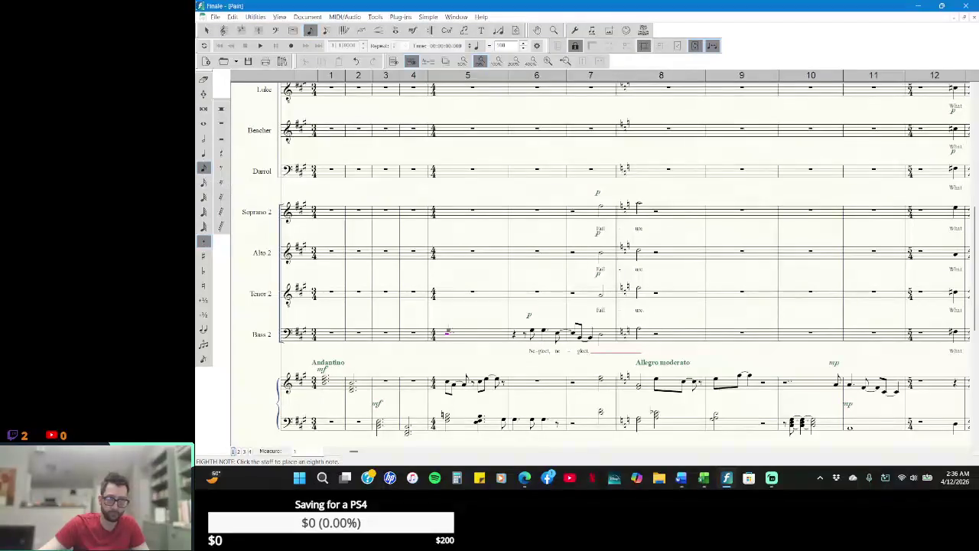
left_click(204, 241)
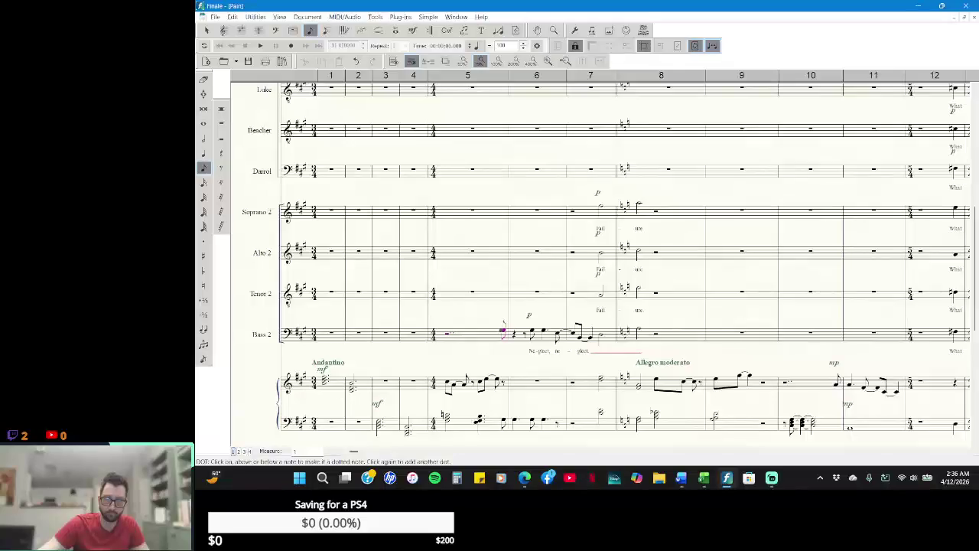
left_click(203, 168)
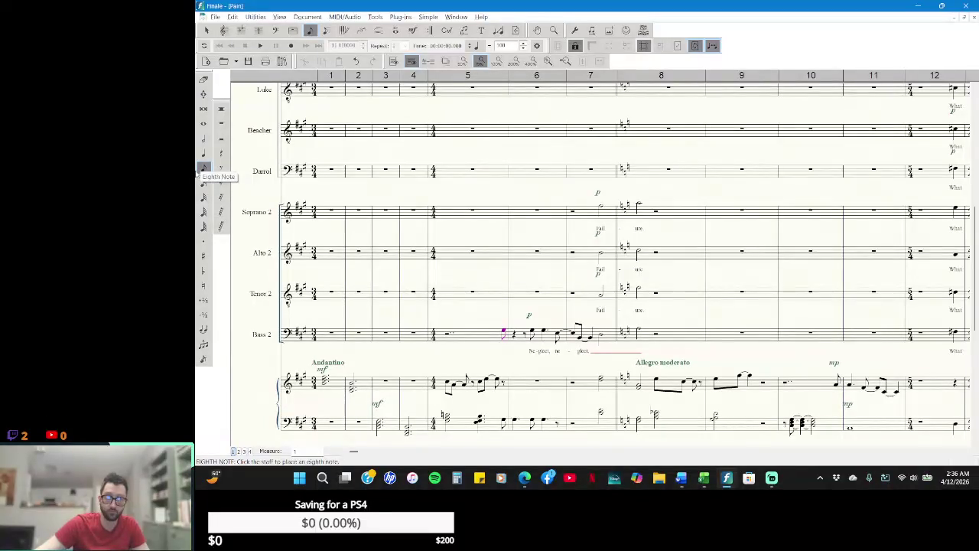
- Erase two old Bass 2 notes in measure 6
left_click(203, 79)
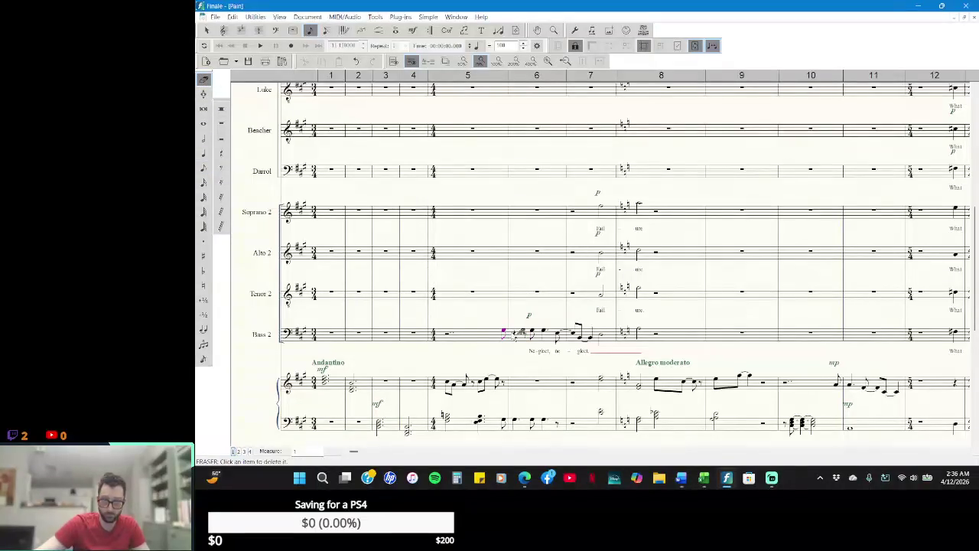
left_click(521, 335)
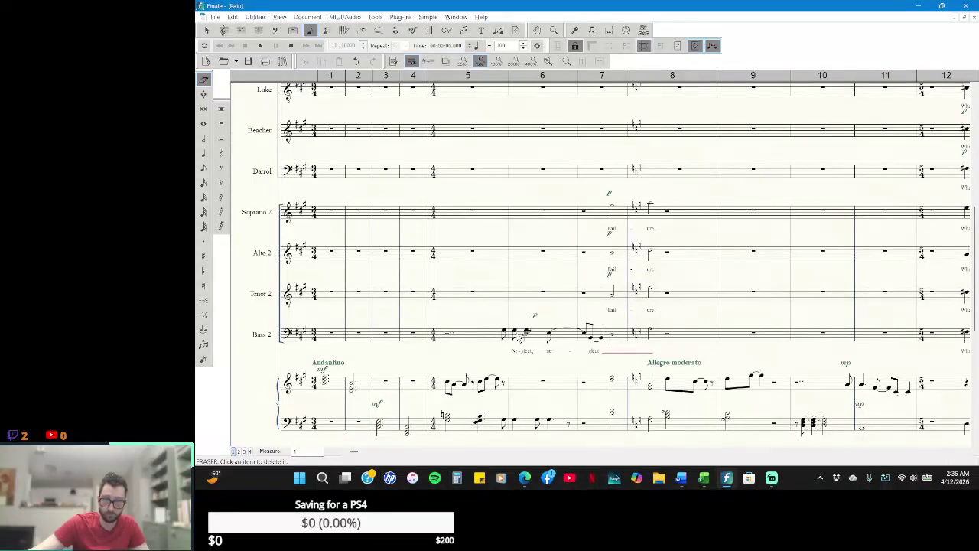
left_click(517, 335)
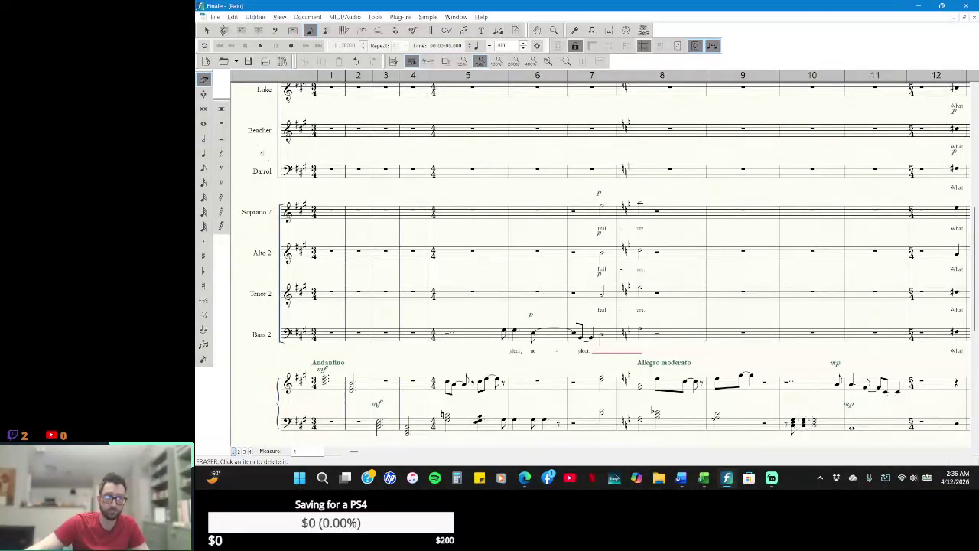
left_click(206, 30)
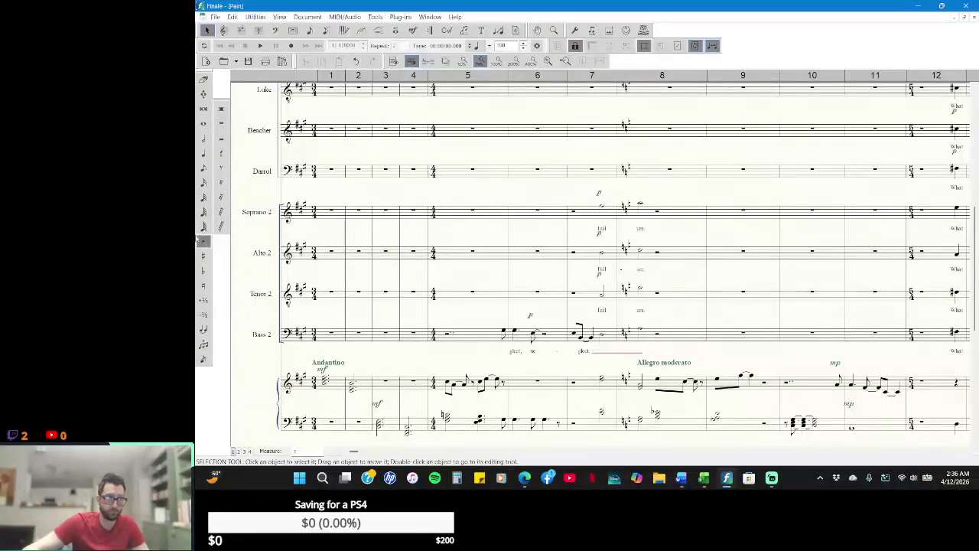
- Dot the Bass 2 quarter note in measure 6 and start playback
left_click(204, 167)
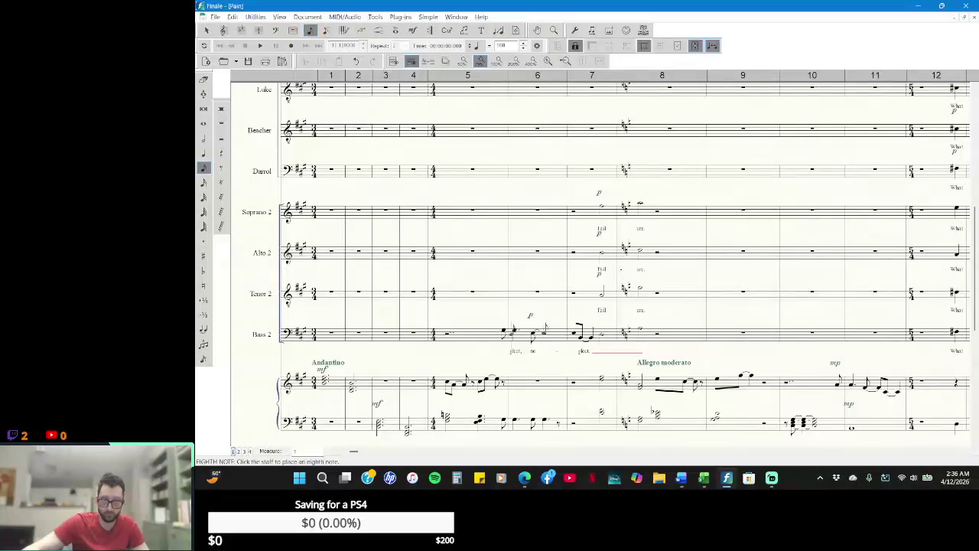
left_click(203, 153)
left_click(204, 241)
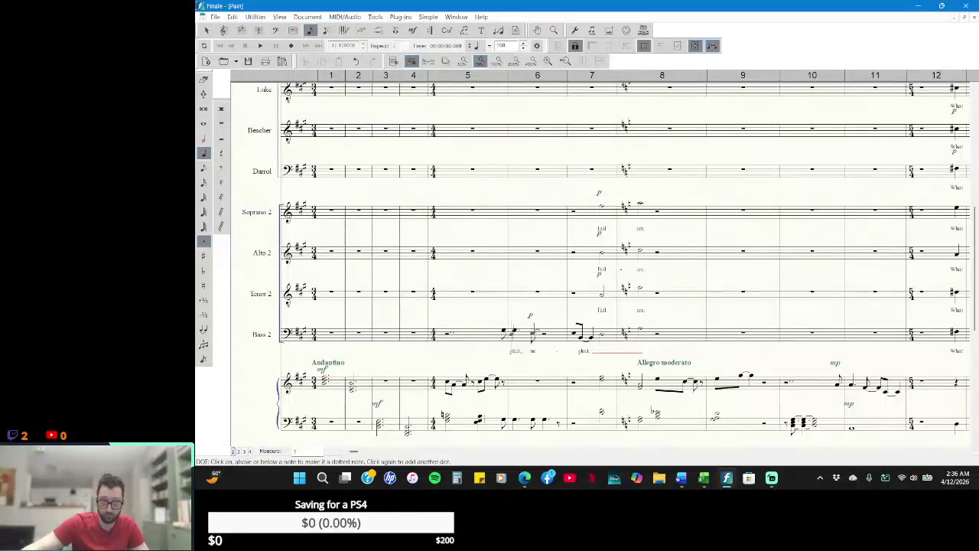
left_click(534, 333)
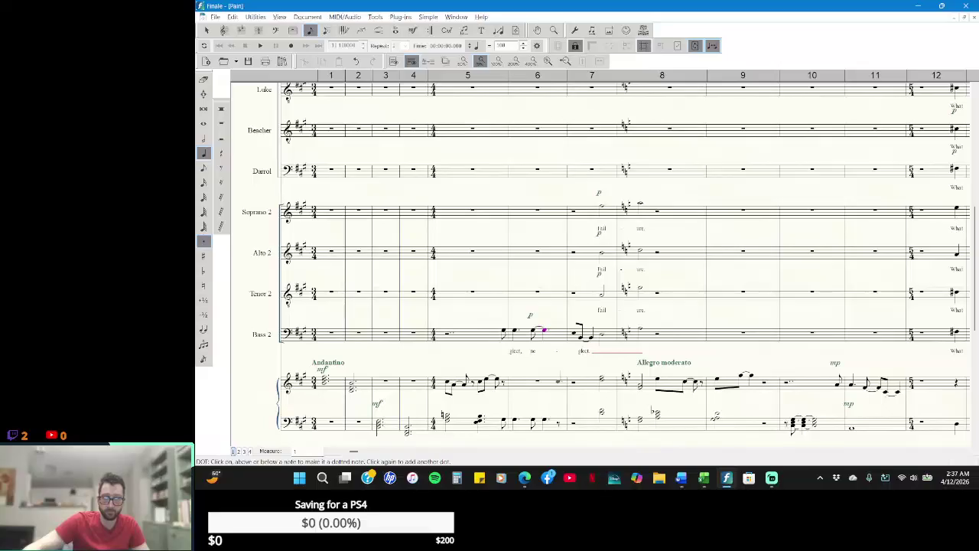
left_click(205, 80)
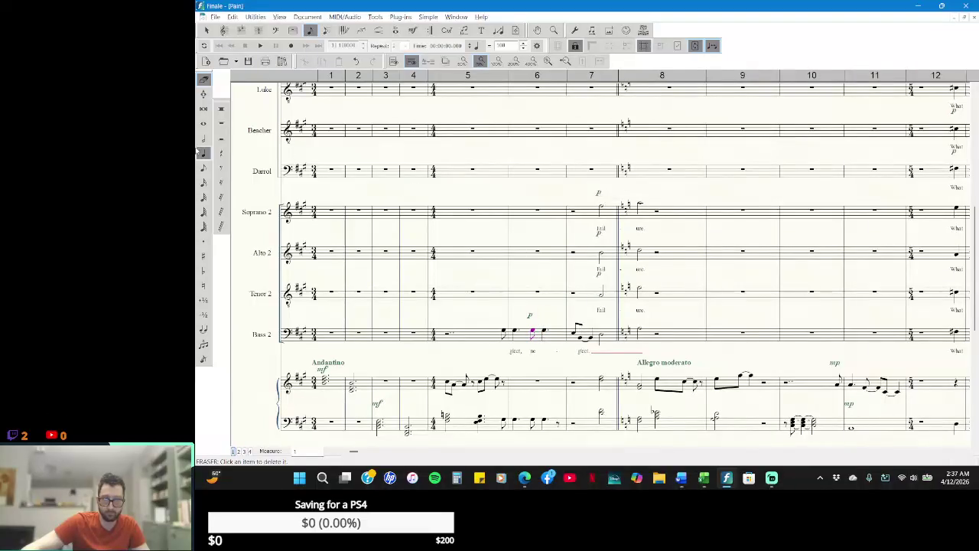
left_click(205, 30)
left_click(260, 46)
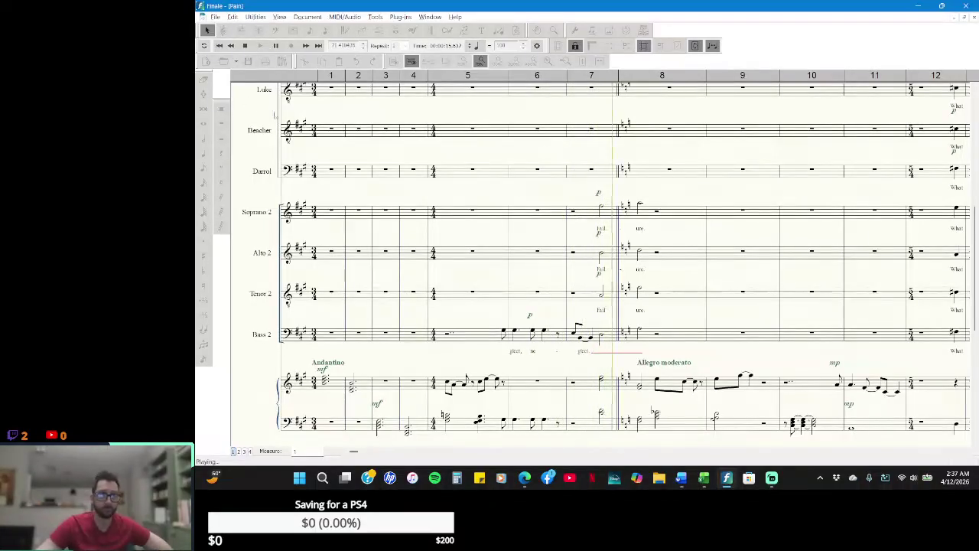
- Stop playback and delete measure 6 across every staff
key("space")
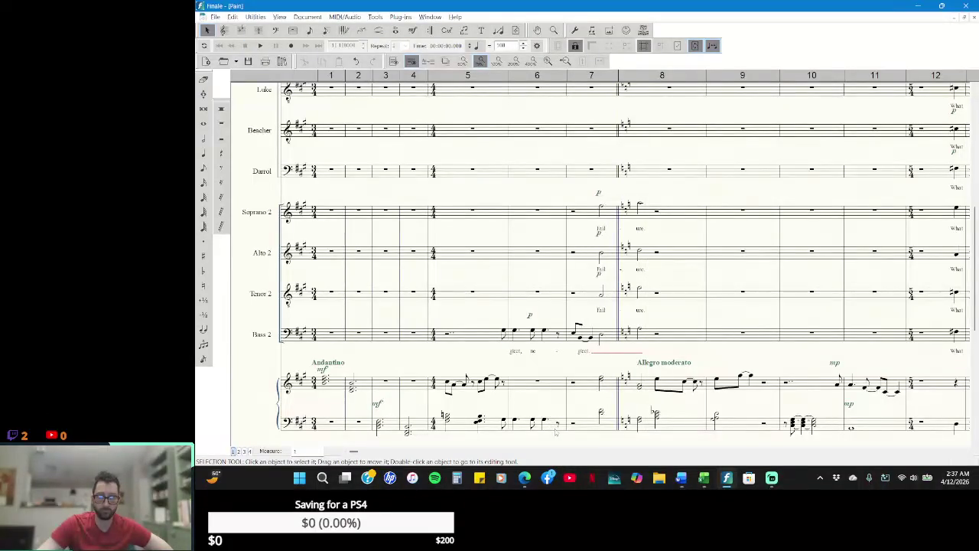
triple_click(556, 432)
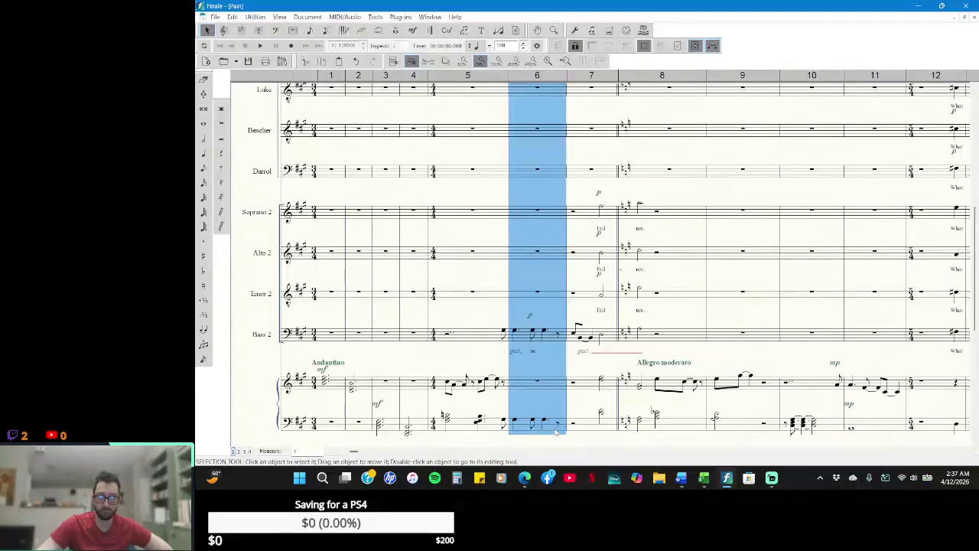
key("Delete")
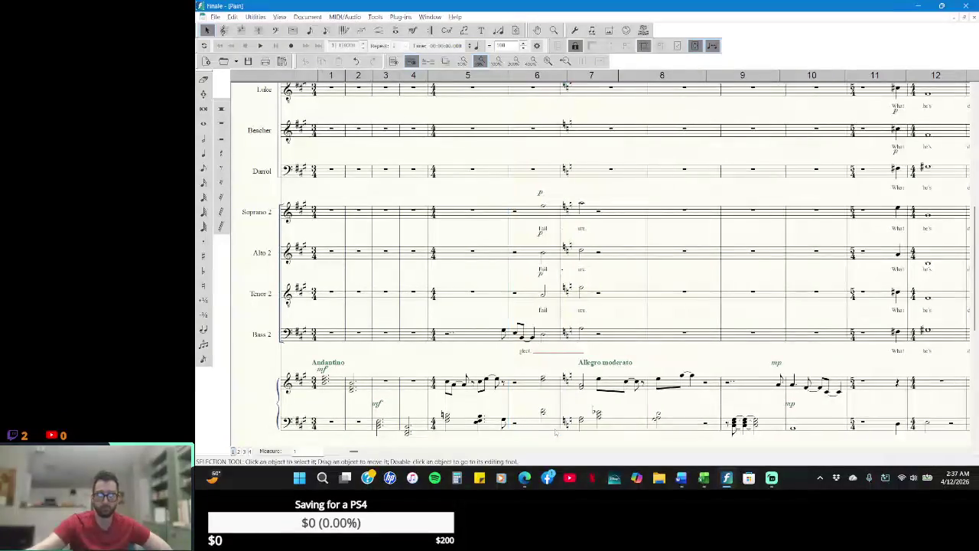
- Place an eighth rest in measure 5 and set up a dotted quarter note
left_click(494, 303)
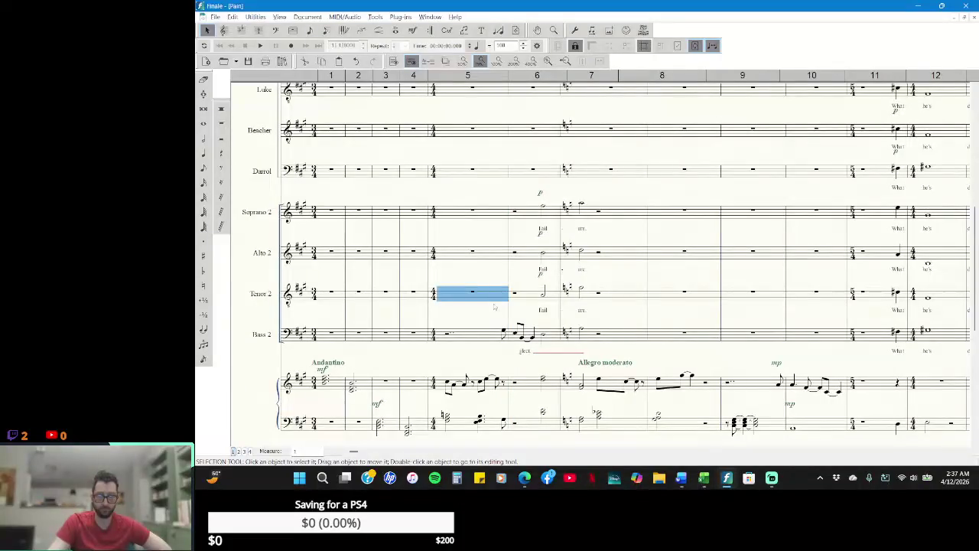
left_click(203, 153)
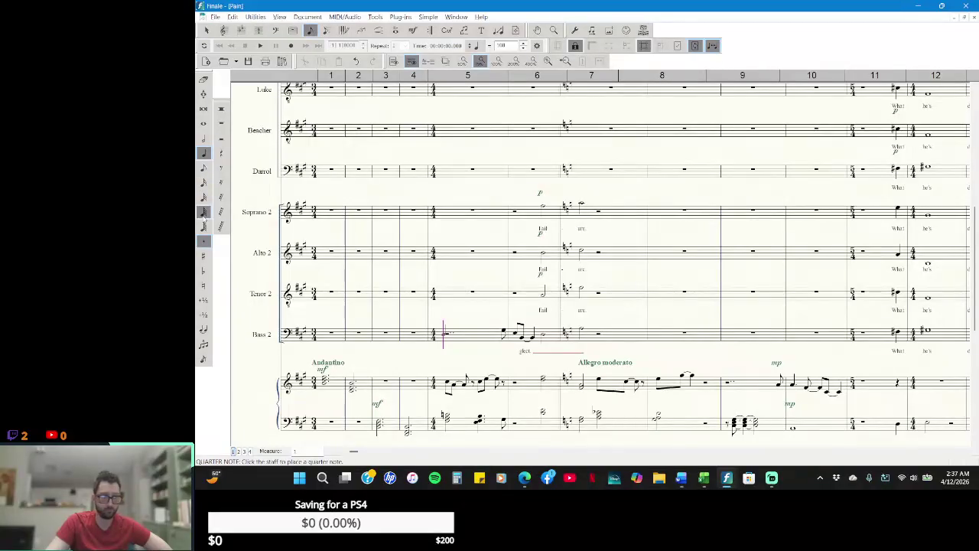
left_click(221, 167)
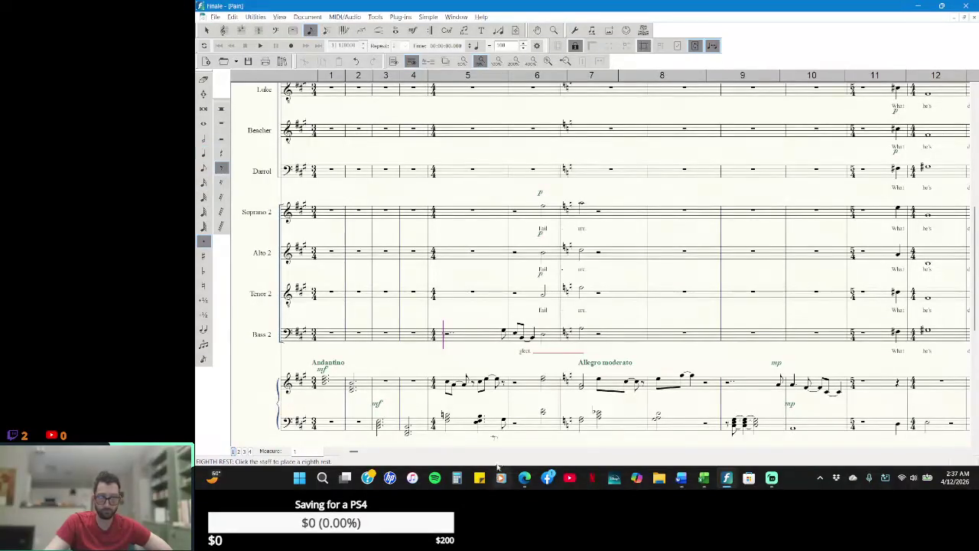
left_click(444, 334)
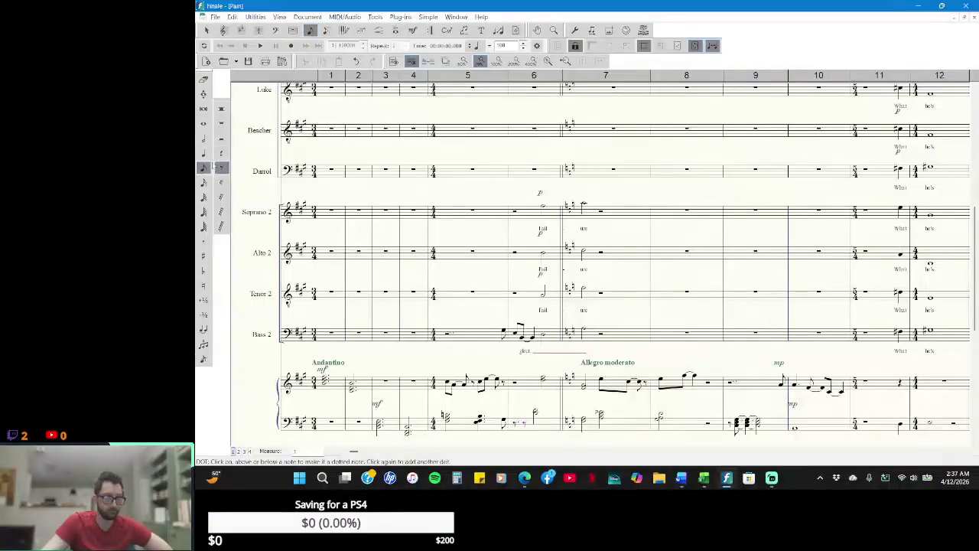
left_click(204, 154)
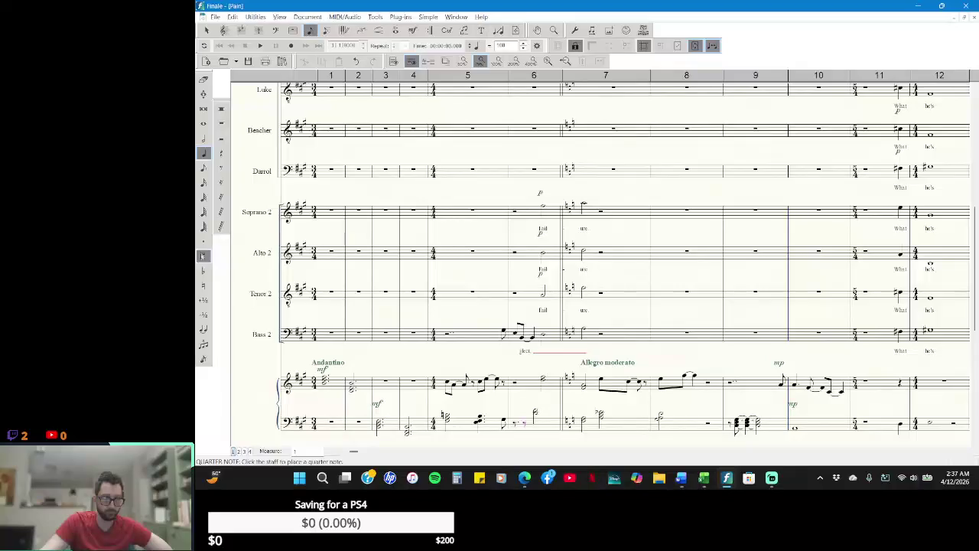
left_click(203, 242)
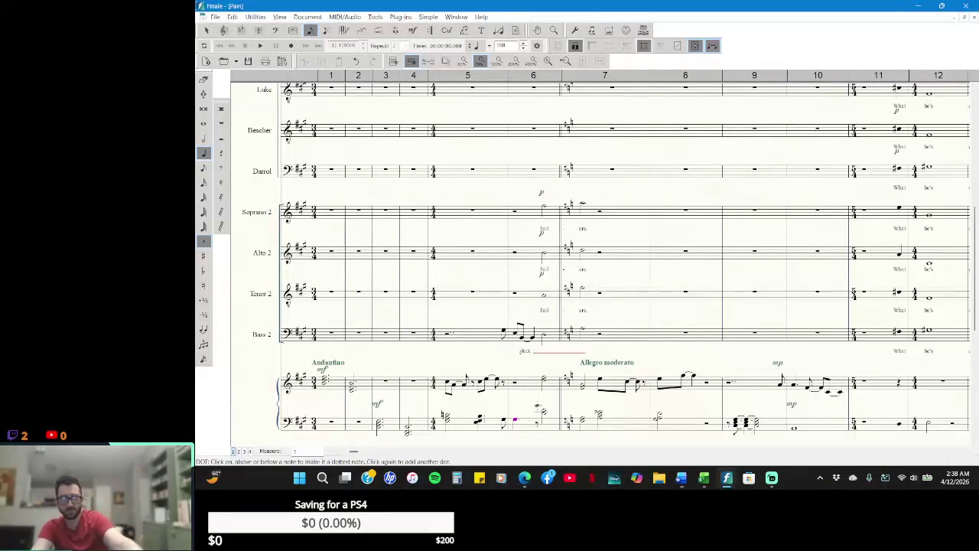
key("alt+Tab")
key("alt+Tab")
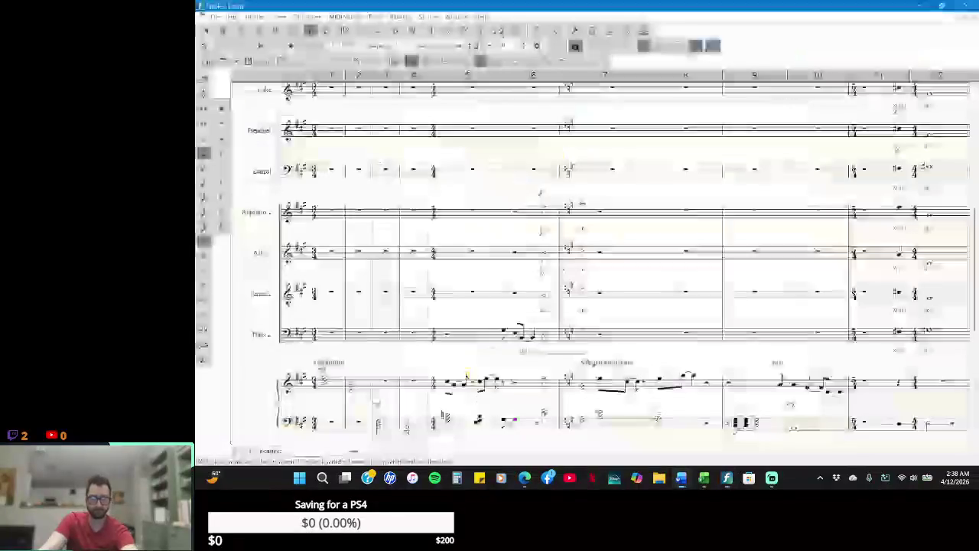
left_click(456, 17)
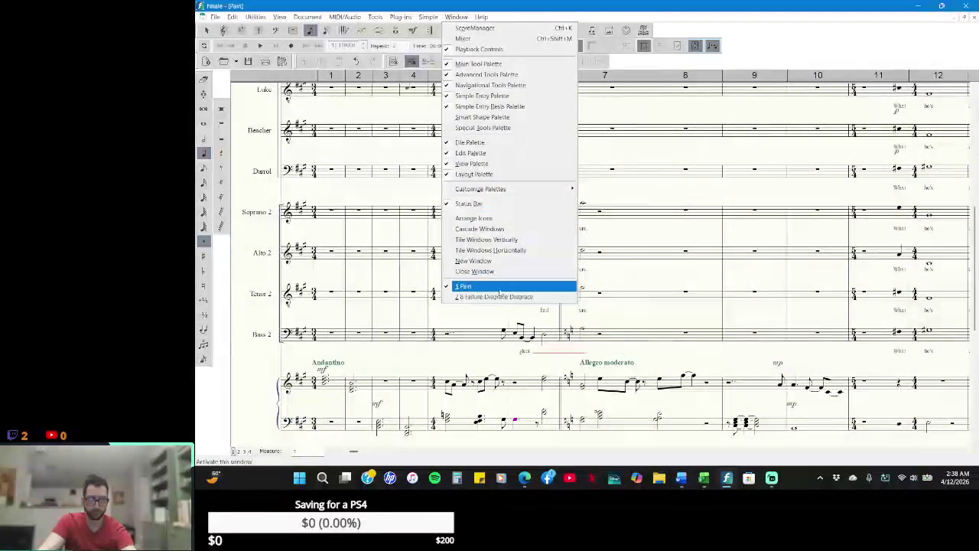
left_click(501, 296)
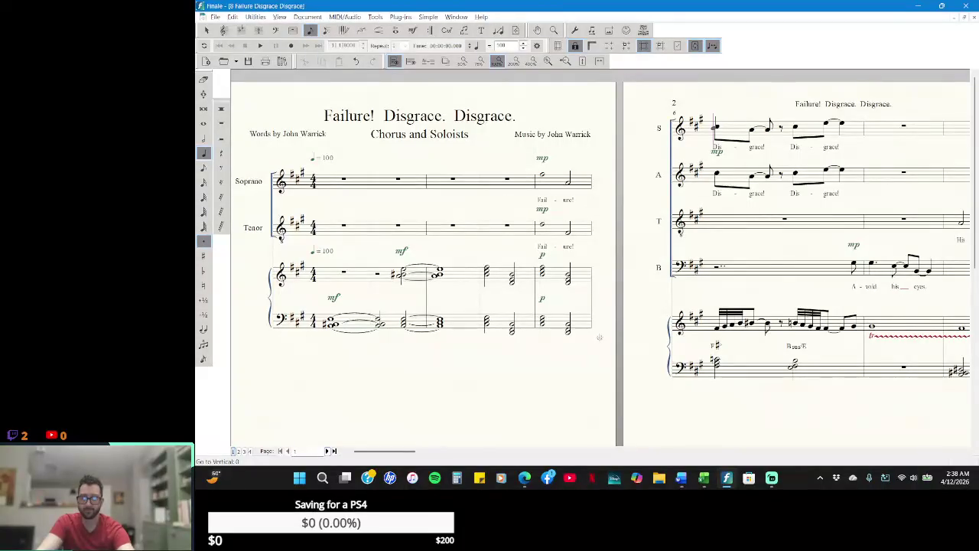
left_click(680, 479)
left_click(681, 478)
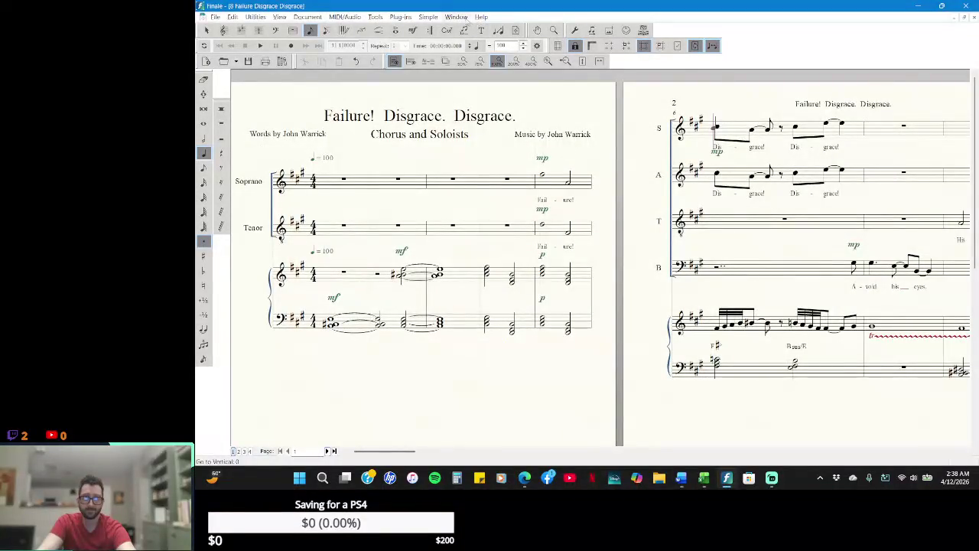
left_click(457, 17)
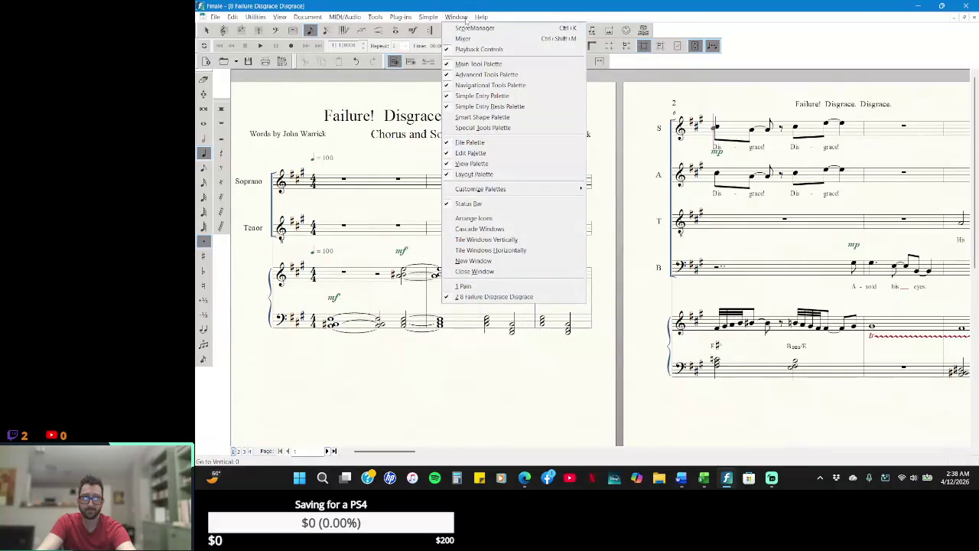
left_click(483, 287)
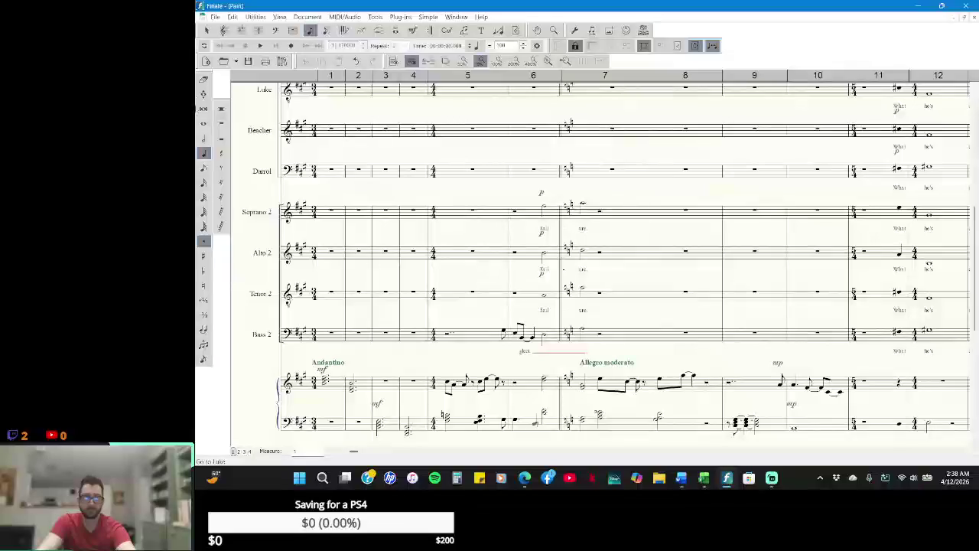
left_click(260, 45)
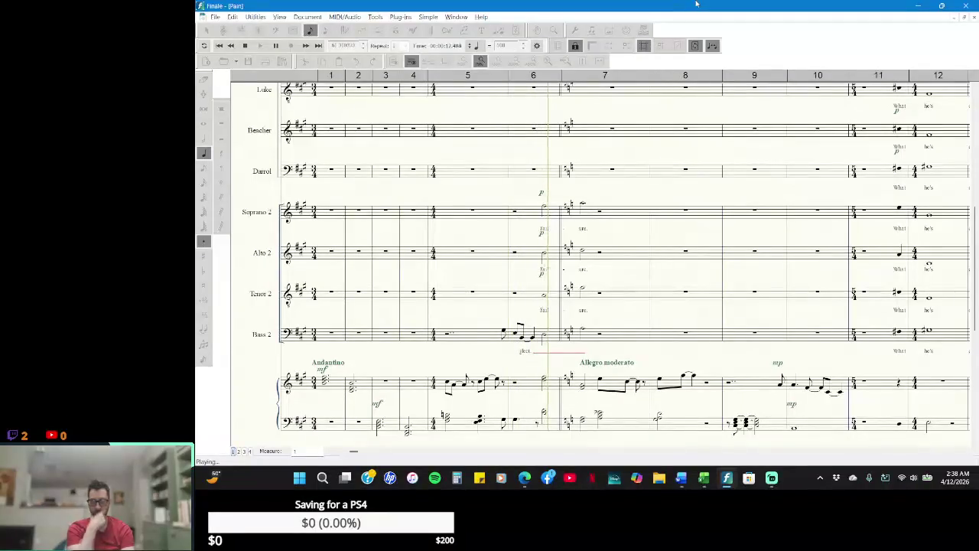
key("space")
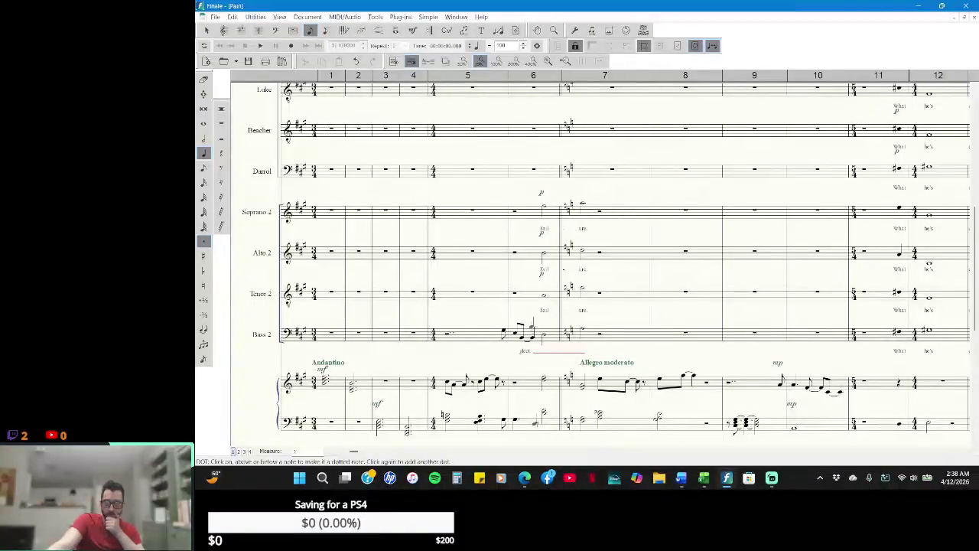
scroll(531, 325, "up", 3)
scroll(527, 315, "up", 3)
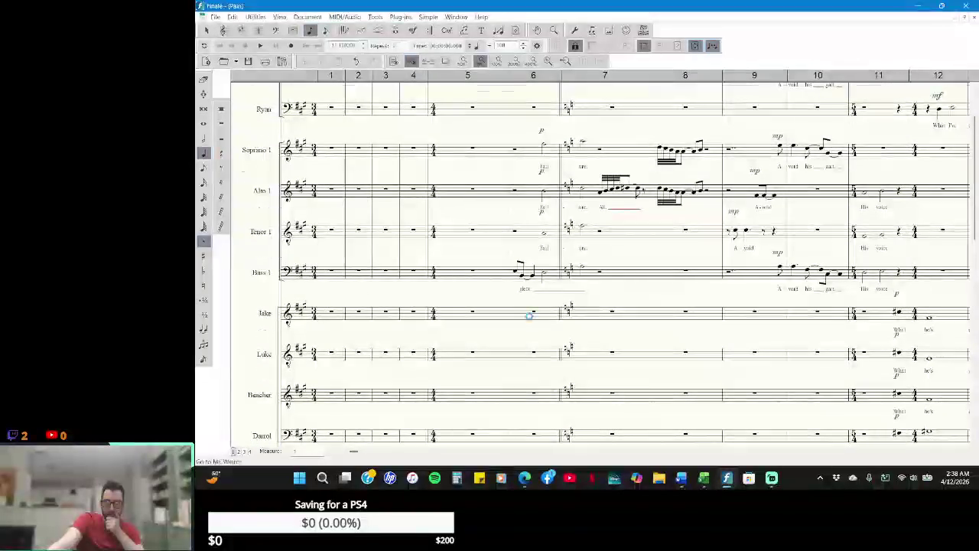
scroll(528, 316, "up", 3)
scroll(528, 315, "down", 4)
scroll(536, 306, "down", 1)
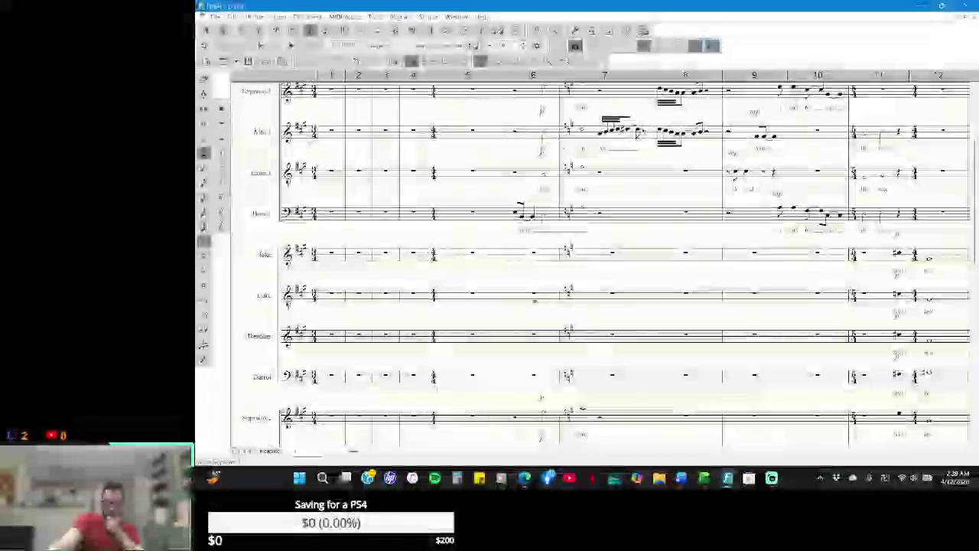
scroll(535, 306, "down", 2)
scroll(536, 306, "down", 4)
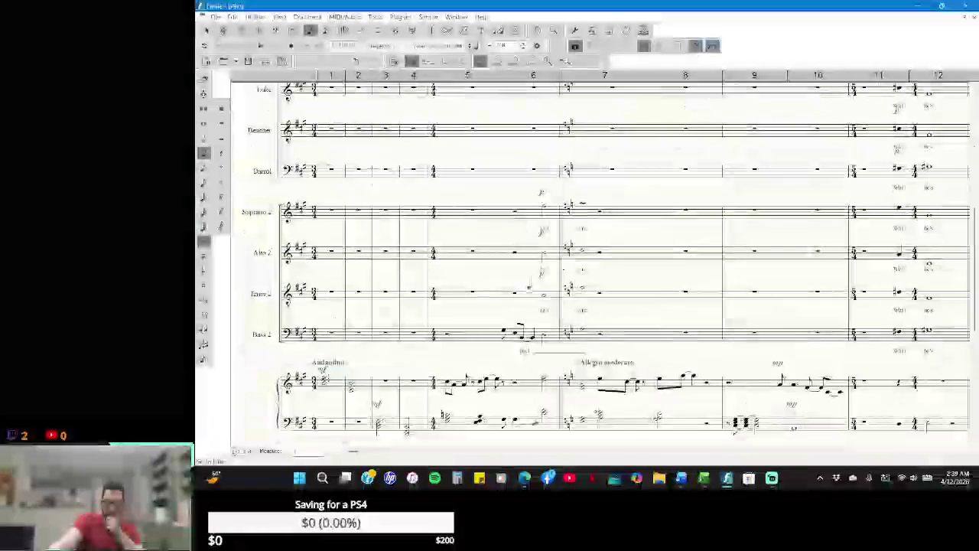
scroll(535, 306, "down", 4)
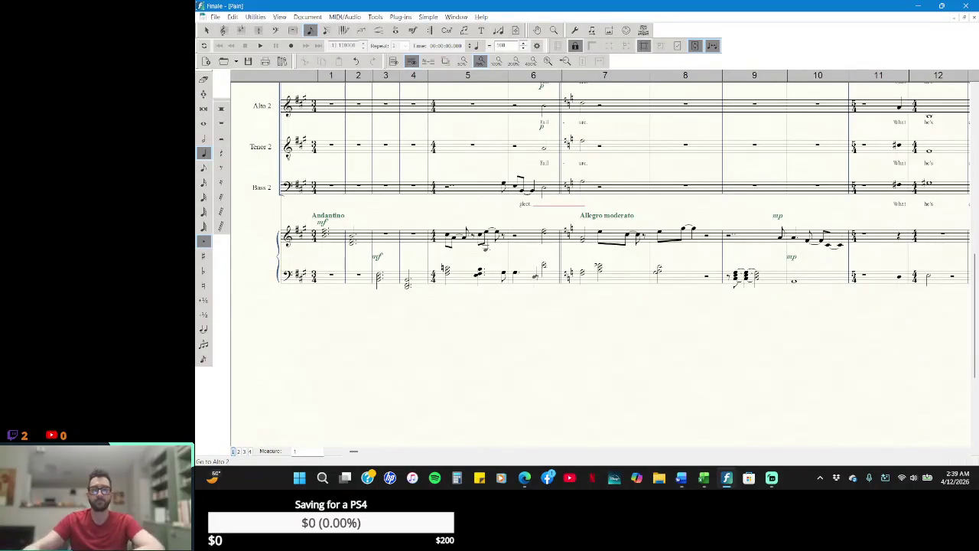
scroll(623, 260, "up", 2)
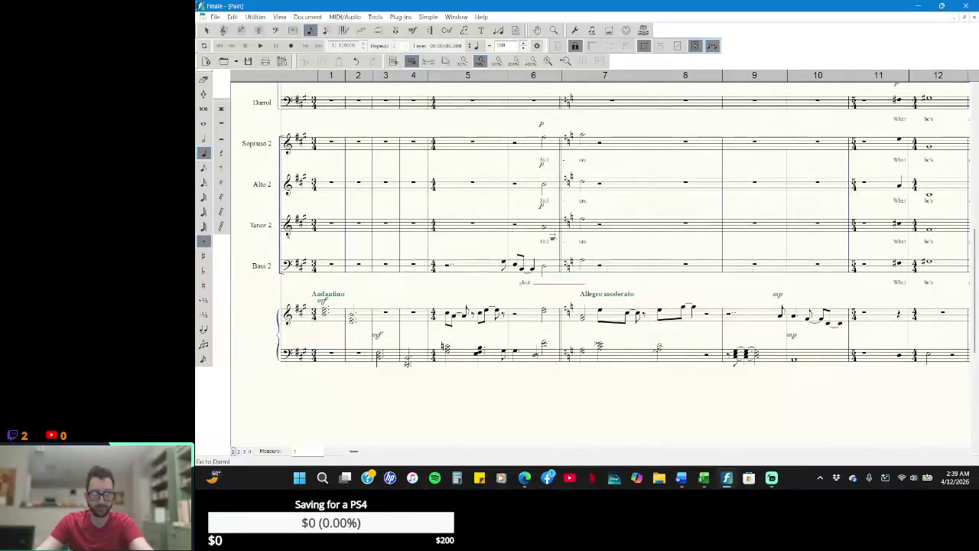
key("alt+Tab")
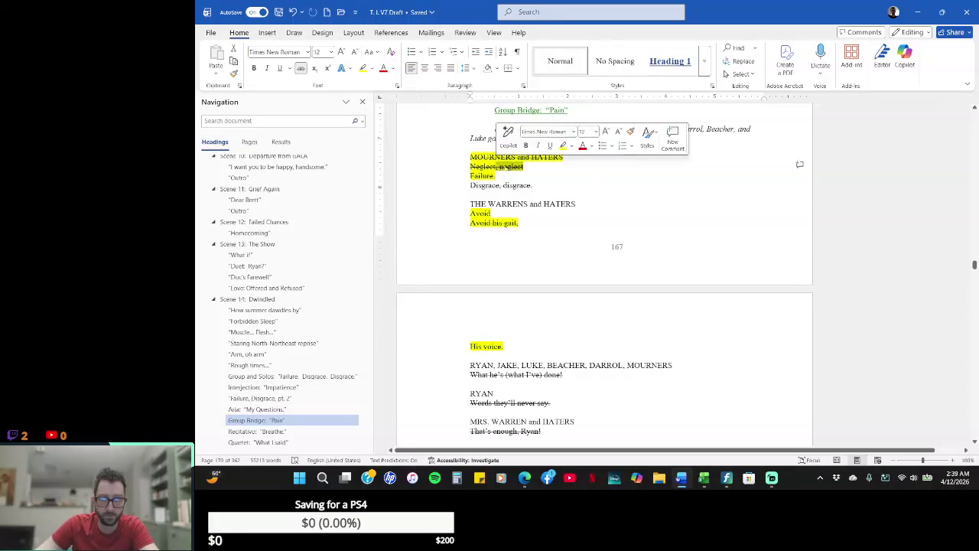
- Delete ', neglect' so the line reads just 'Neglect', then return to Finale
key("BackSpace")
key("alt+Tab")
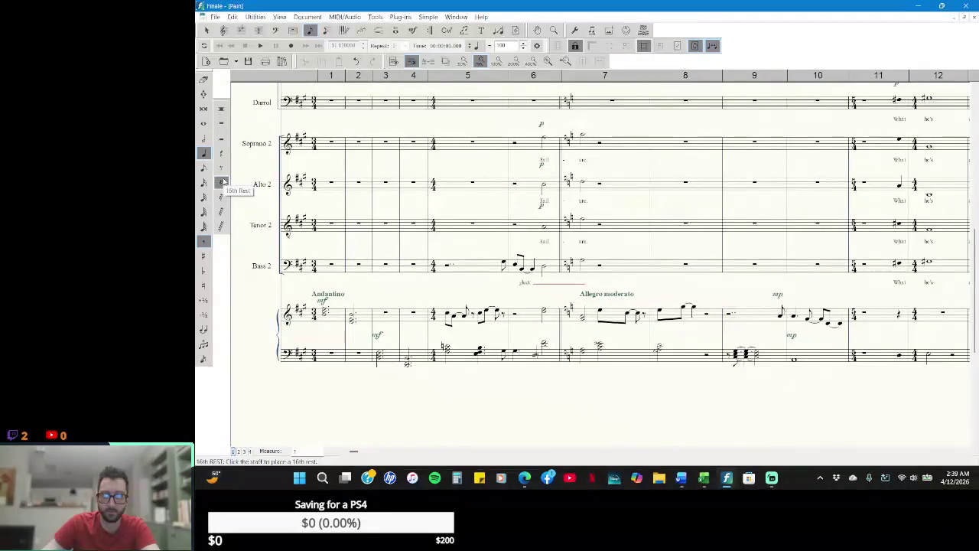
left_click(261, 45)
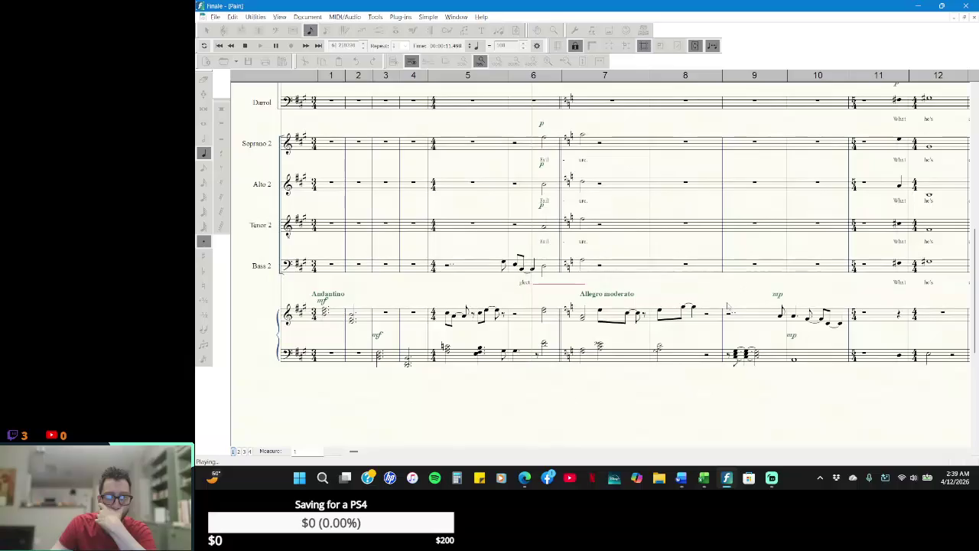
left_click(245, 45)
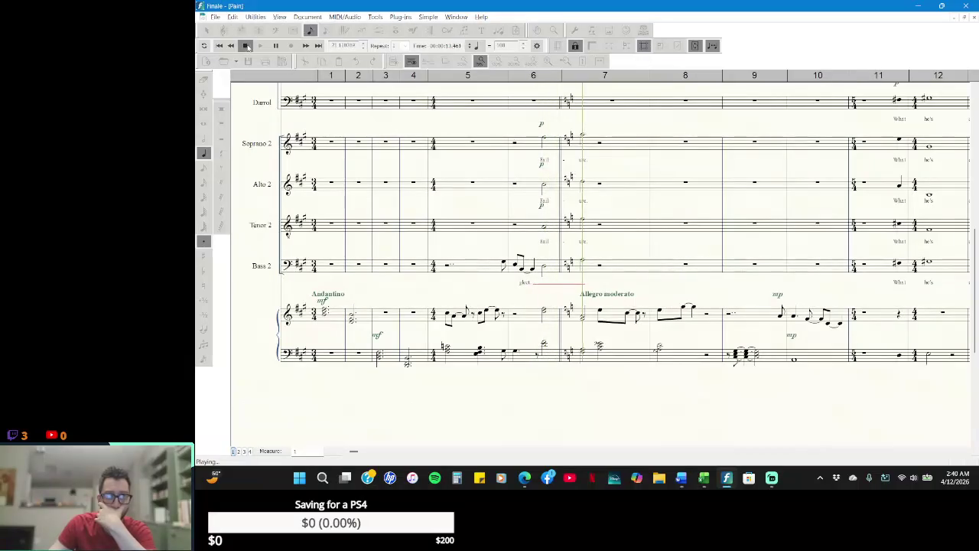